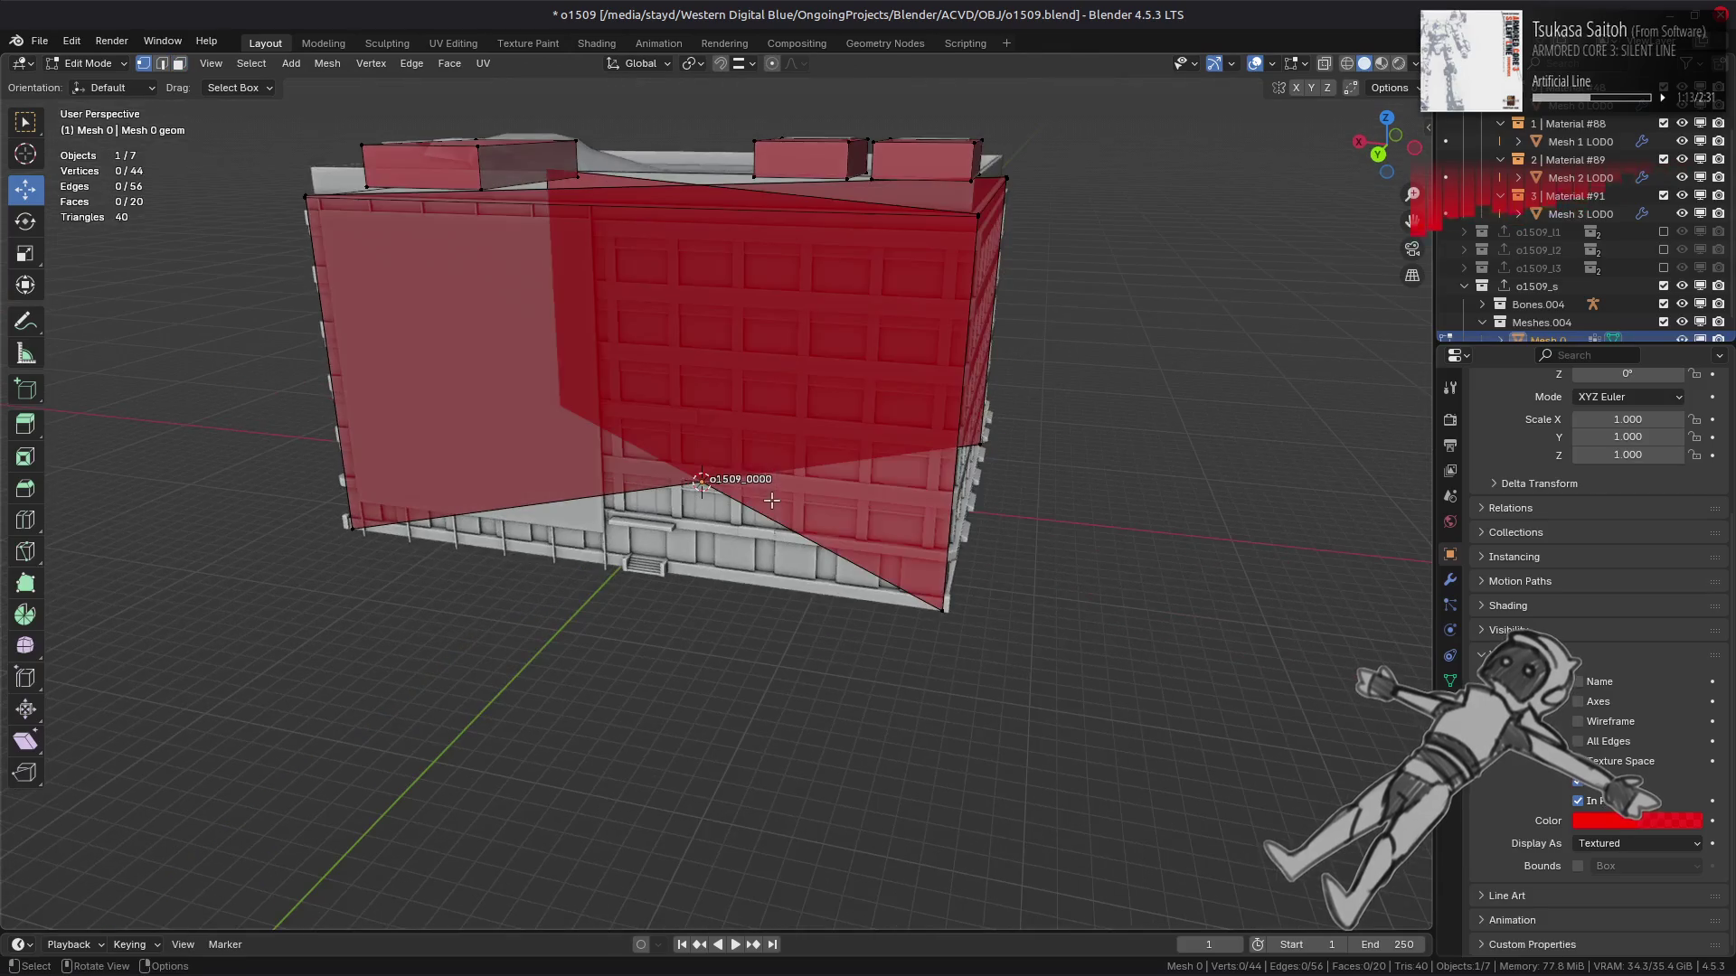
# Lower the occluder's bottom row of vertices by 0.5 m.
pyautogui.moveTo(1053, 581); pyautogui.dragTo(394, 424)
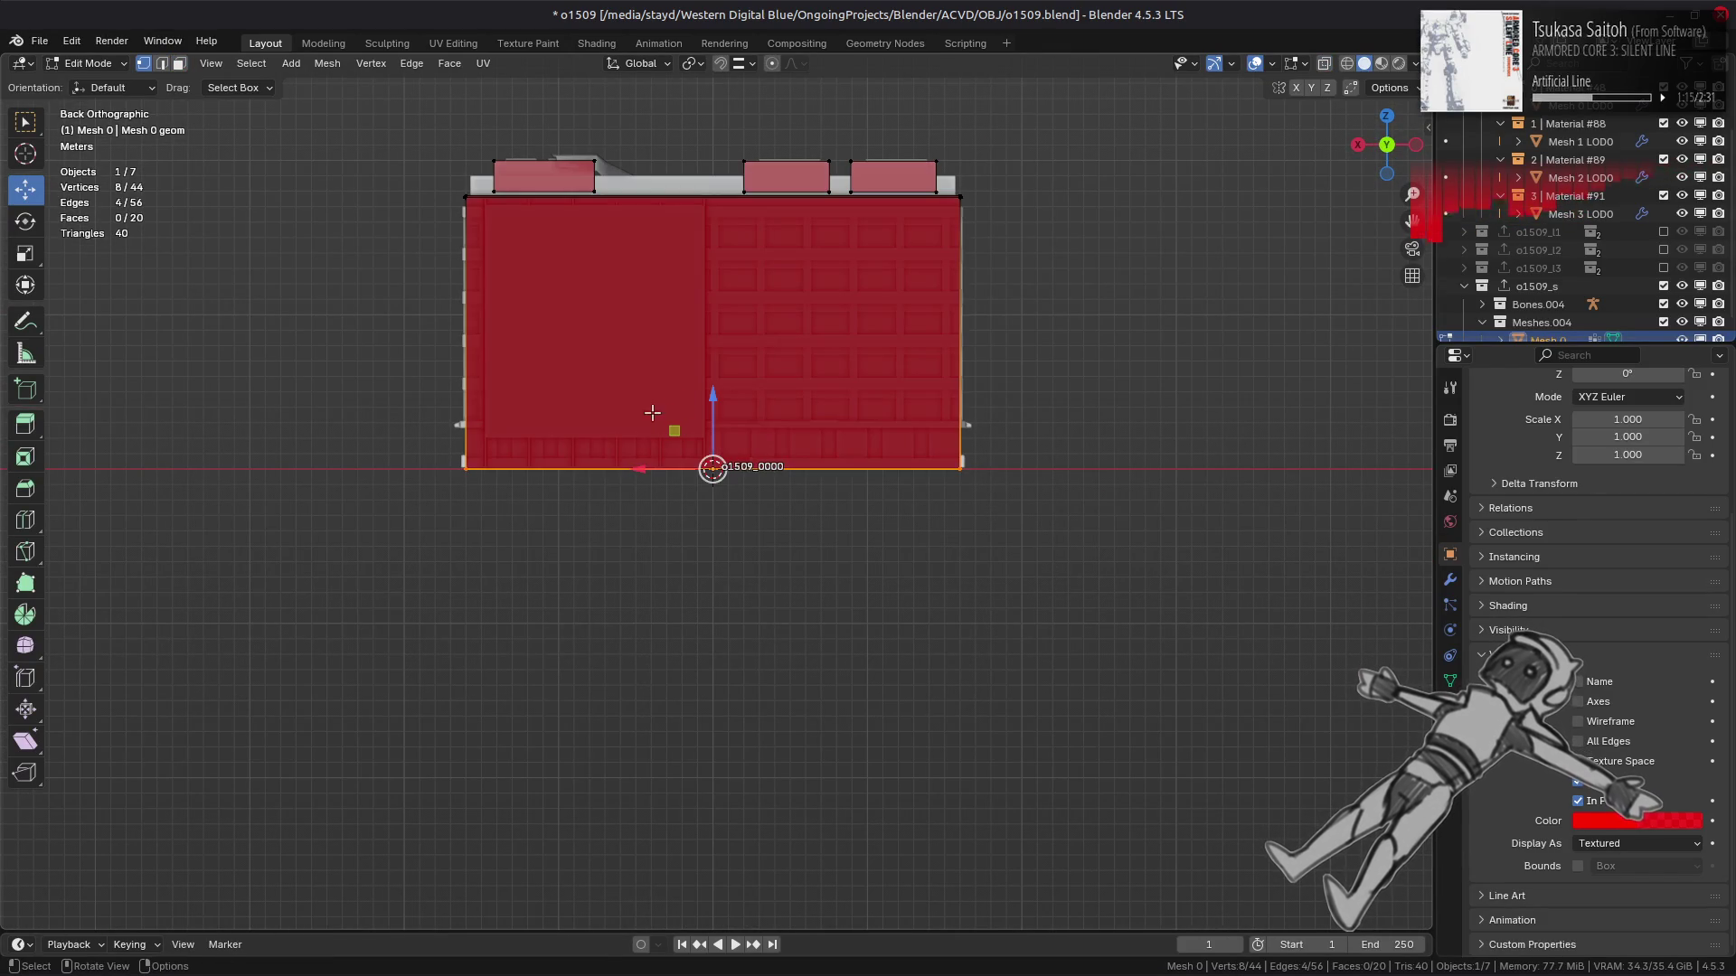
pyautogui.scroll(4, 715, 406)
pyautogui.moveTo(795, 388); pyautogui.dragTo(723, 370, button='middle')
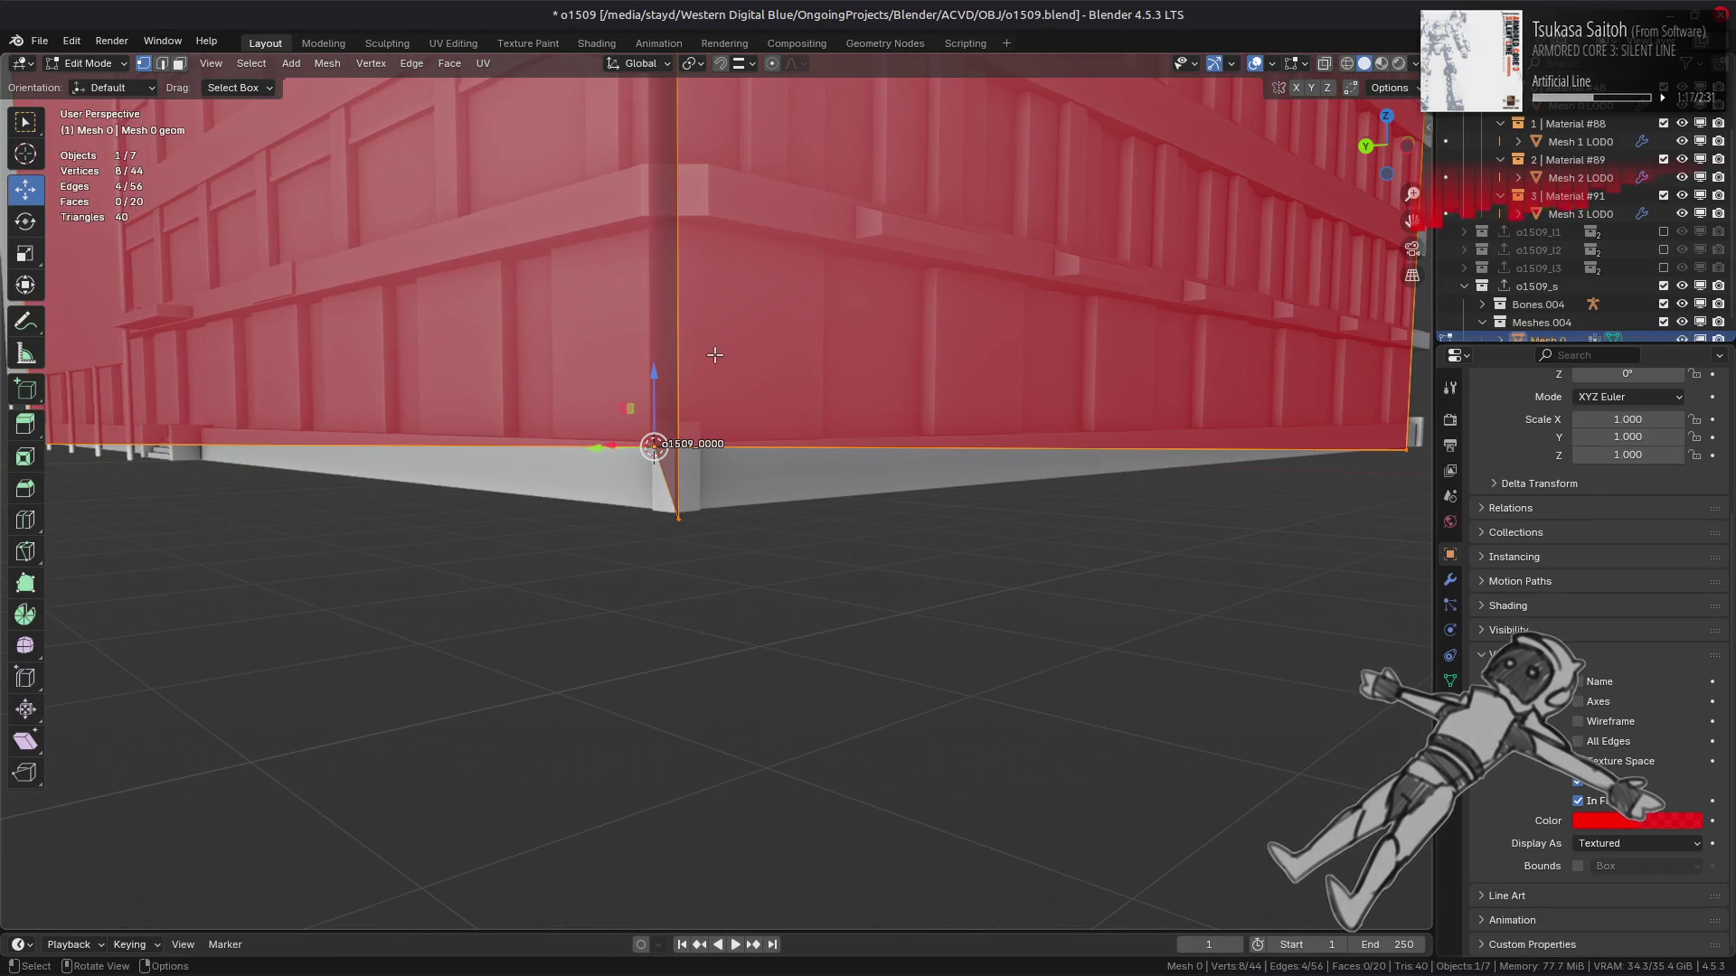
pyautogui.click(739, 64)
pyautogui.moveTo(654, 385)
pyautogui.mouseDown()
pyautogui.moveTo(633, 417)
pyautogui.moveTo(701, 428)
pyautogui.moveTo(667, 378)
pyautogui.mouseUp()
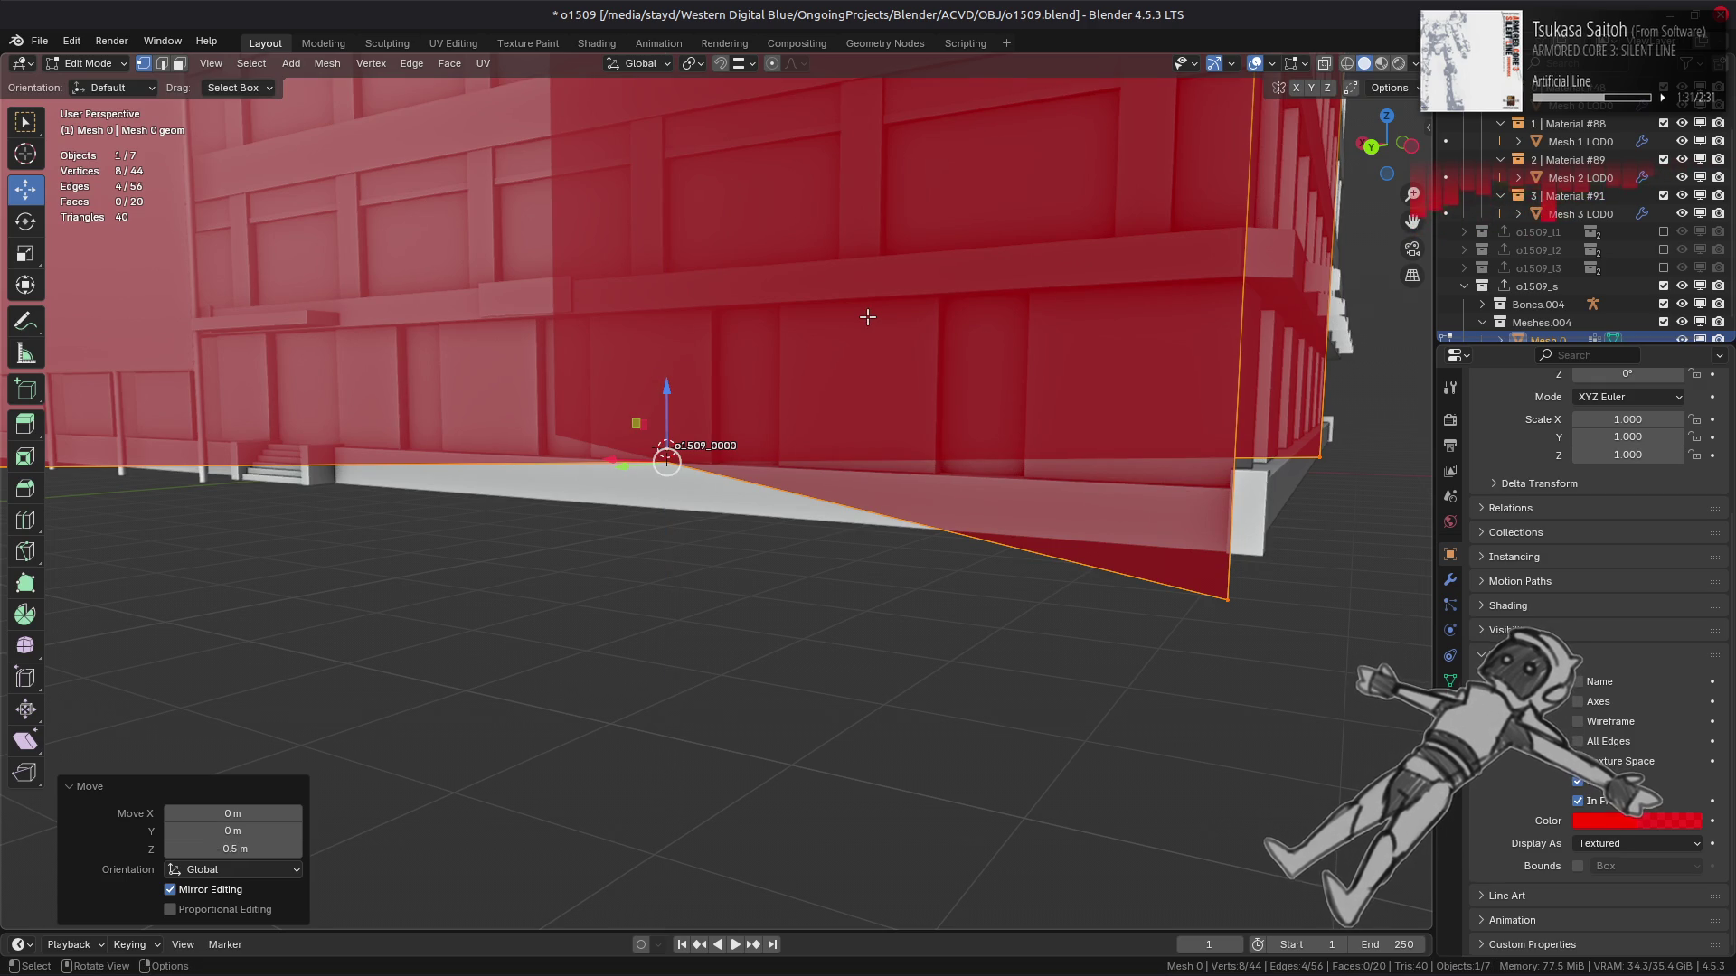
pyautogui.click(867, 318)
pyautogui.moveTo(867, 318); pyautogui.dragTo(869, 329, button='middle')
pyautogui.scroll(2, 605, 387)
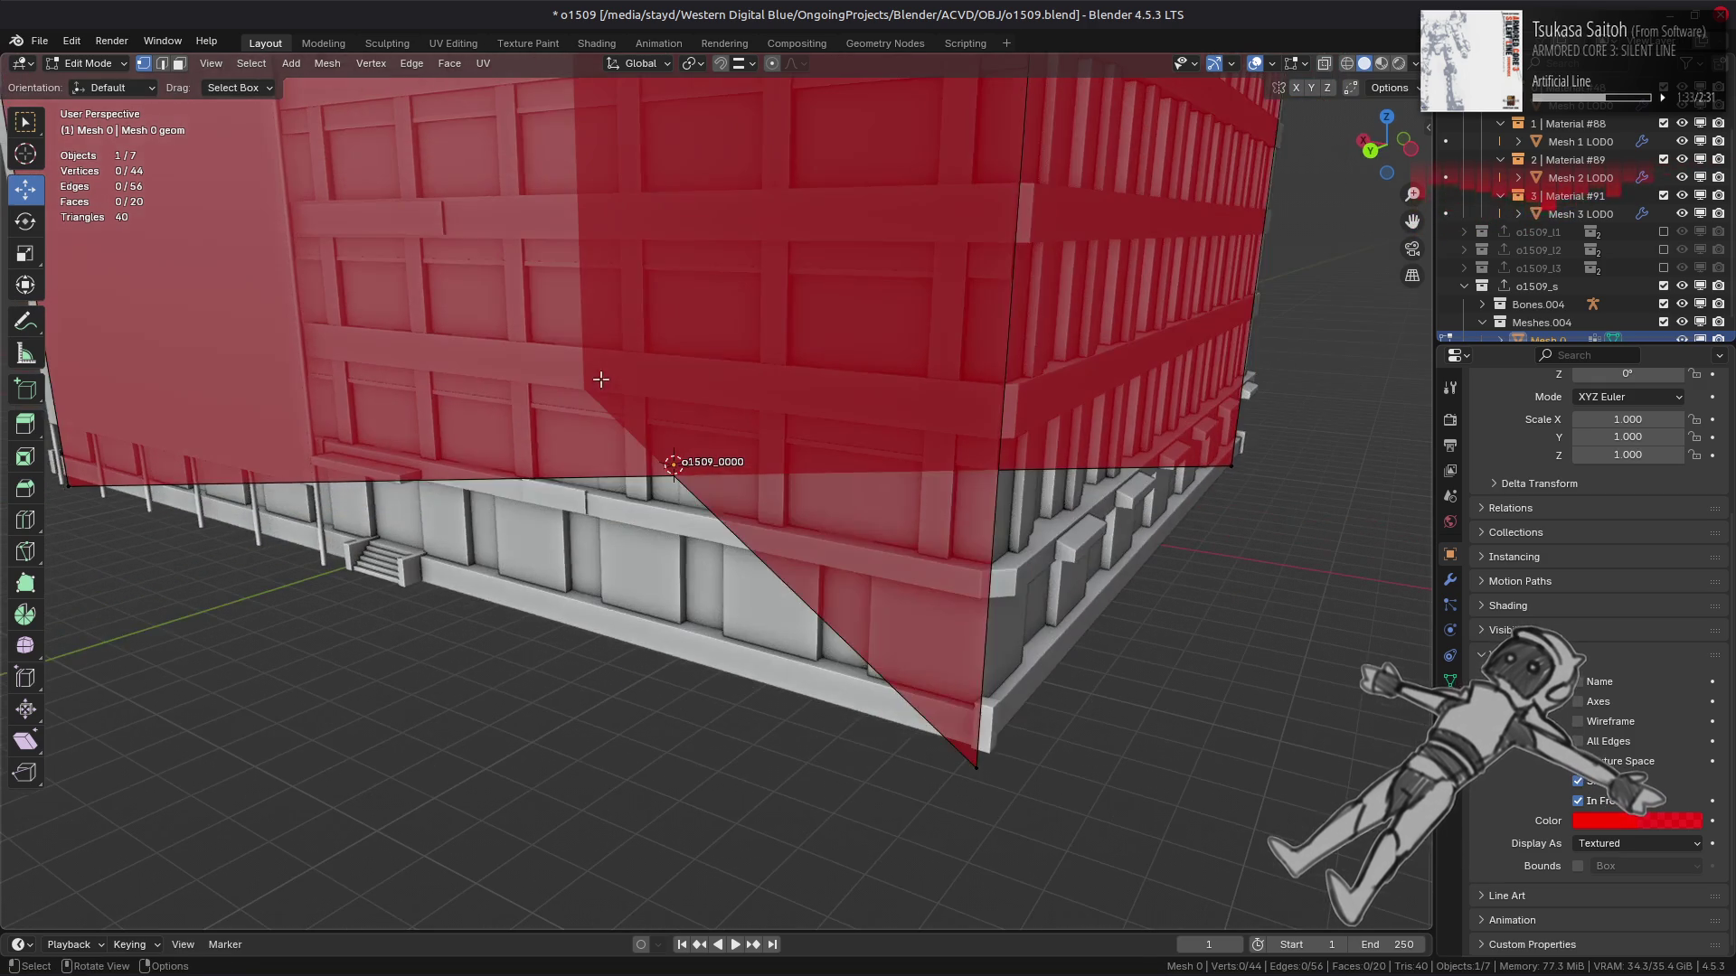
# Return to Object Mode, reselect the red occluder mesh and re-enter Edit Mode.
pyautogui.press('Tab')
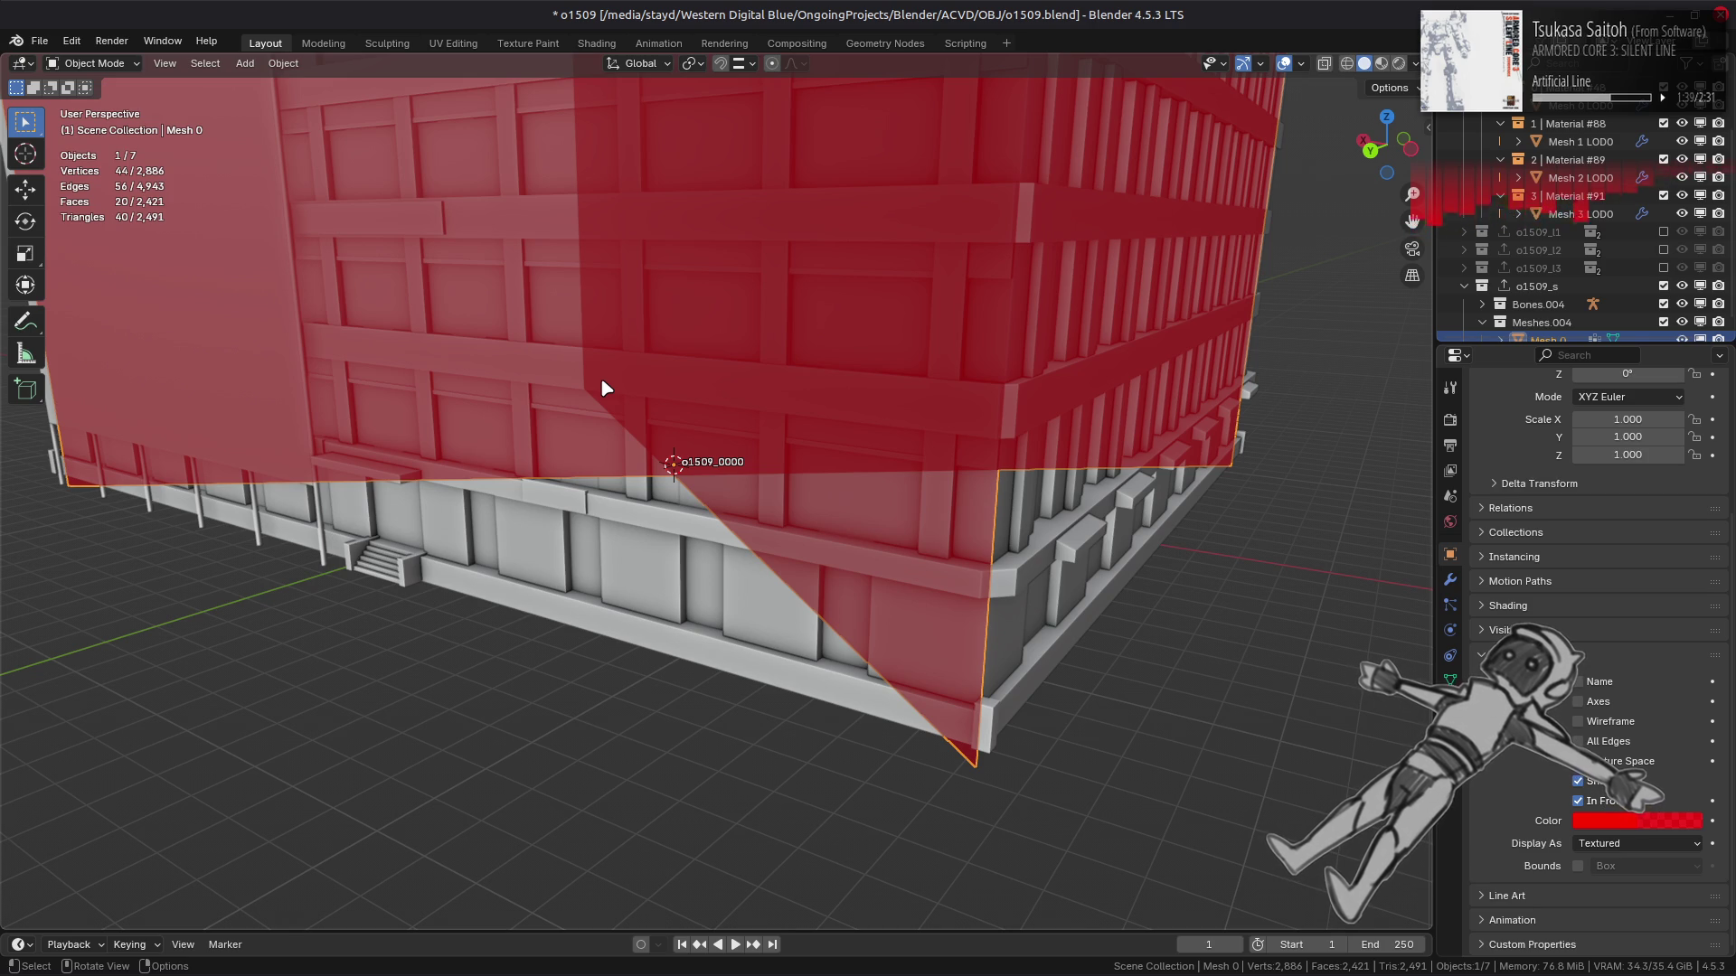
pyautogui.moveTo(657, 399)
pyautogui.mouseDown(button='middle')
pyautogui.moveTo(713, 392)
pyautogui.moveTo(696, 387)
pyautogui.moveTo(707, 322)
pyautogui.moveTo(579, 353)
pyautogui.mouseUp(button='middle')
pyautogui.hotkey('alt', 'a')
pyautogui.scroll(-5, 678, 404)
pyautogui.click(453, 357)
pyautogui.press('Tab')
# In face select mode, pick the top face of a rooftop box.
pyautogui.press('3')
pyautogui.press('a')
pyautogui.moveTo(453, 344)
pyautogui.mouseDown(button='middle')
pyautogui.moveTo(585, 421)
pyautogui.moveTo(615, 272)
pyautogui.moveTo(728, 294)
pyautogui.moveTo(601, 263)
pyautogui.moveTo(855, 336)
pyautogui.moveTo(782, 351)
pyautogui.mouseUp(button='middle')
pyautogui.hotkey('alt', 'a')
pyautogui.click(616, 271)
pyautogui.click(600, 263)
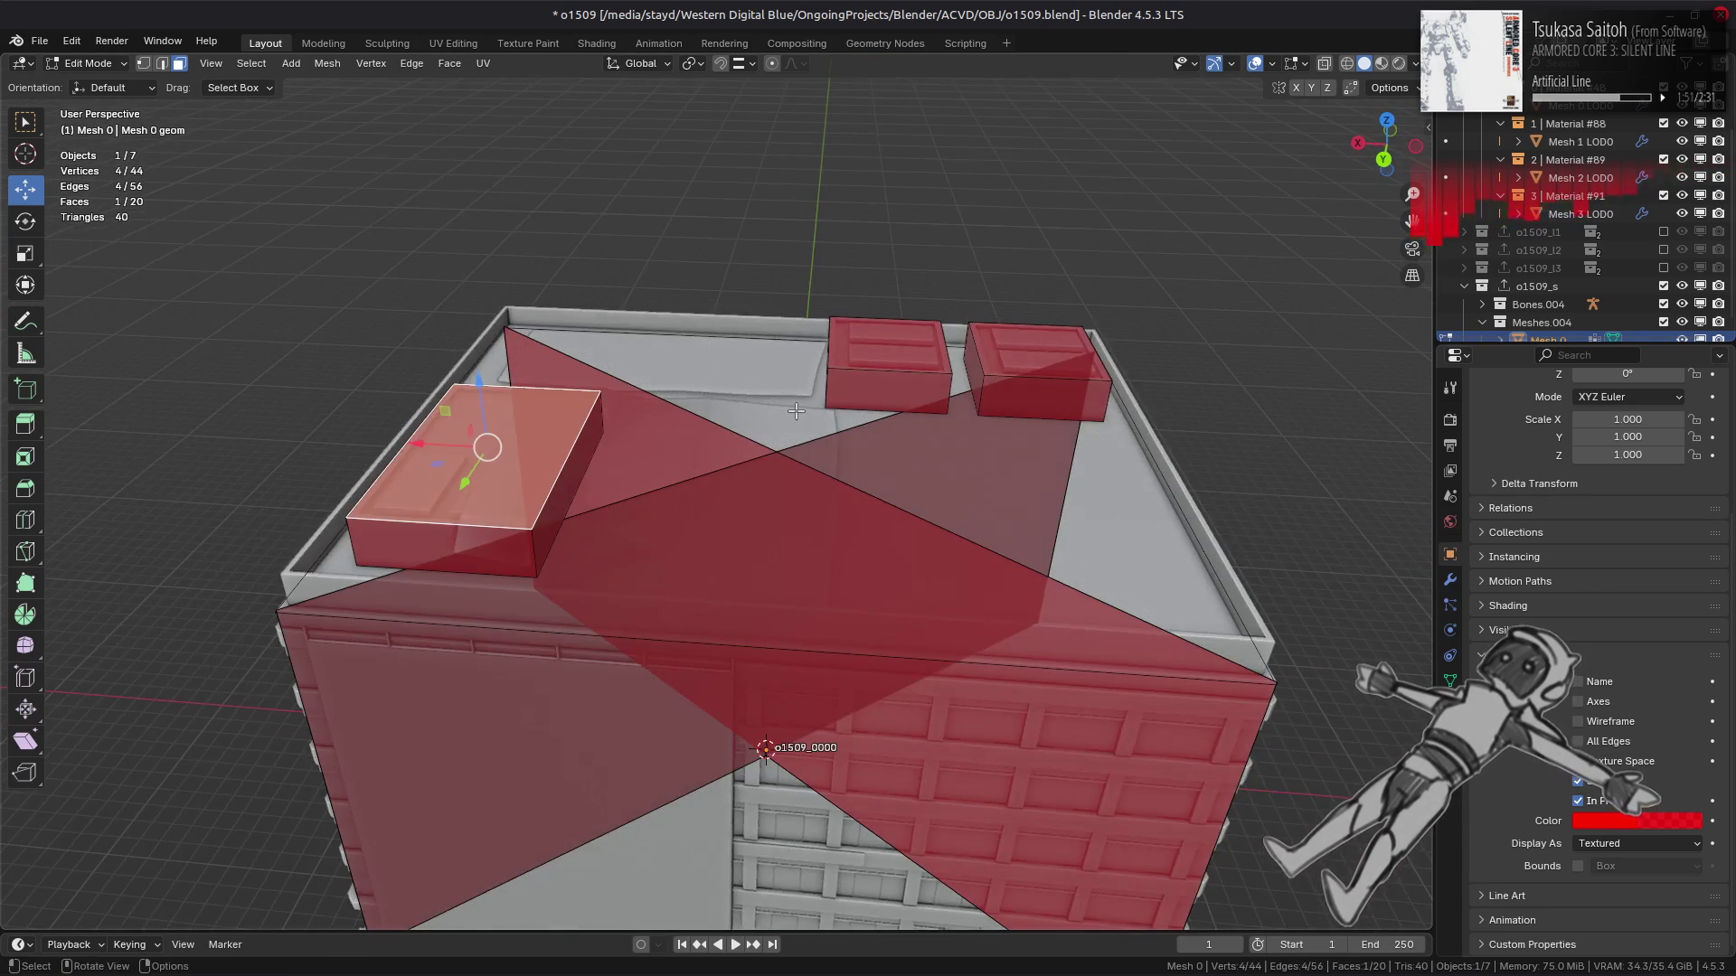
# Lower the first rooftop box's top face by 0.2 m with gz-0.2.
pyautogui.scroll(2, 796, 408)
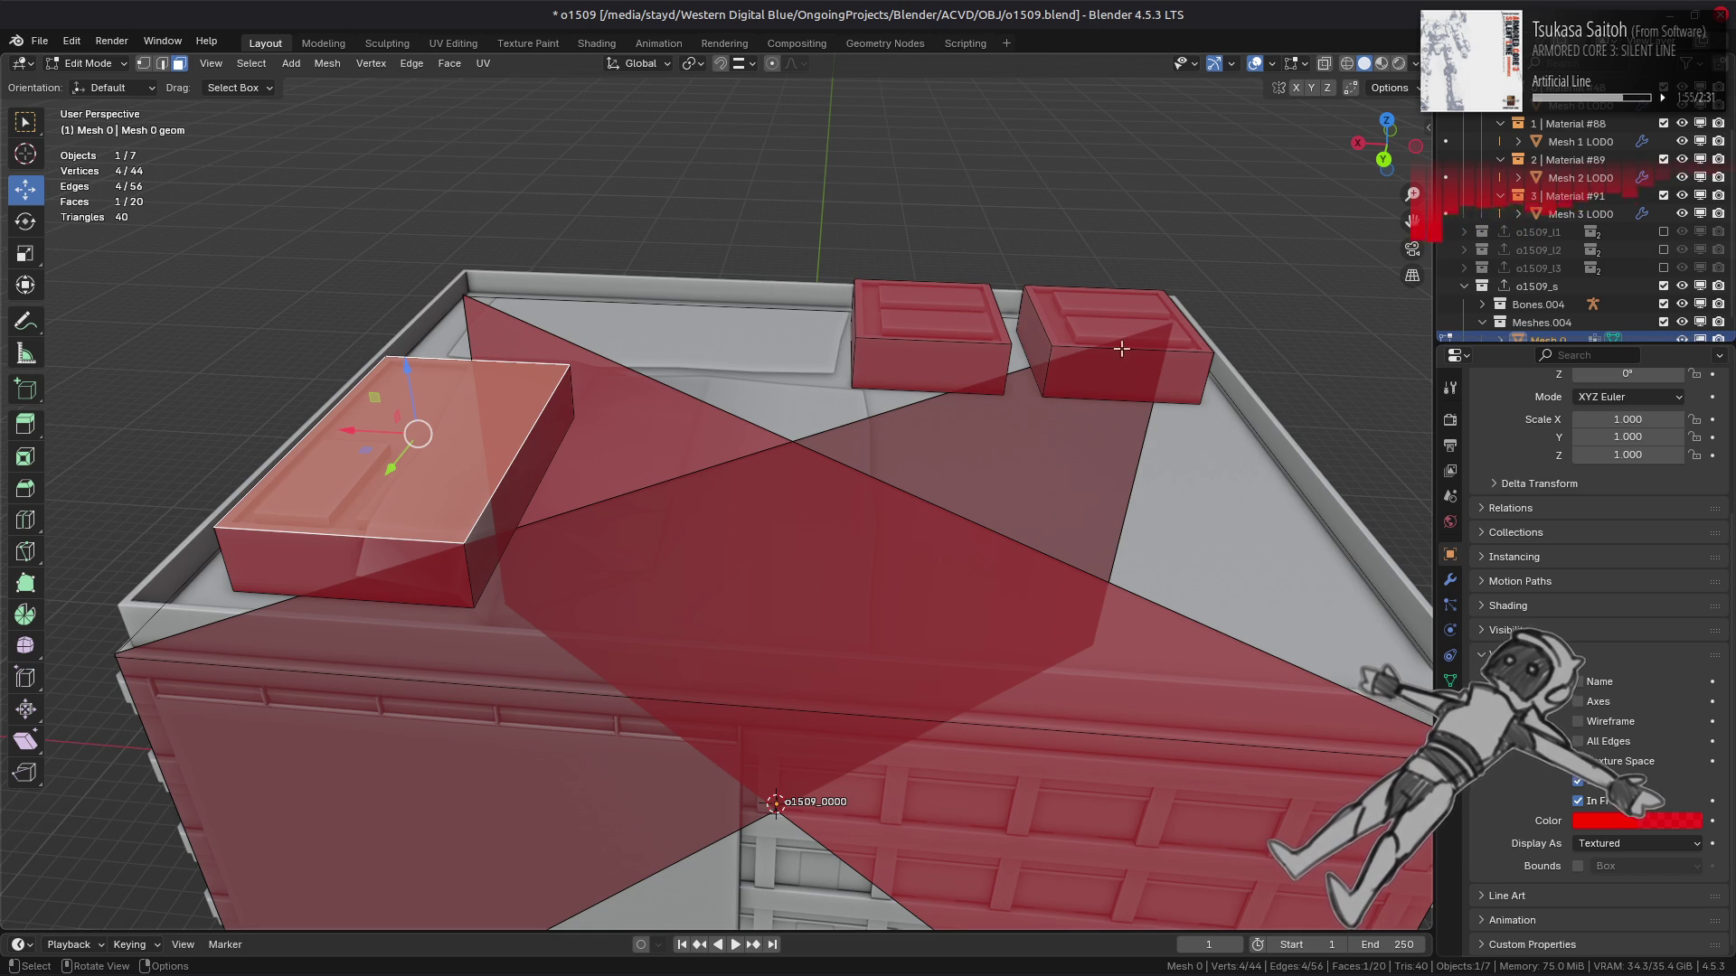
pyautogui.scroll(6, 522, 394)
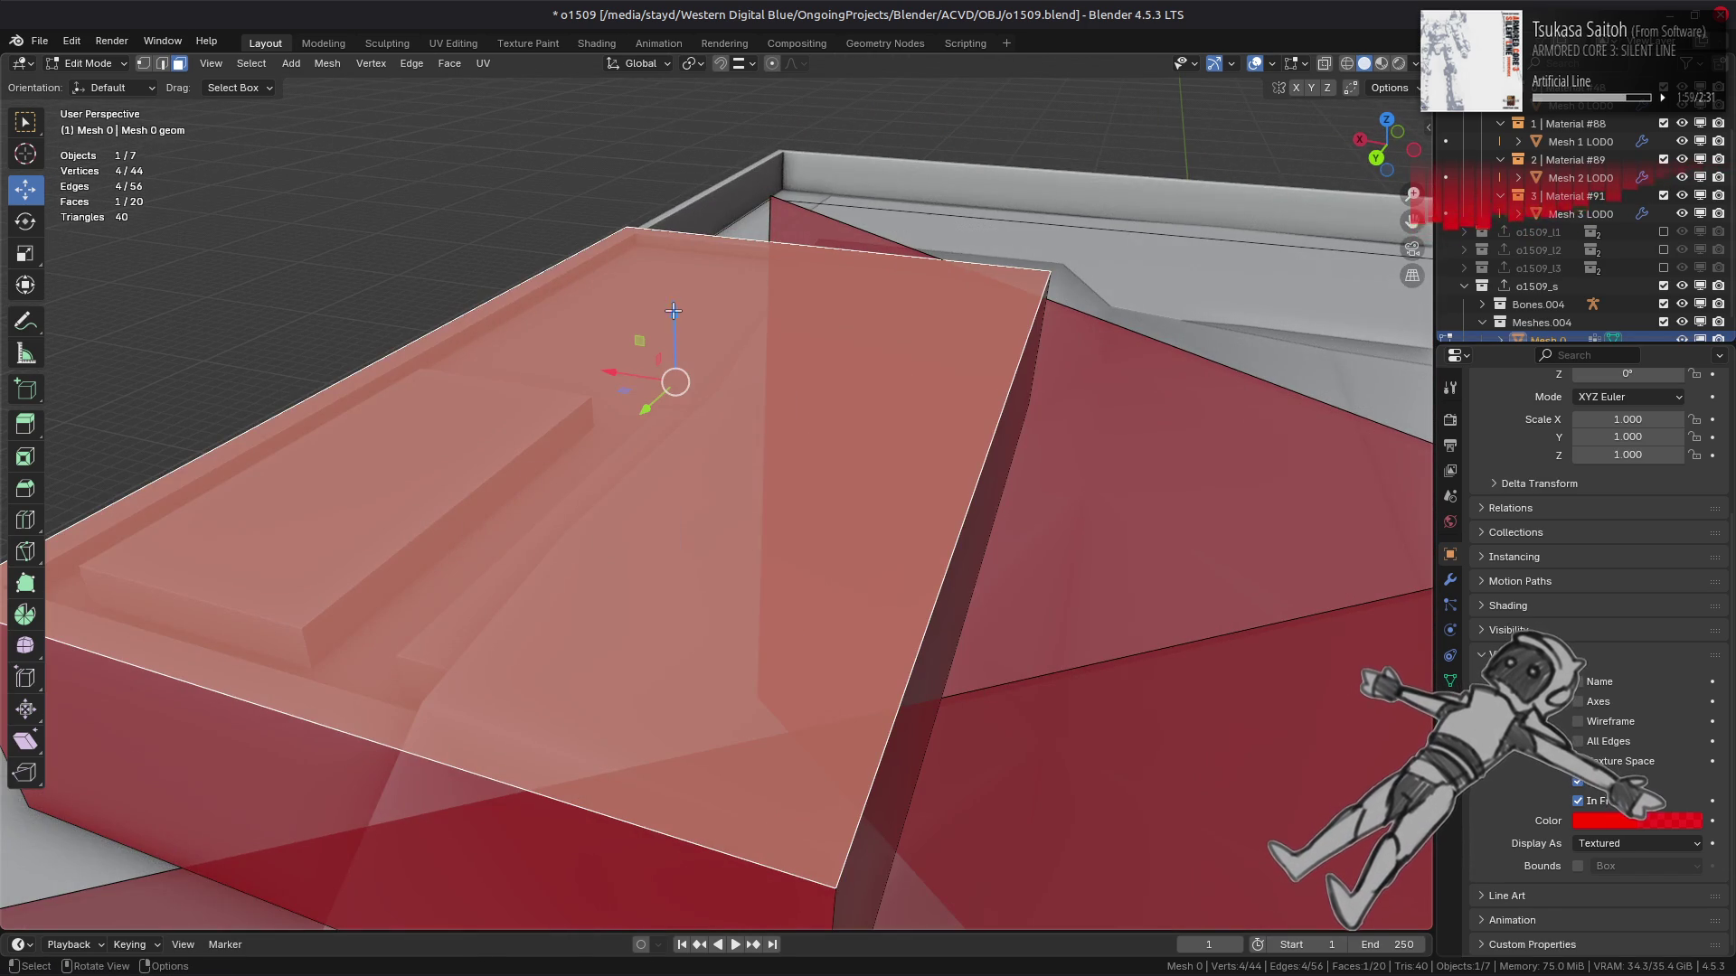
pyautogui.moveTo(674, 311); pyautogui.dragTo(674, 301)
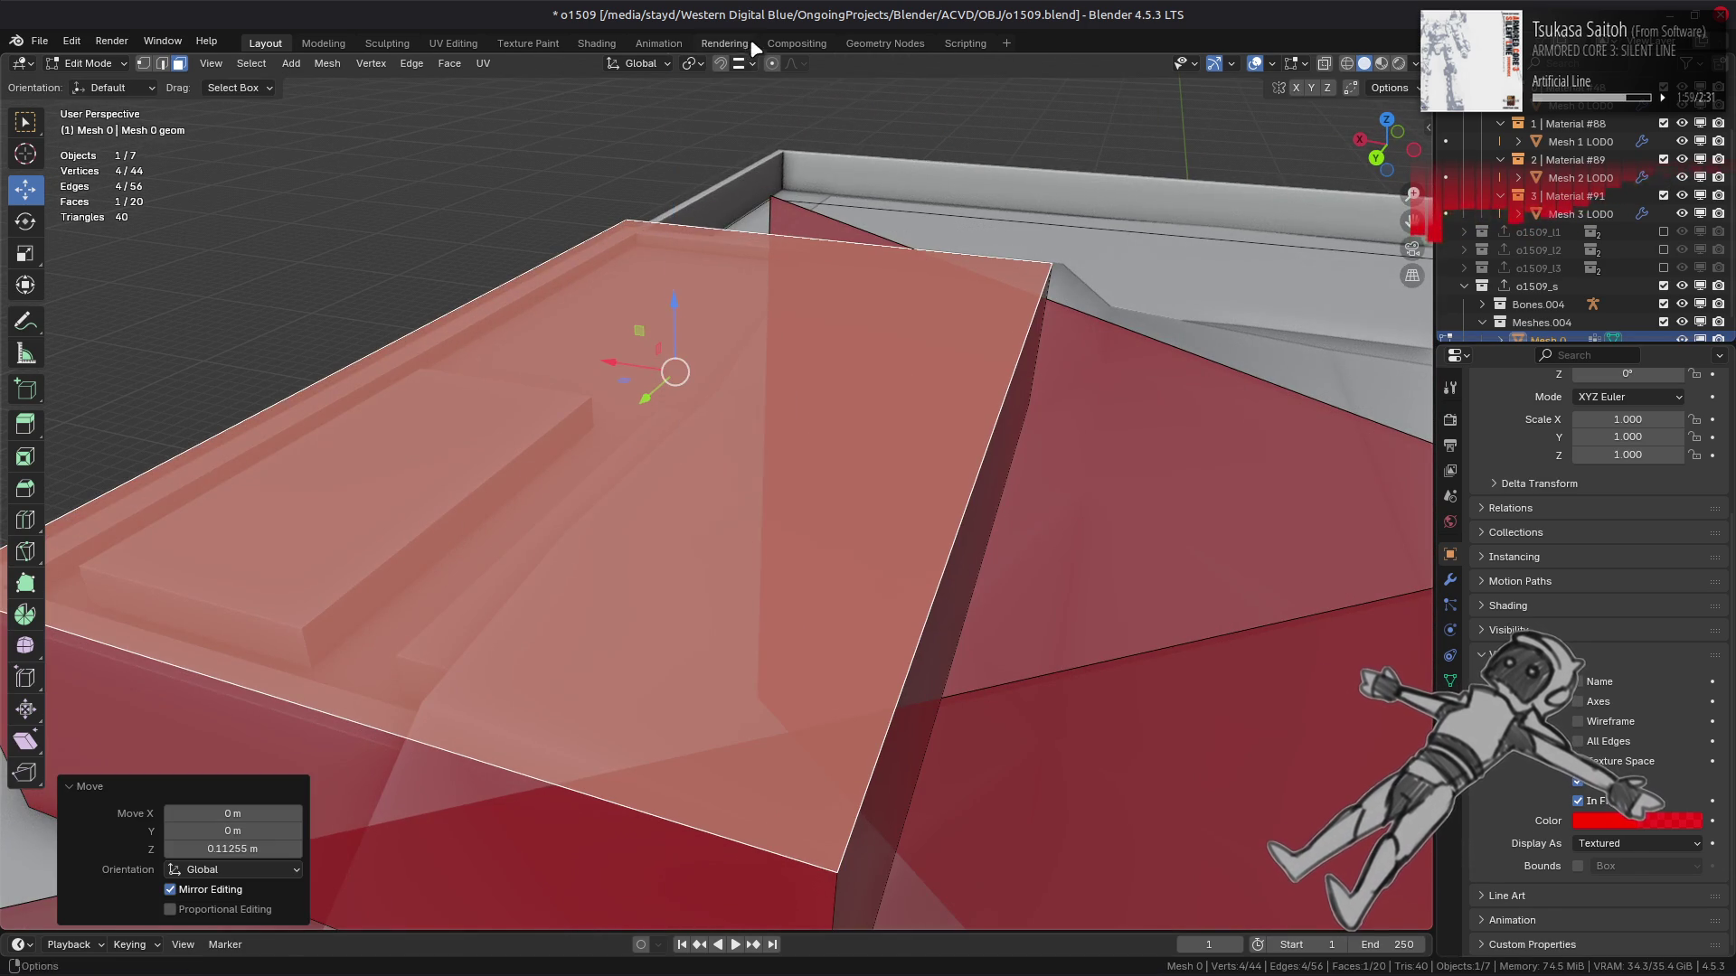
pyautogui.click(747, 64)
pyautogui.scroll(-4, 495, 236)
pyautogui.write('gz-0.2')
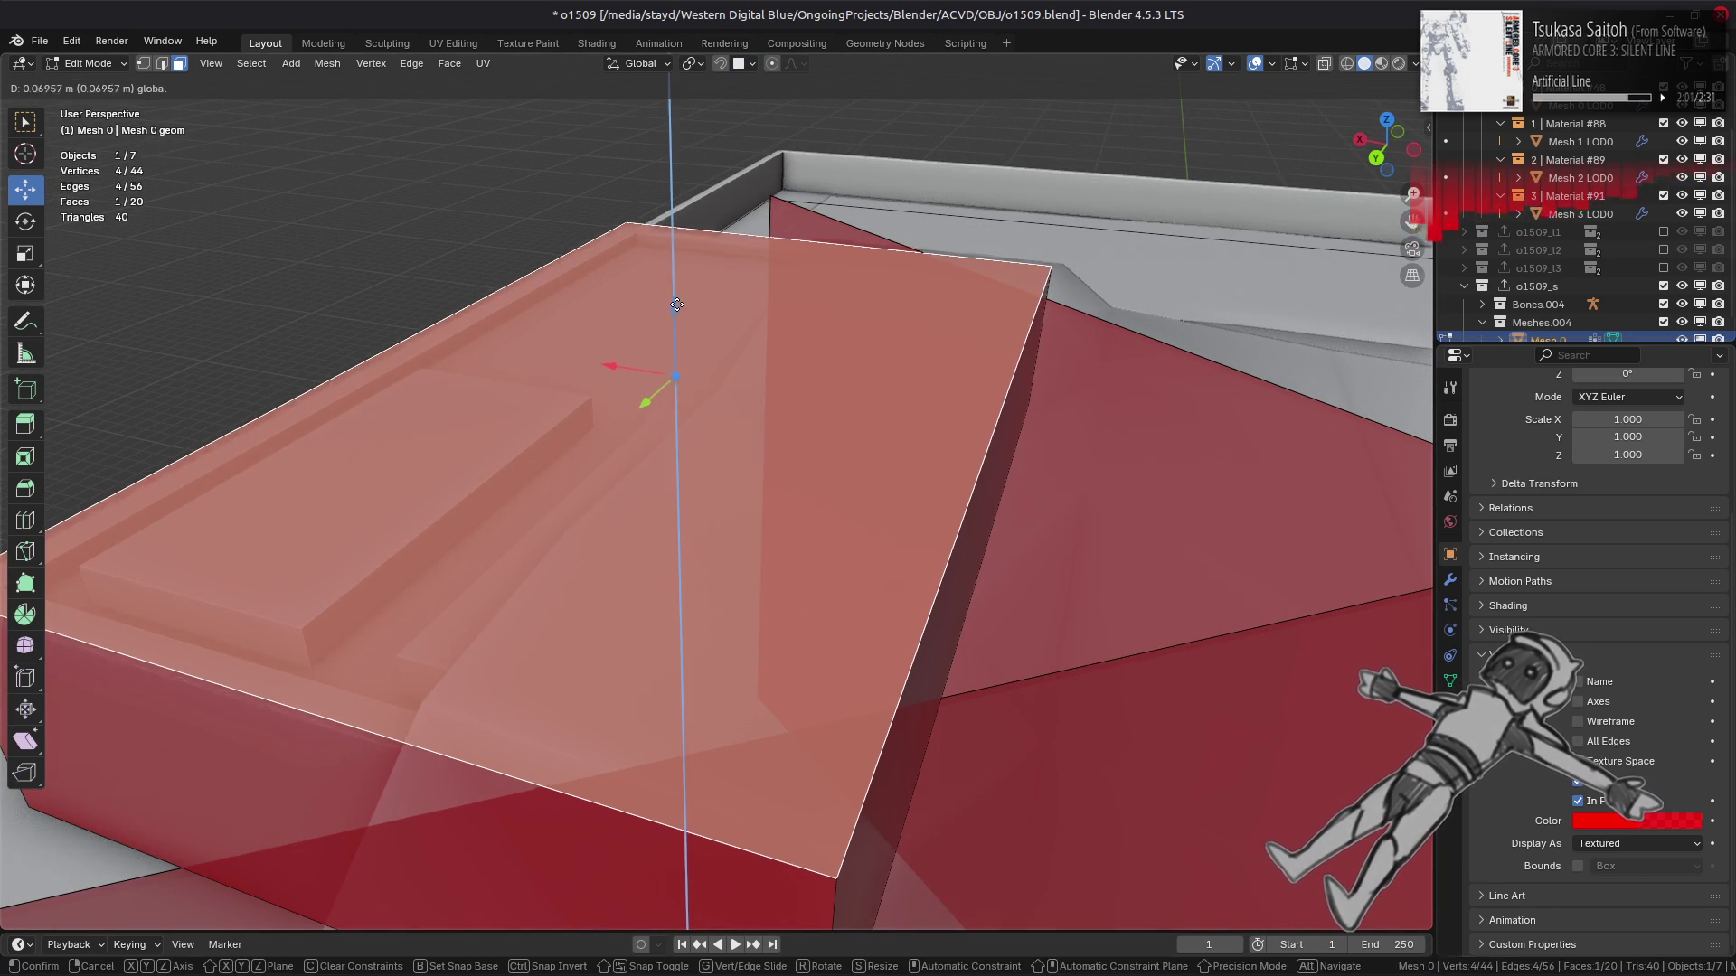
pyautogui.press('Return')
# Lower the right rooftop box's top face by 0.2 m as well.
pyautogui.moveTo(1120, 384); pyautogui.dragTo(867, 362, button='middle')
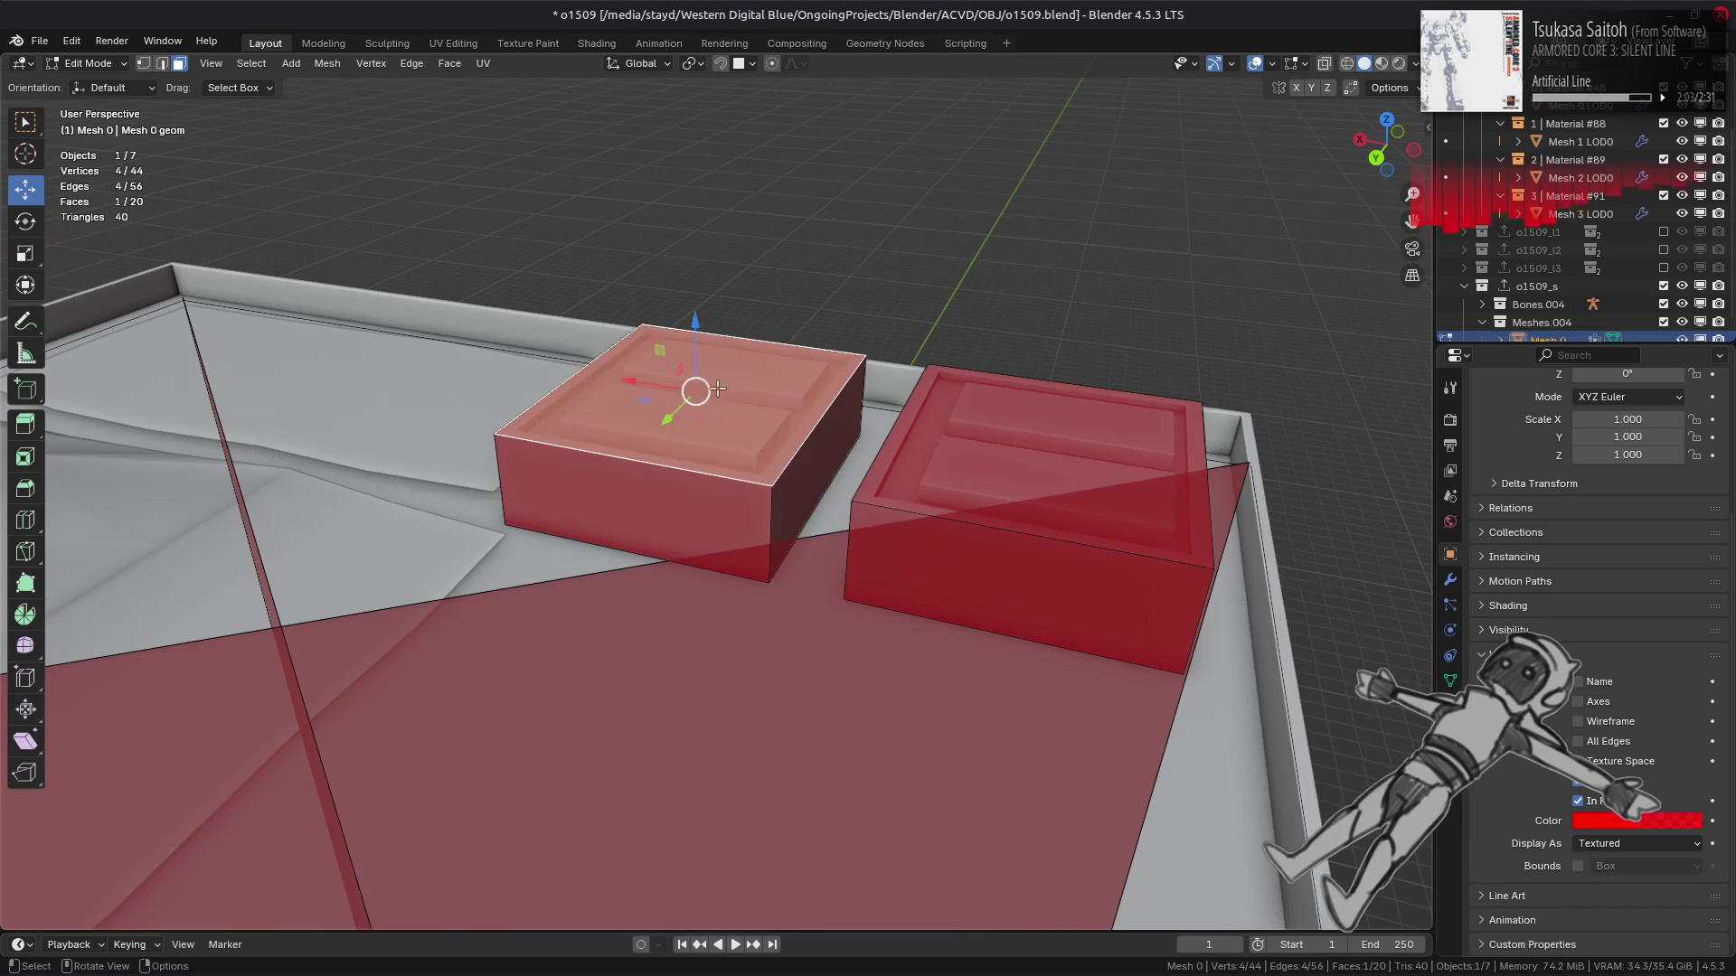
pyautogui.scroll(4, 863, 331)
pyautogui.hotkey('ctrl', 'z')
pyautogui.hotkey('ctrl', 'shift', 'z')
pyautogui.scroll(-2, 1236, 429)
pyautogui.click(1237, 430)
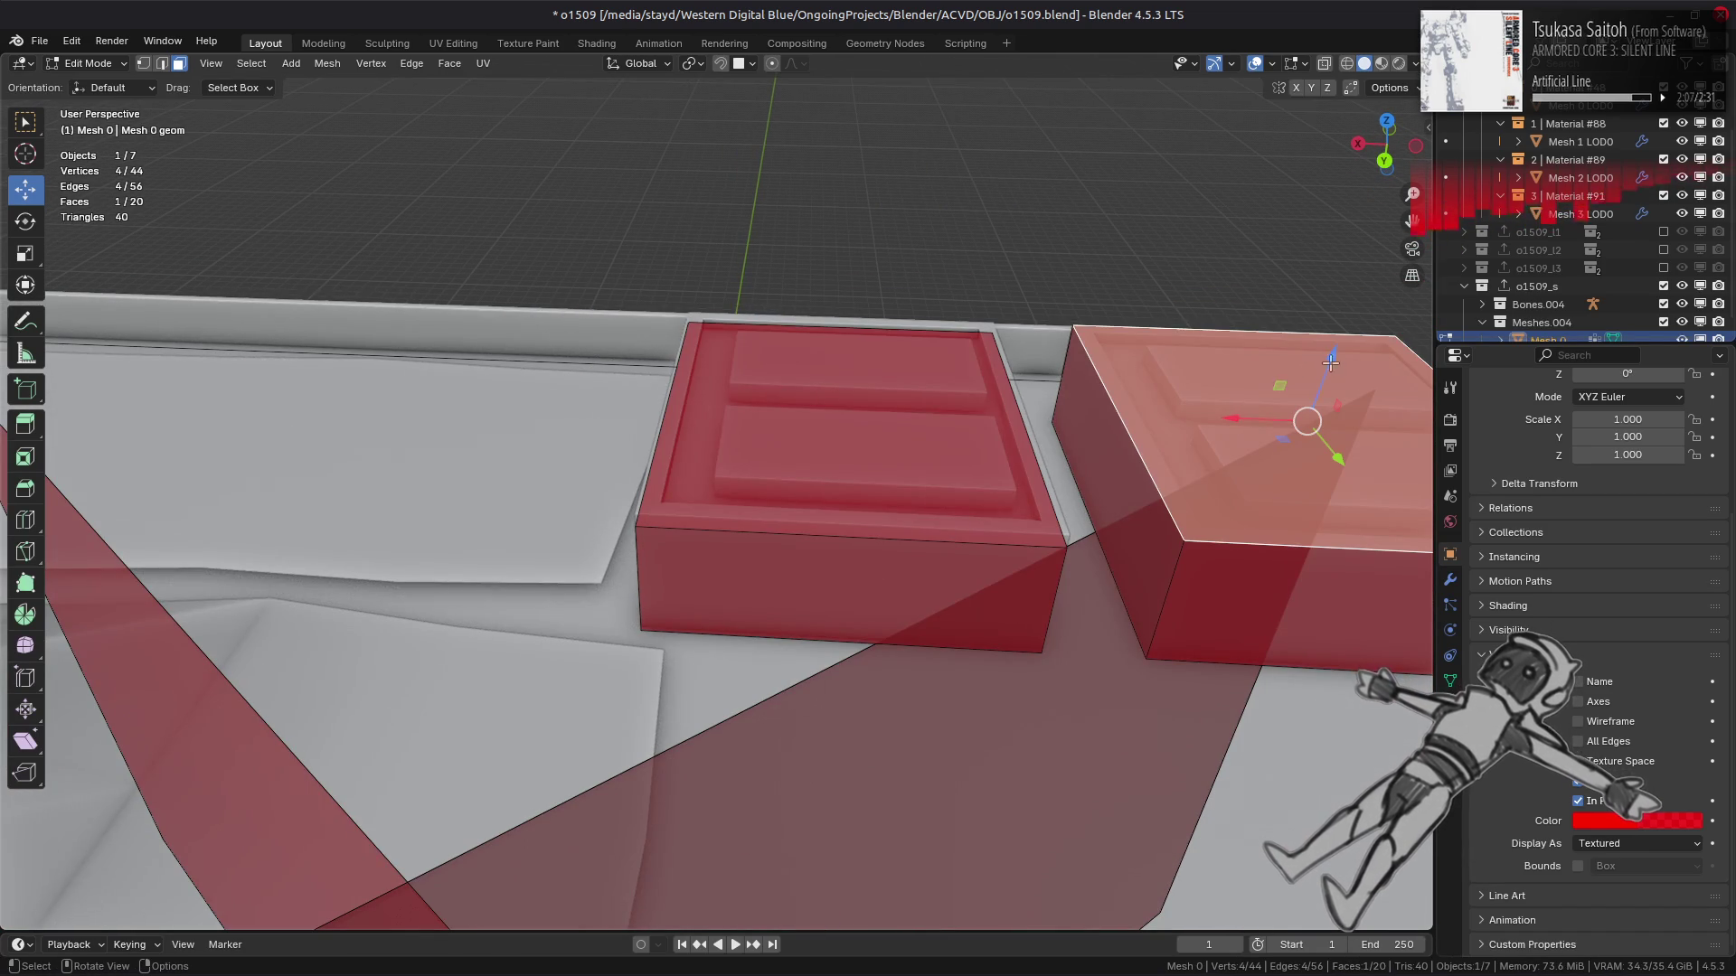
pyautogui.write('gz-0.2')
pyautogui.press('Return')
# Select the side faces of the left rooftop box.
pyautogui.scroll(-5, 1172, 435)
pyautogui.keyDown('shift'); pyautogui.moveTo(705, 523); pyautogui.dragTo(904, 434, button='middle'); pyautogui.keyUp('shift')
pyautogui.keyDown('alt'); pyautogui.click(941, 429); pyautogui.keyUp('alt')
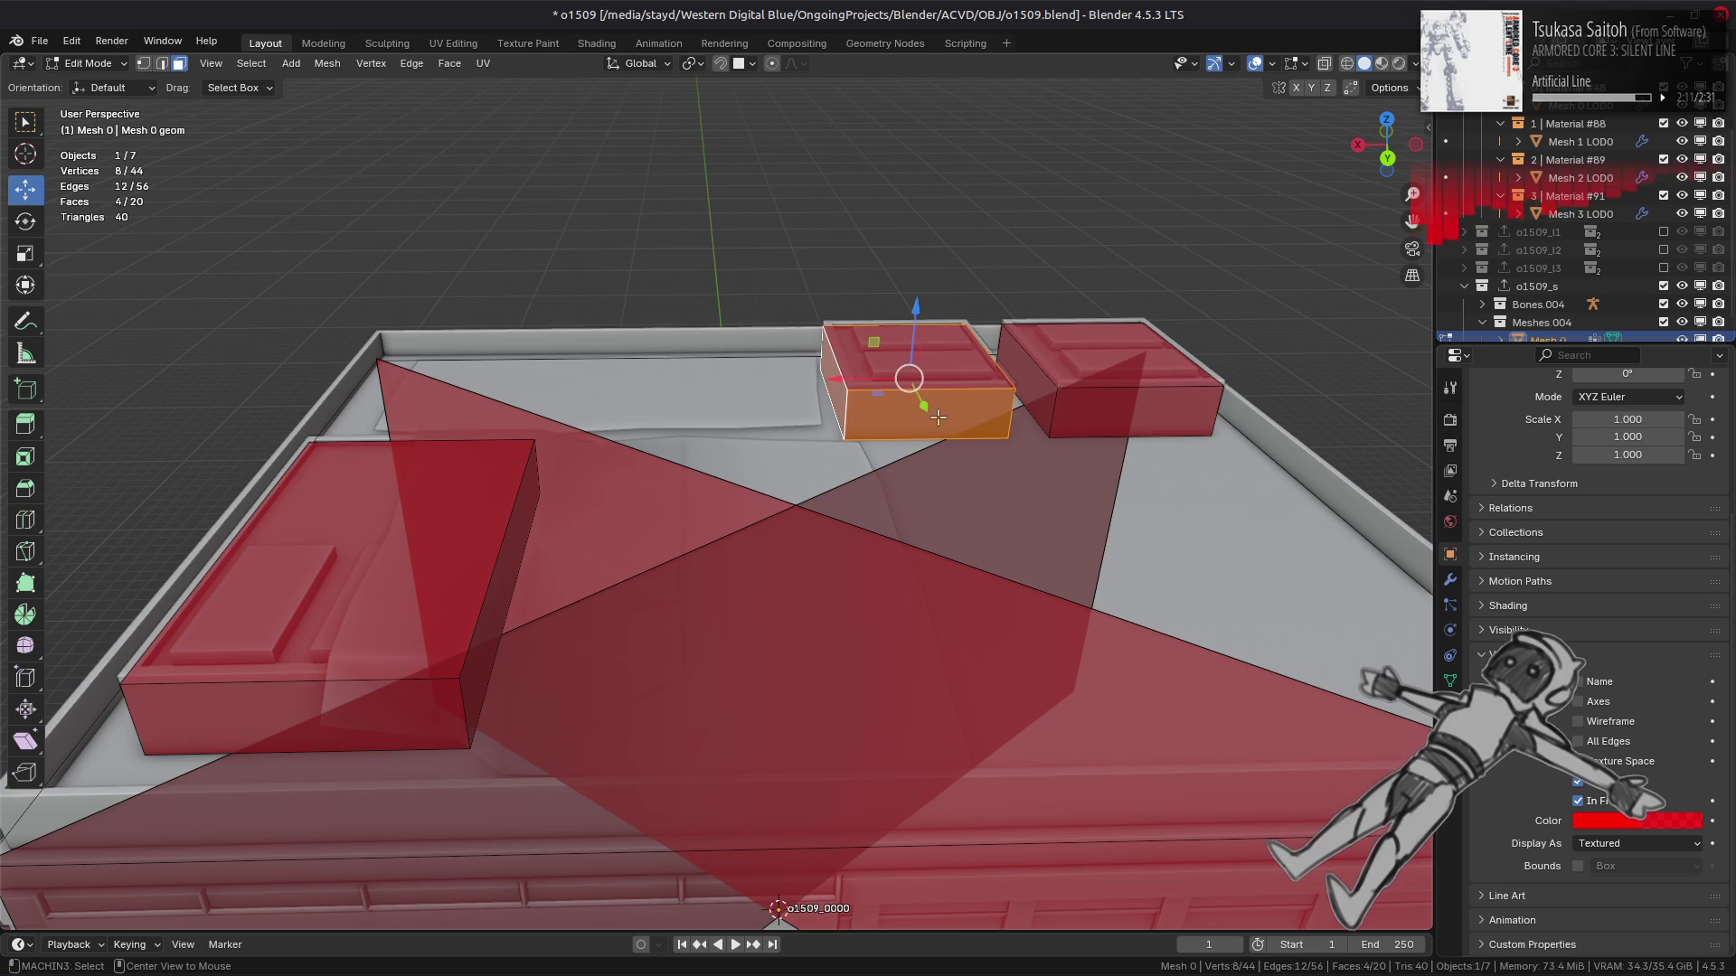
# Delete the selected side and front faces of both rooftop boxes.
pyautogui.keyDown('alt'); pyautogui.keyDown('shift'); pyautogui.click(1130, 411); pyautogui.keyUp('shift'); pyautogui.keyUp('alt')
pyautogui.keyDown('shift'); pyautogui.click(942, 429); pyautogui.keyUp('shift')
pyautogui.keyDown('shift'); pyautogui.click(1117, 411); pyautogui.keyUp('shift')
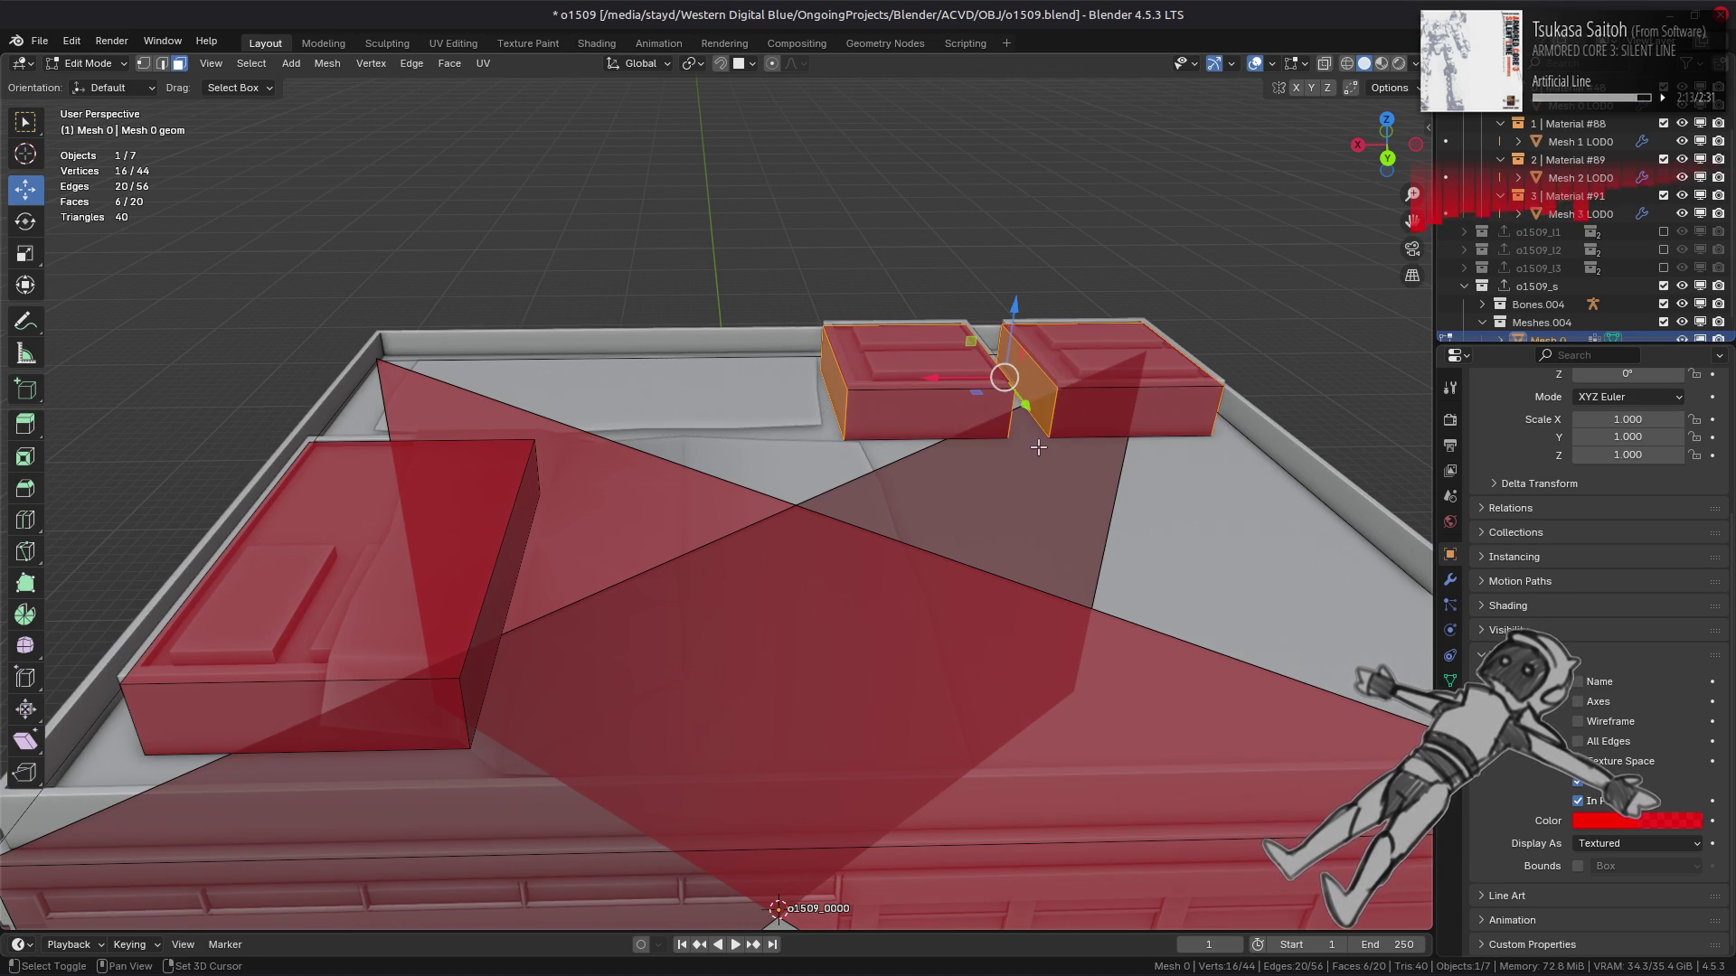
pyautogui.keyDown('shift'); pyautogui.click(1103, 413); pyautogui.keyUp('shift')
pyautogui.rightClick(1103, 413)
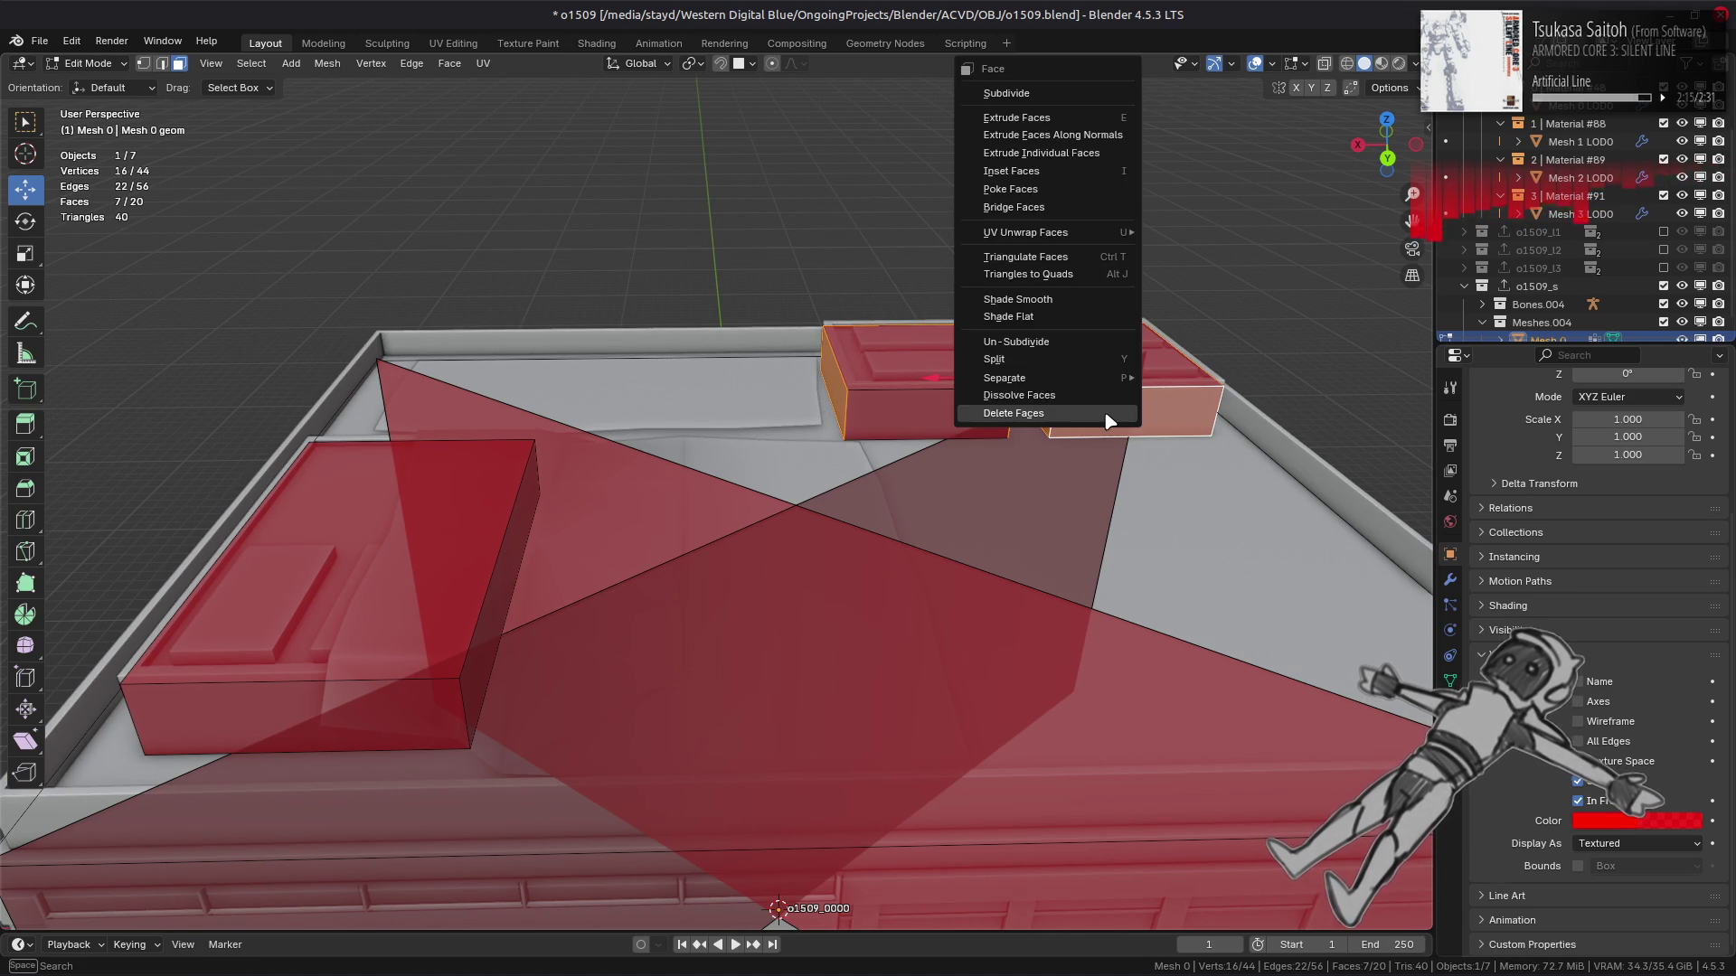
pyautogui.click(1103, 414)
# Split the two rooftop box tops off from the mesh.
pyautogui.click(1107, 354)
pyautogui.click(963, 375)
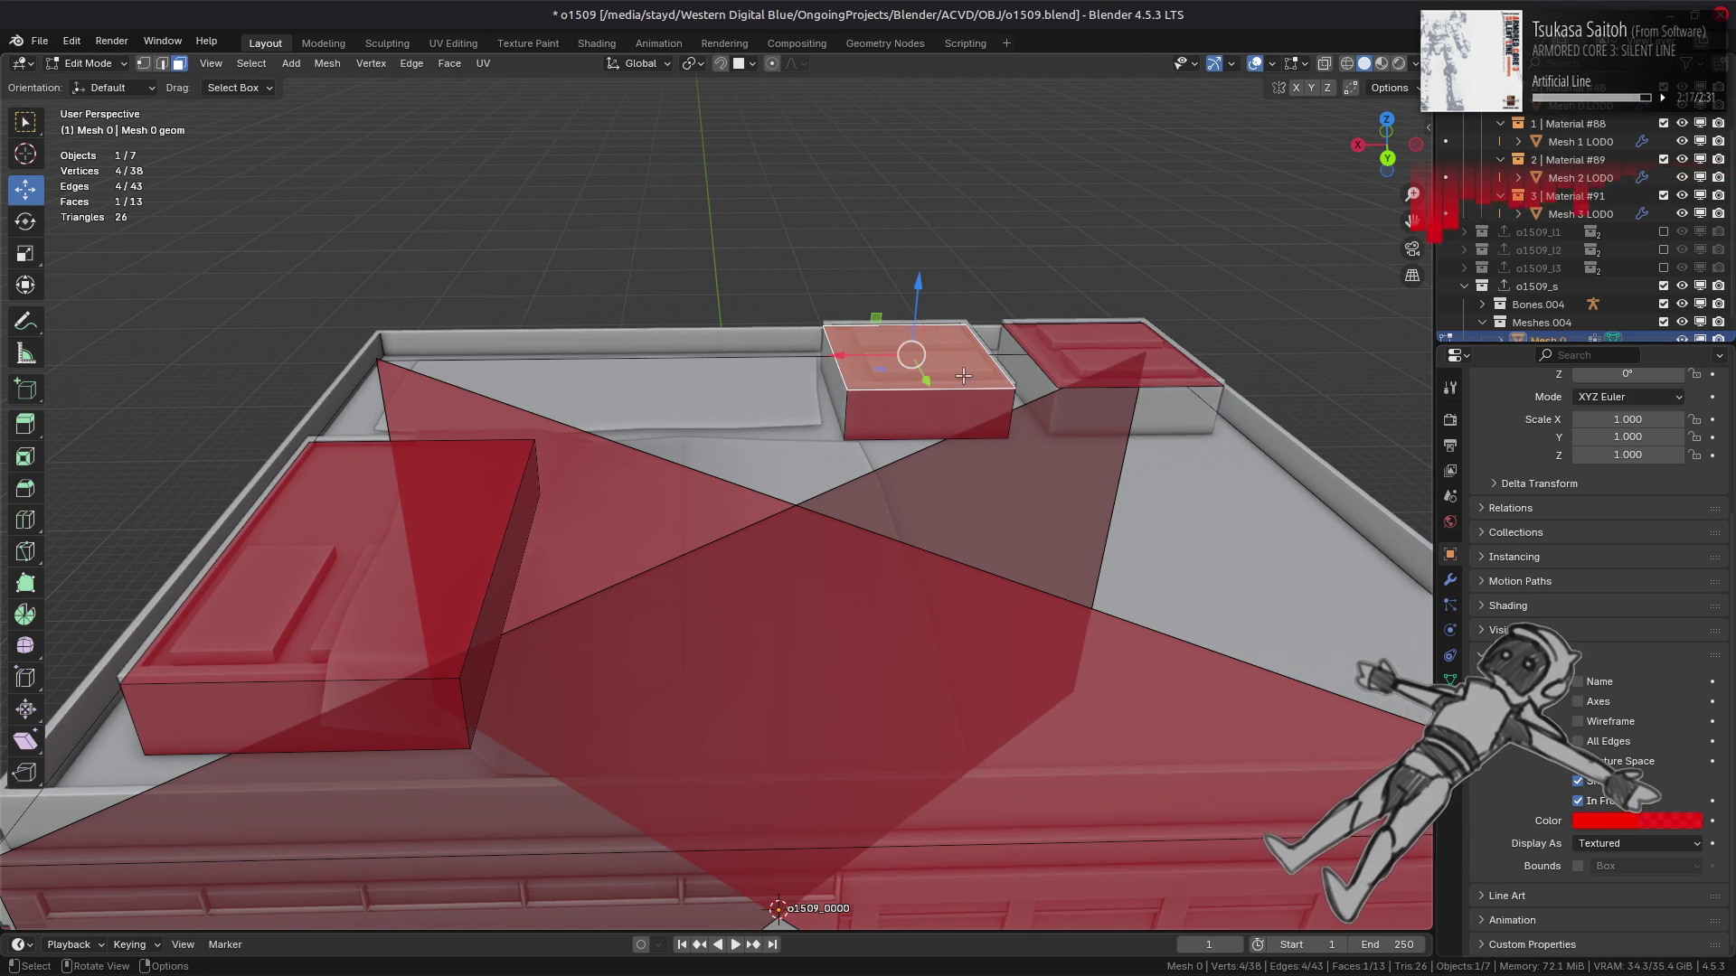
pyautogui.keyDown('shift'); pyautogui.click(1070, 358); pyautogui.keyUp('shift')
pyautogui.rightClick(947, 410)
pyautogui.click(953, 366)
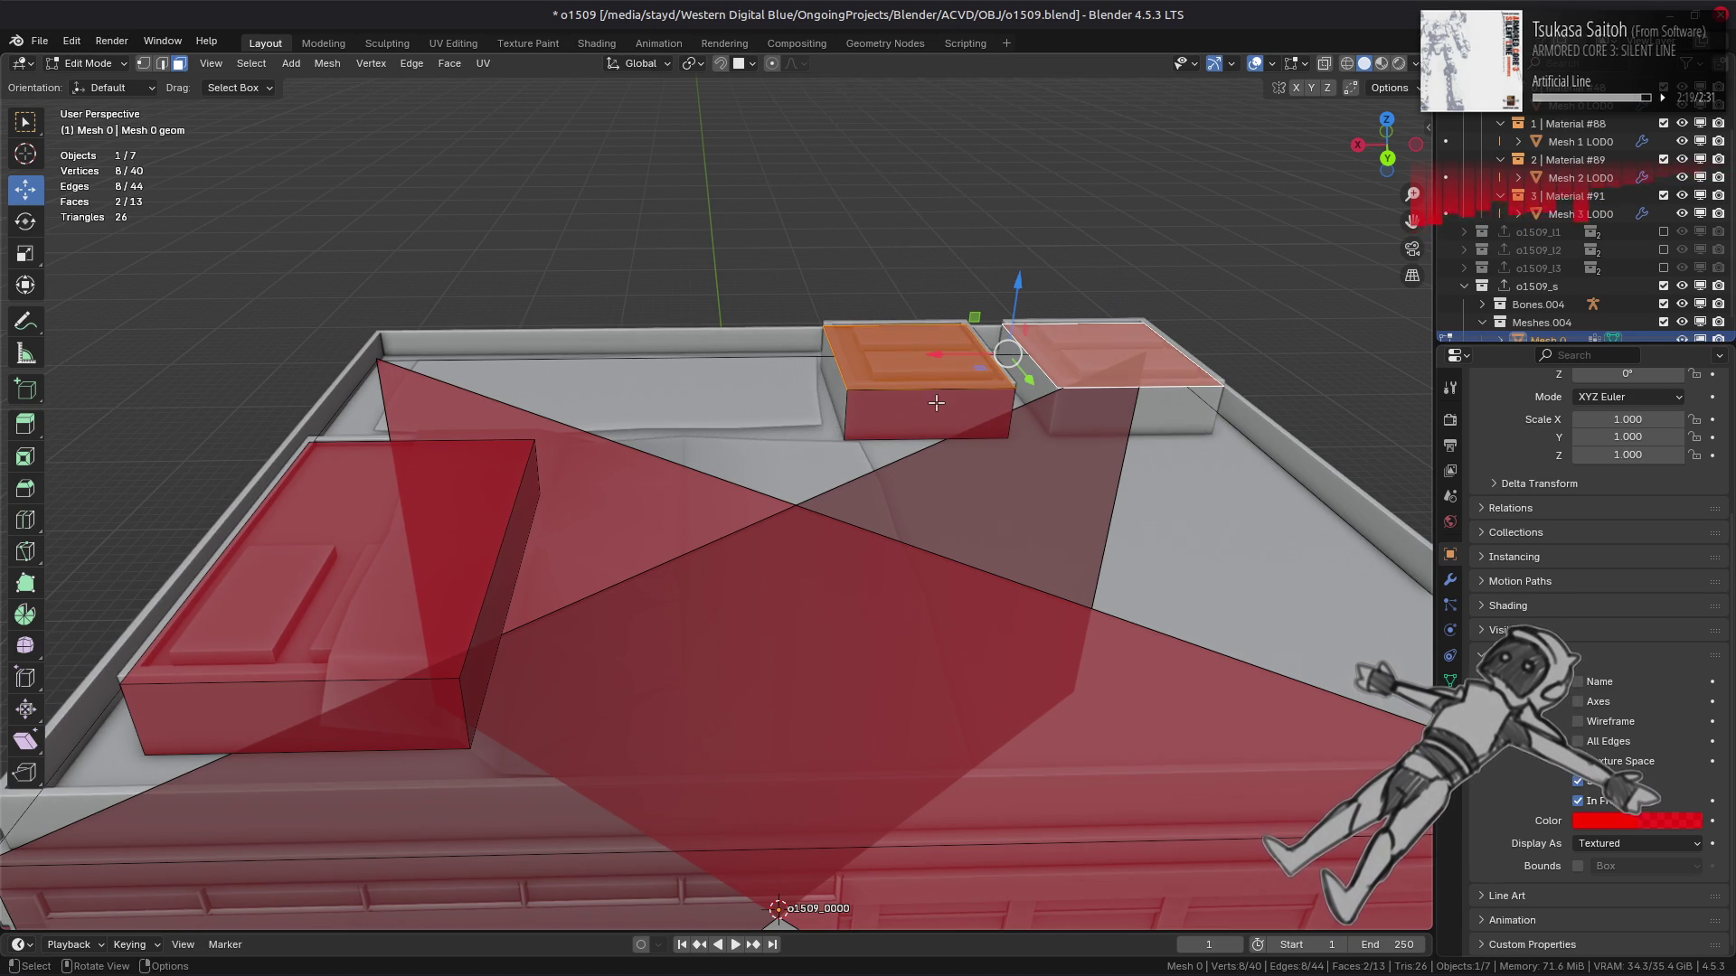
# Lower both box tops about 0.1 m and flip their normals.
pyautogui.moveTo(936, 402); pyautogui.dragTo(995, 308, button='middle')
pyautogui.scroll(3, 995, 307)
pyautogui.press('g')
pyautogui.press('z')
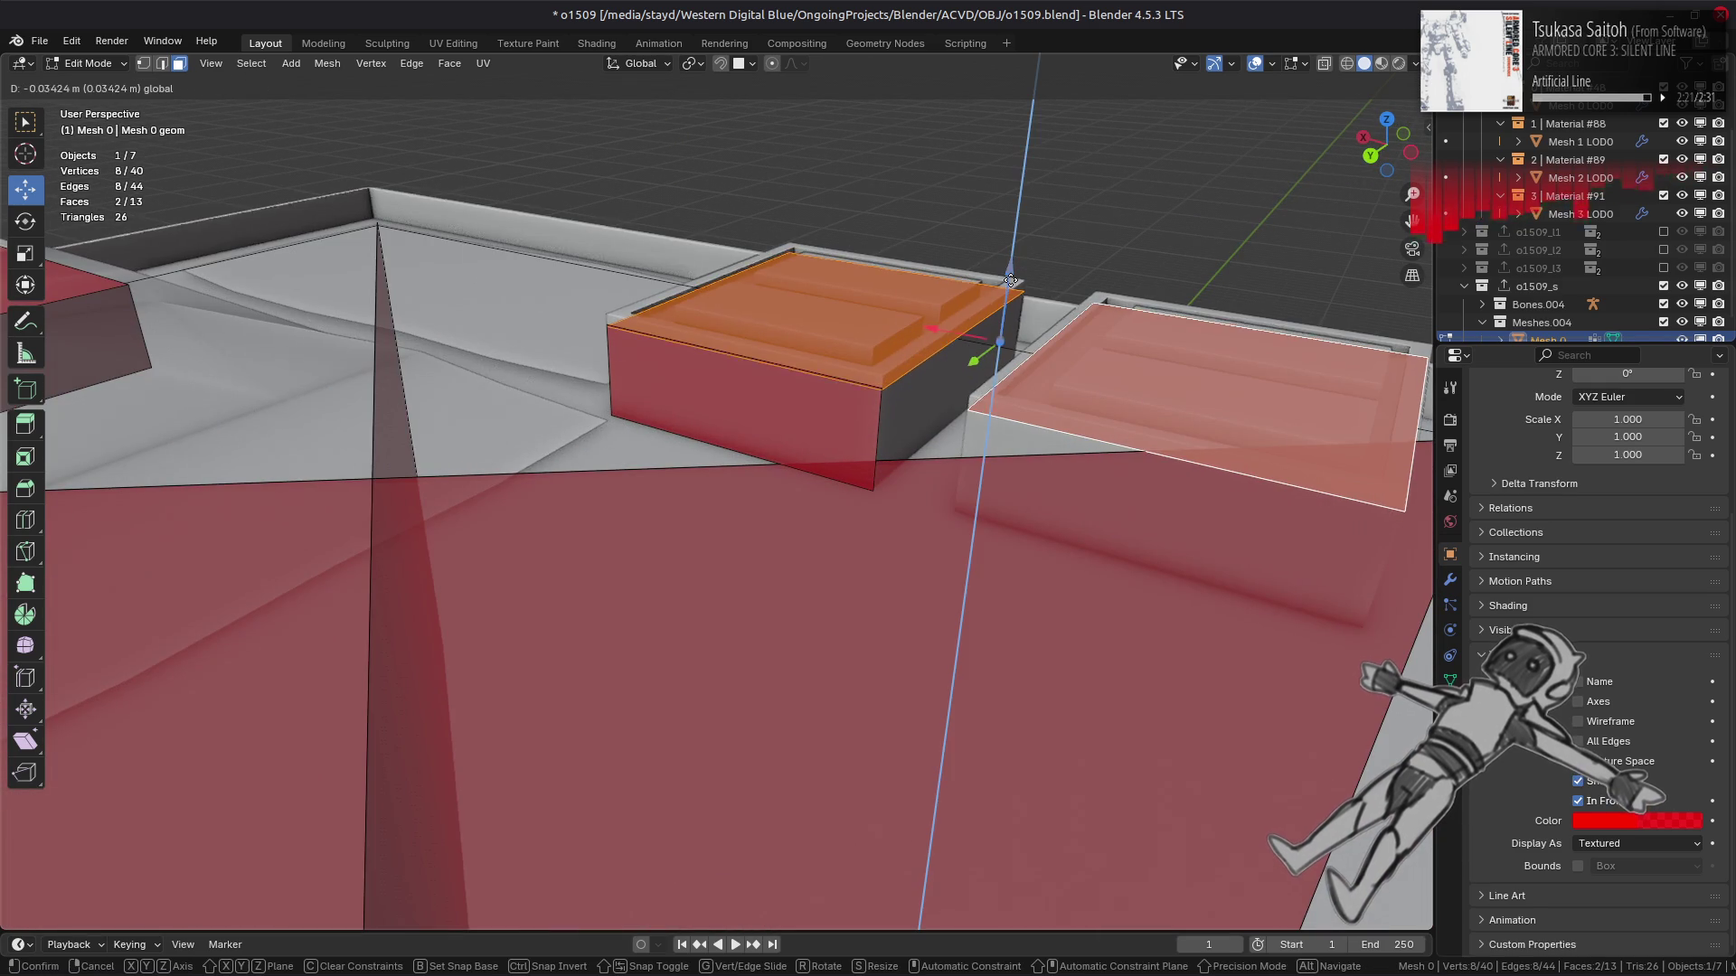
pyautogui.click(888, 418)
pyautogui.rightClick(888, 418)
pyautogui.click(888, 418)
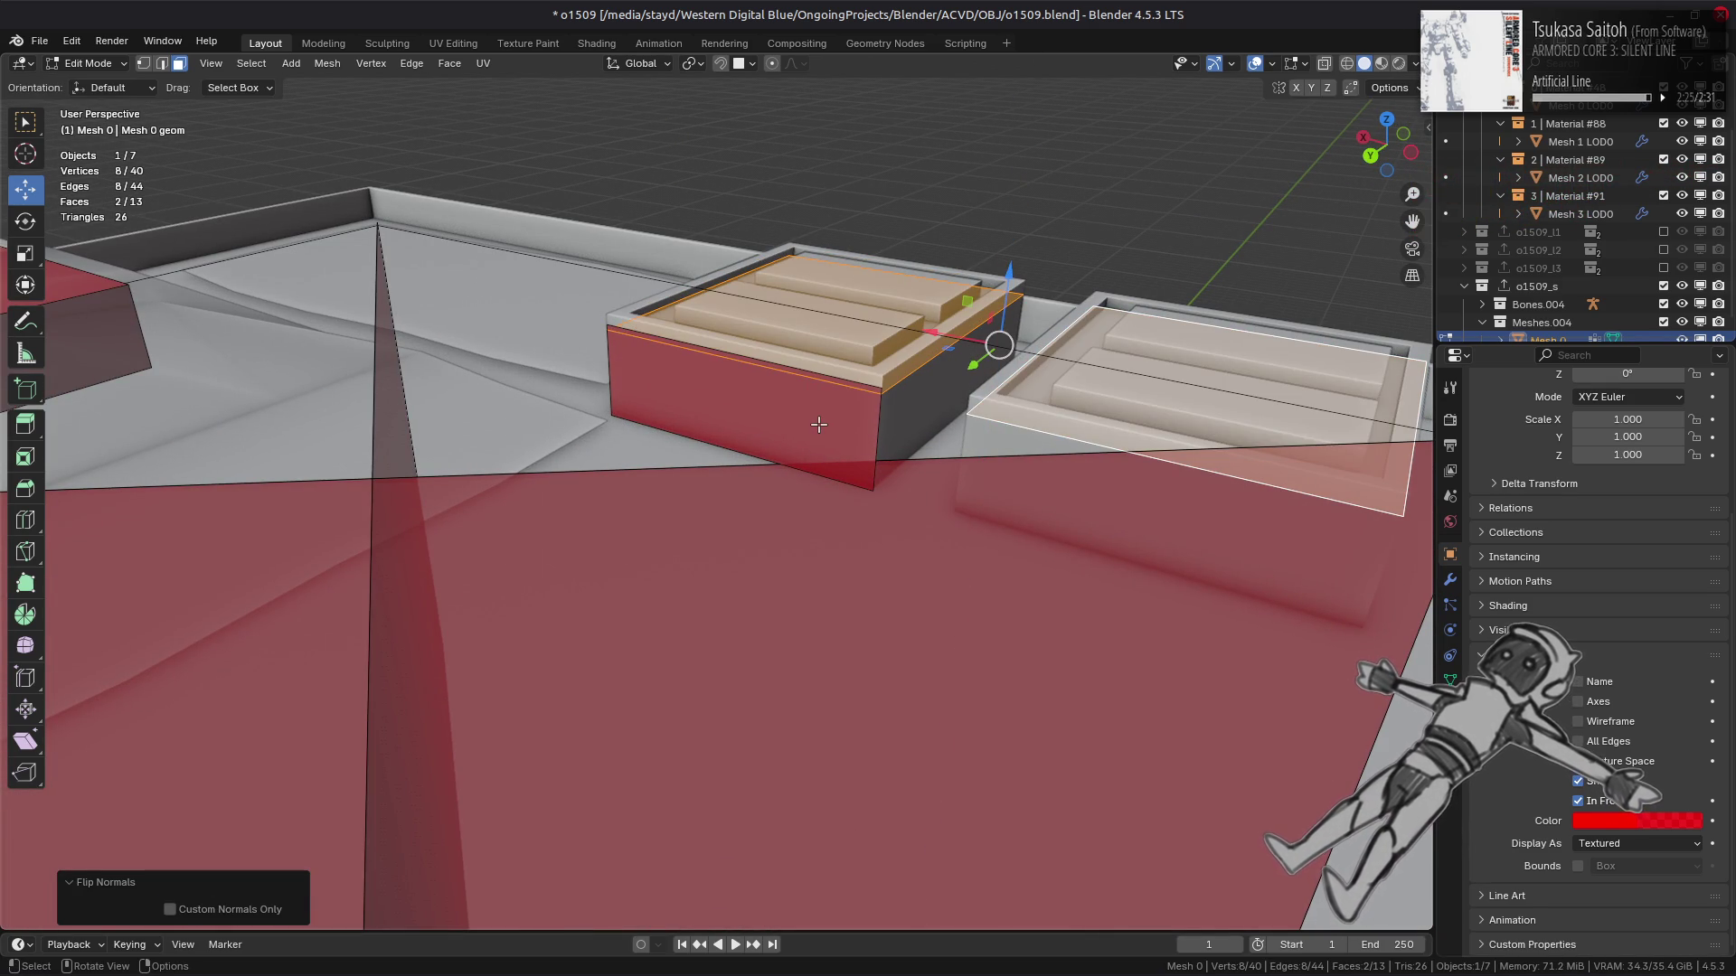
# Drop the left box's bottom front edge by 0.5 m.
pyautogui.press('2')
pyautogui.click(853, 421)
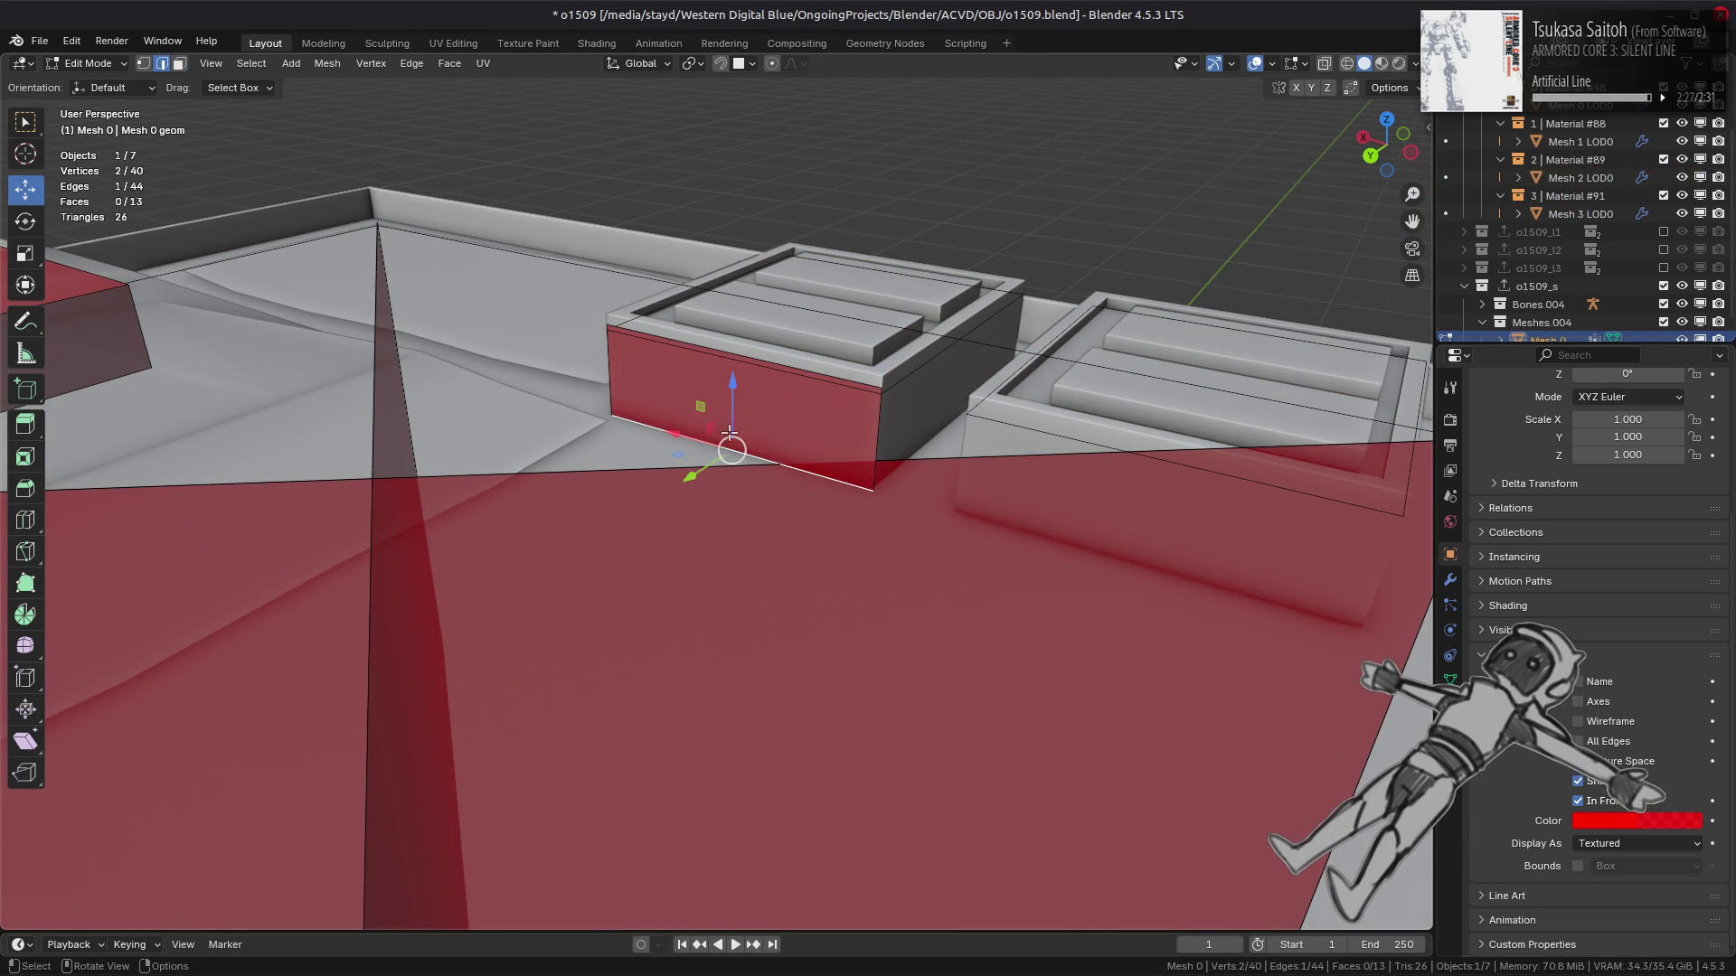
pyautogui.press('g')
pyautogui.press('z')
pyautogui.click(679, 435)
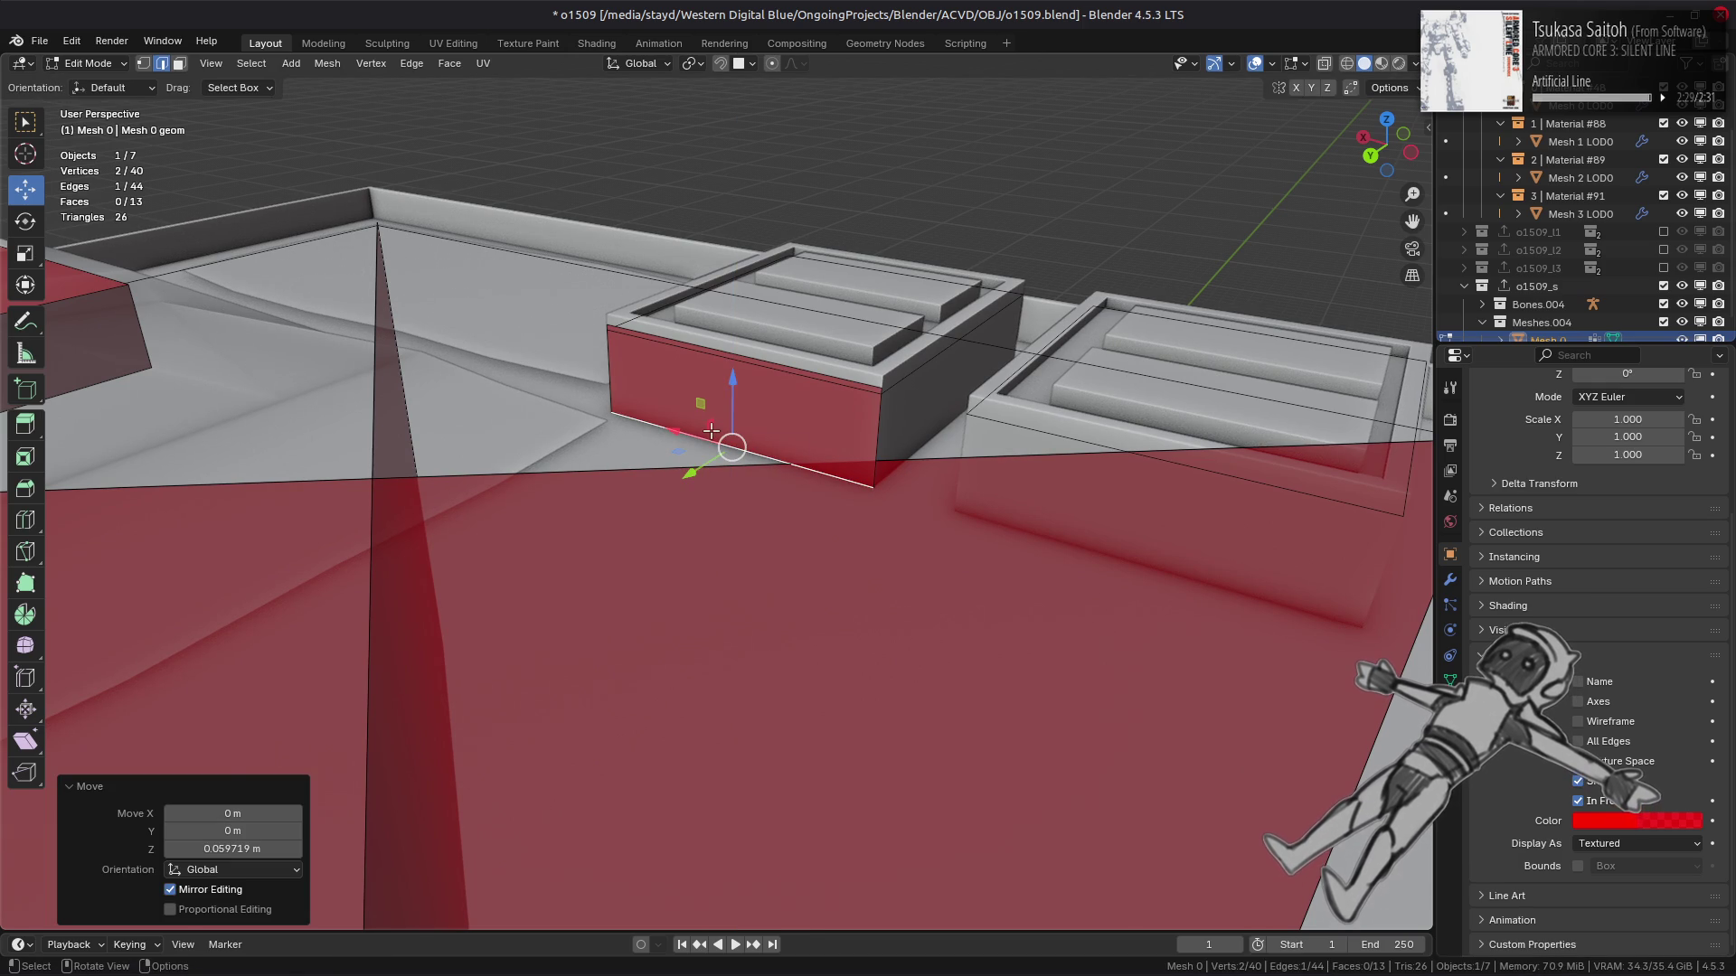
pyautogui.write('gz-0.5')
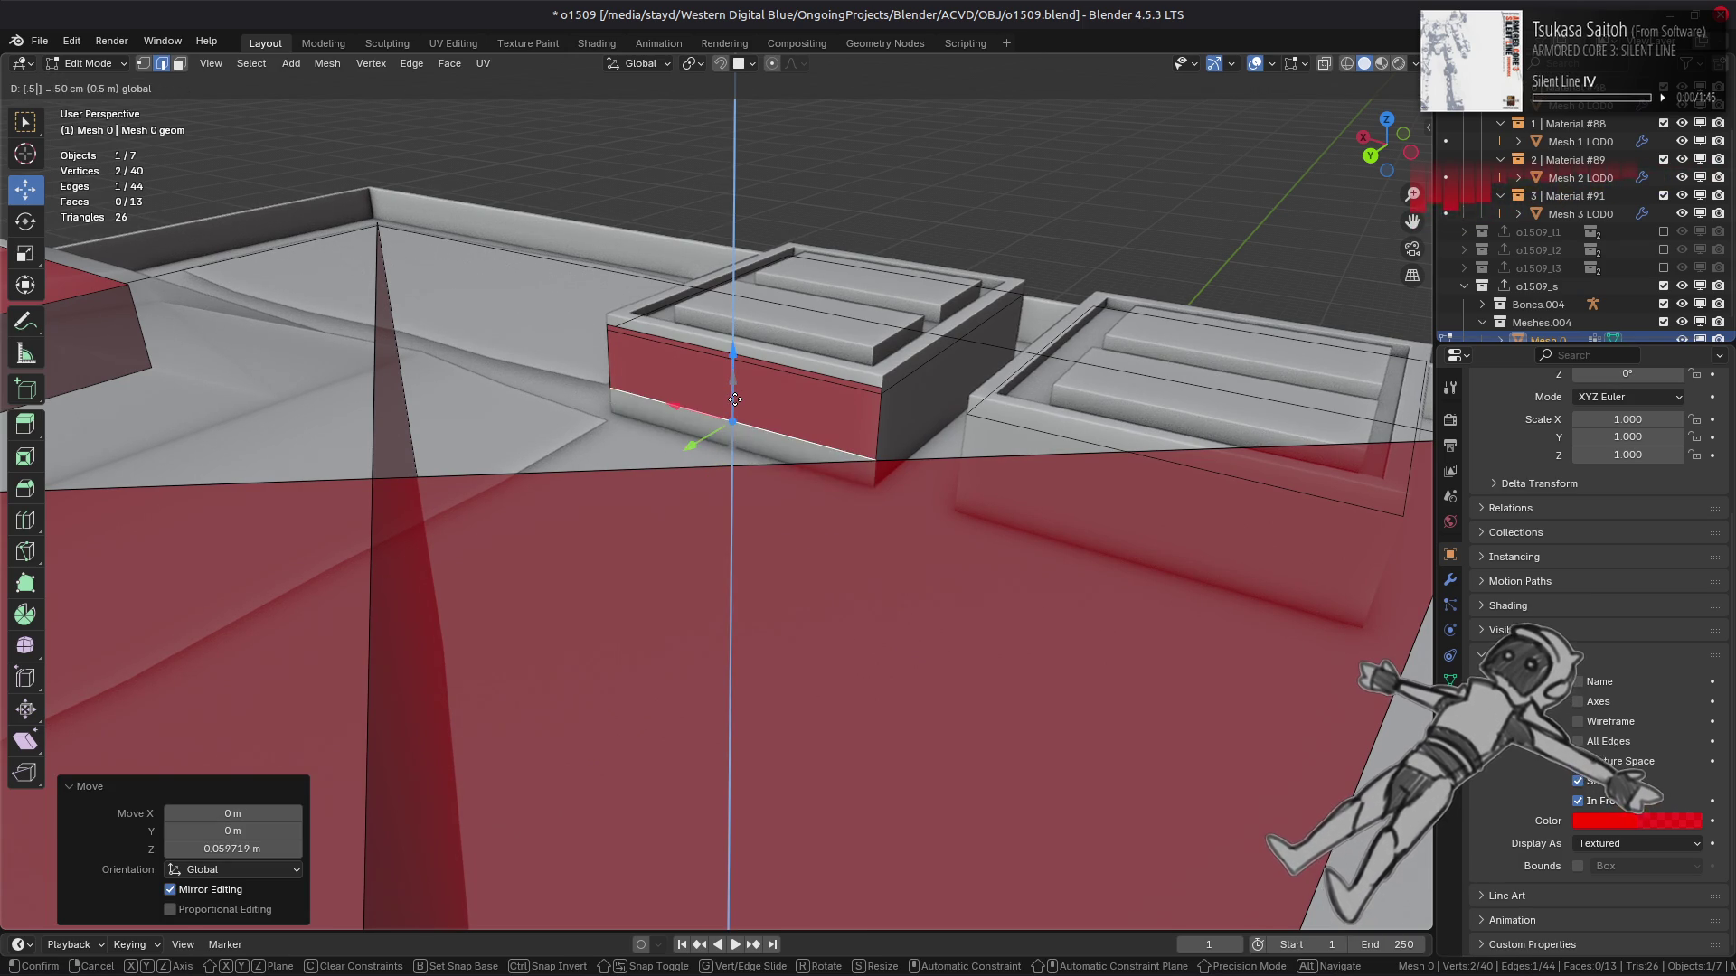
pyautogui.press('Return')
# Slide the box's right corner edge horizontally.
pyautogui.click(880, 422)
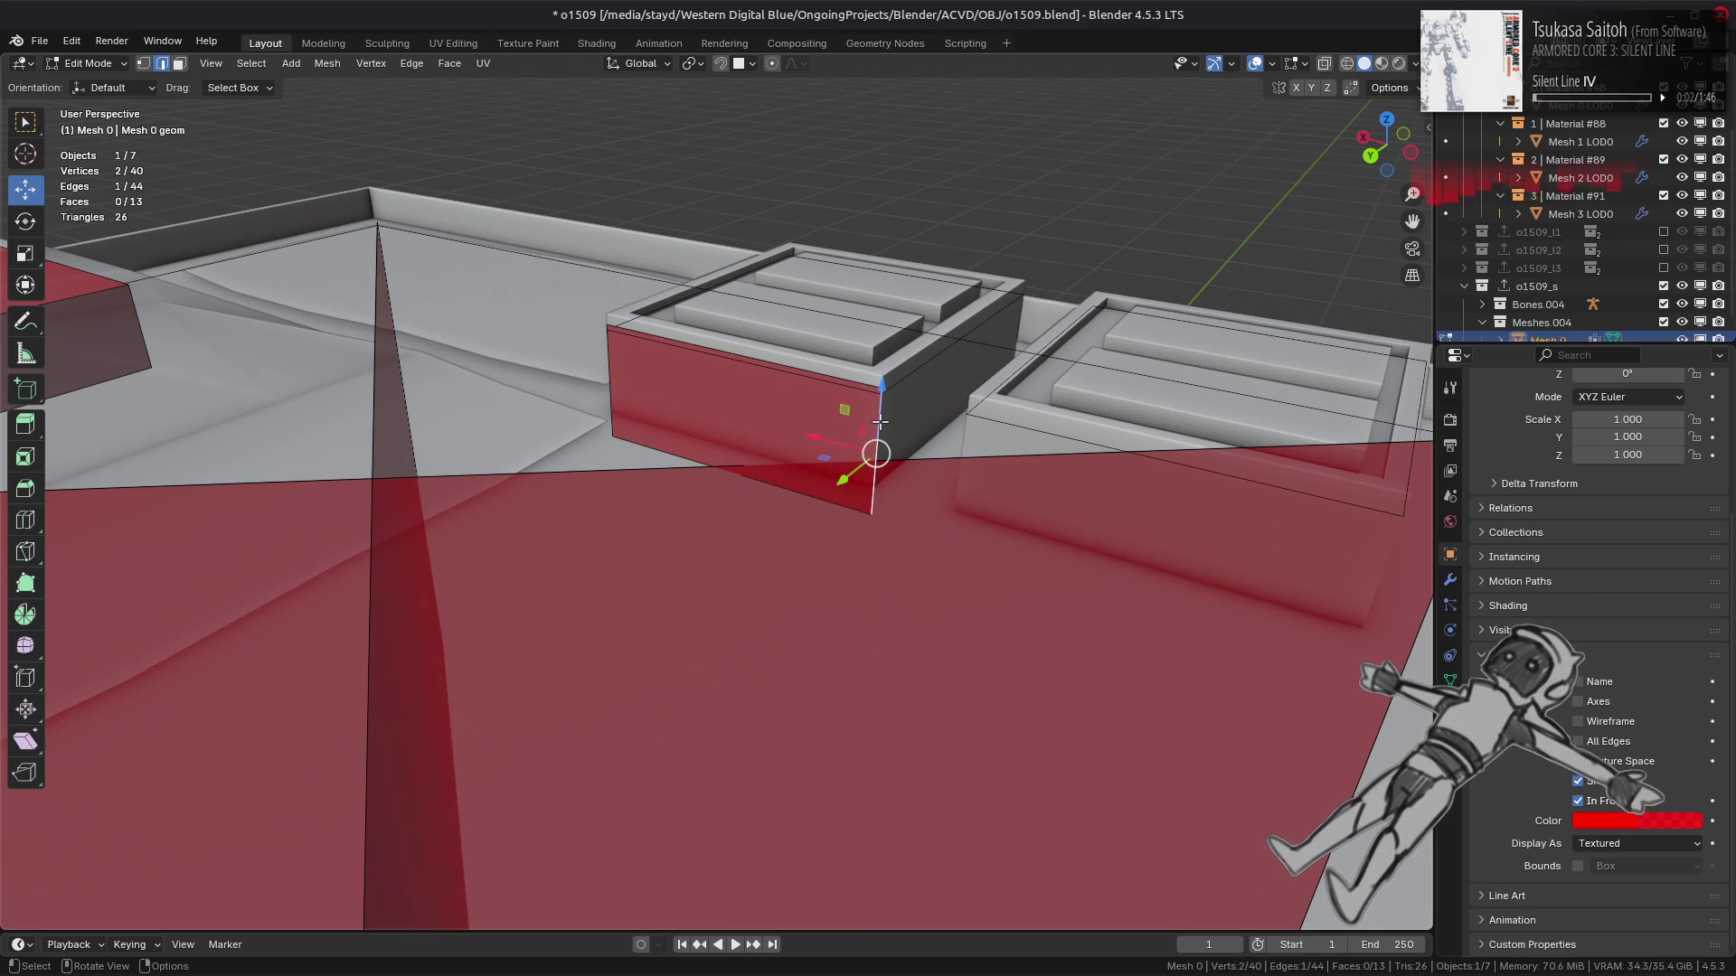
pyautogui.click(750, 64)
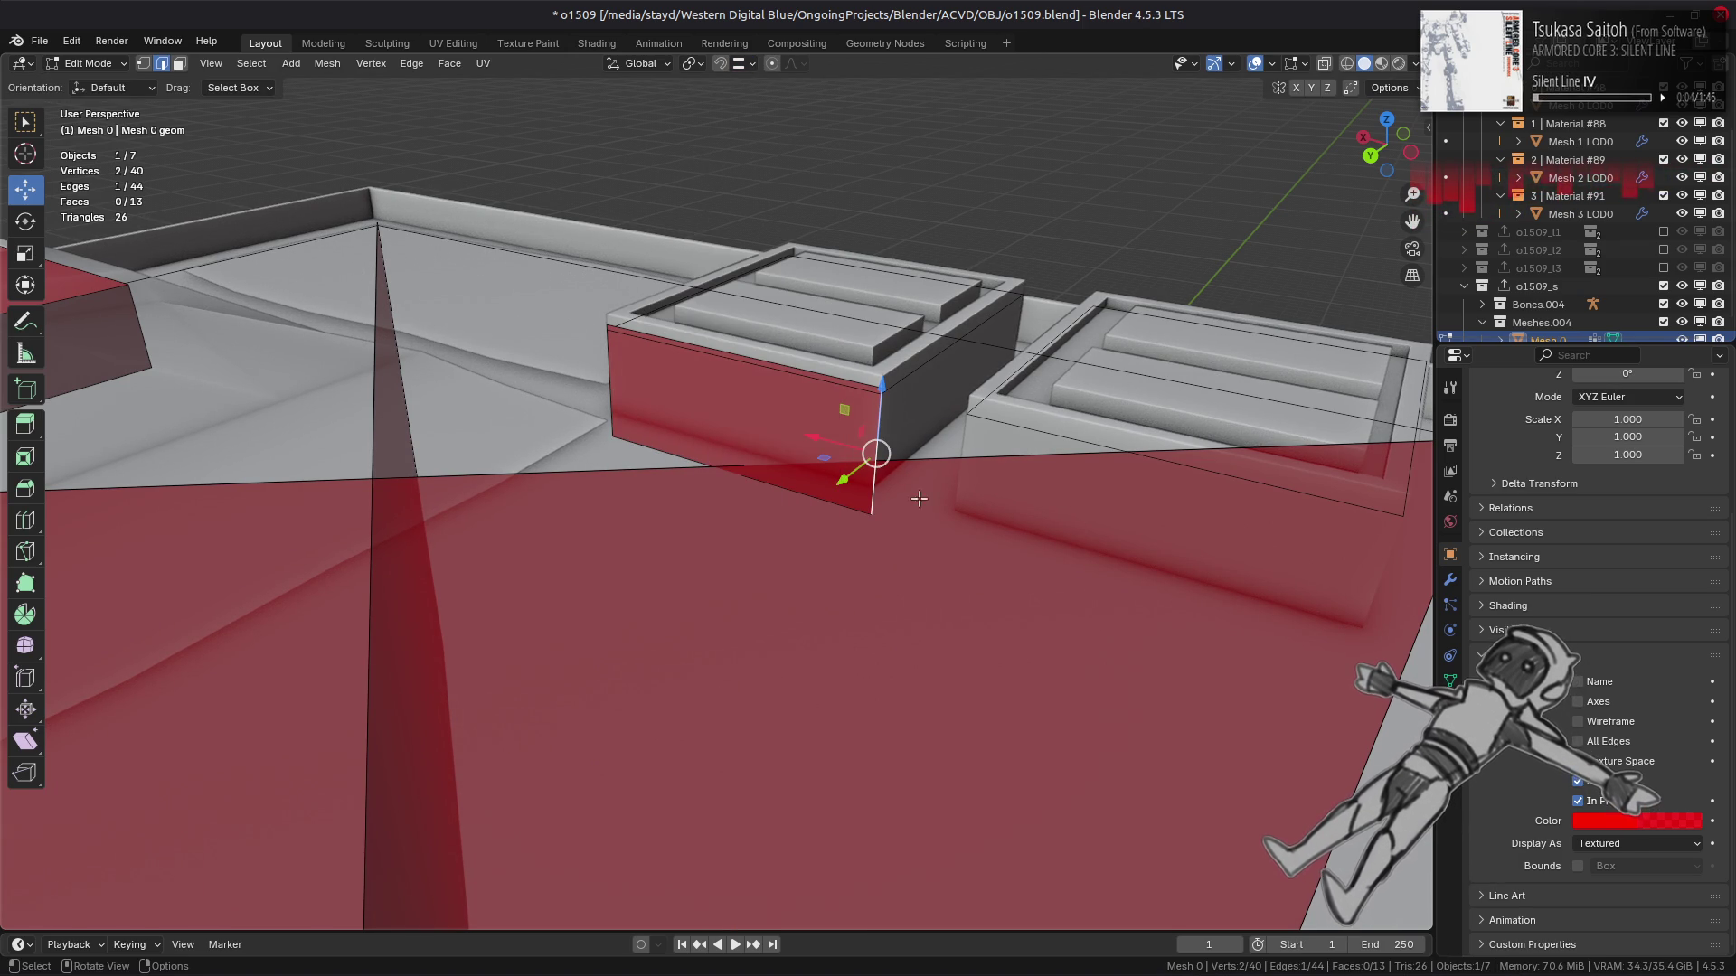
pyautogui.moveTo(819, 460); pyautogui.dragTo(882, 443)
# Shift the two selected vertices into place on the left box.
pyautogui.moveTo(881, 443)
pyautogui.mouseDown(button='middle')
pyautogui.moveTo(980, 545)
pyautogui.moveTo(1234, 395)
pyautogui.mouseUp(button='middle')
pyautogui.moveTo(1179, 427); pyautogui.dragTo(778, 476)
pyautogui.moveTo(779, 476)
pyautogui.mouseDown(button='middle')
pyautogui.moveTo(647, 453)
pyautogui.moveTo(678, 435)
pyautogui.mouseUp(button='middle')
# Duplicate a face in place, flip its normals, and duplicate it again scaled along X.
pyautogui.press('3')
pyautogui.click(678, 435)
pyautogui.hotkey('shift', 'd')
pyautogui.press('Escape')
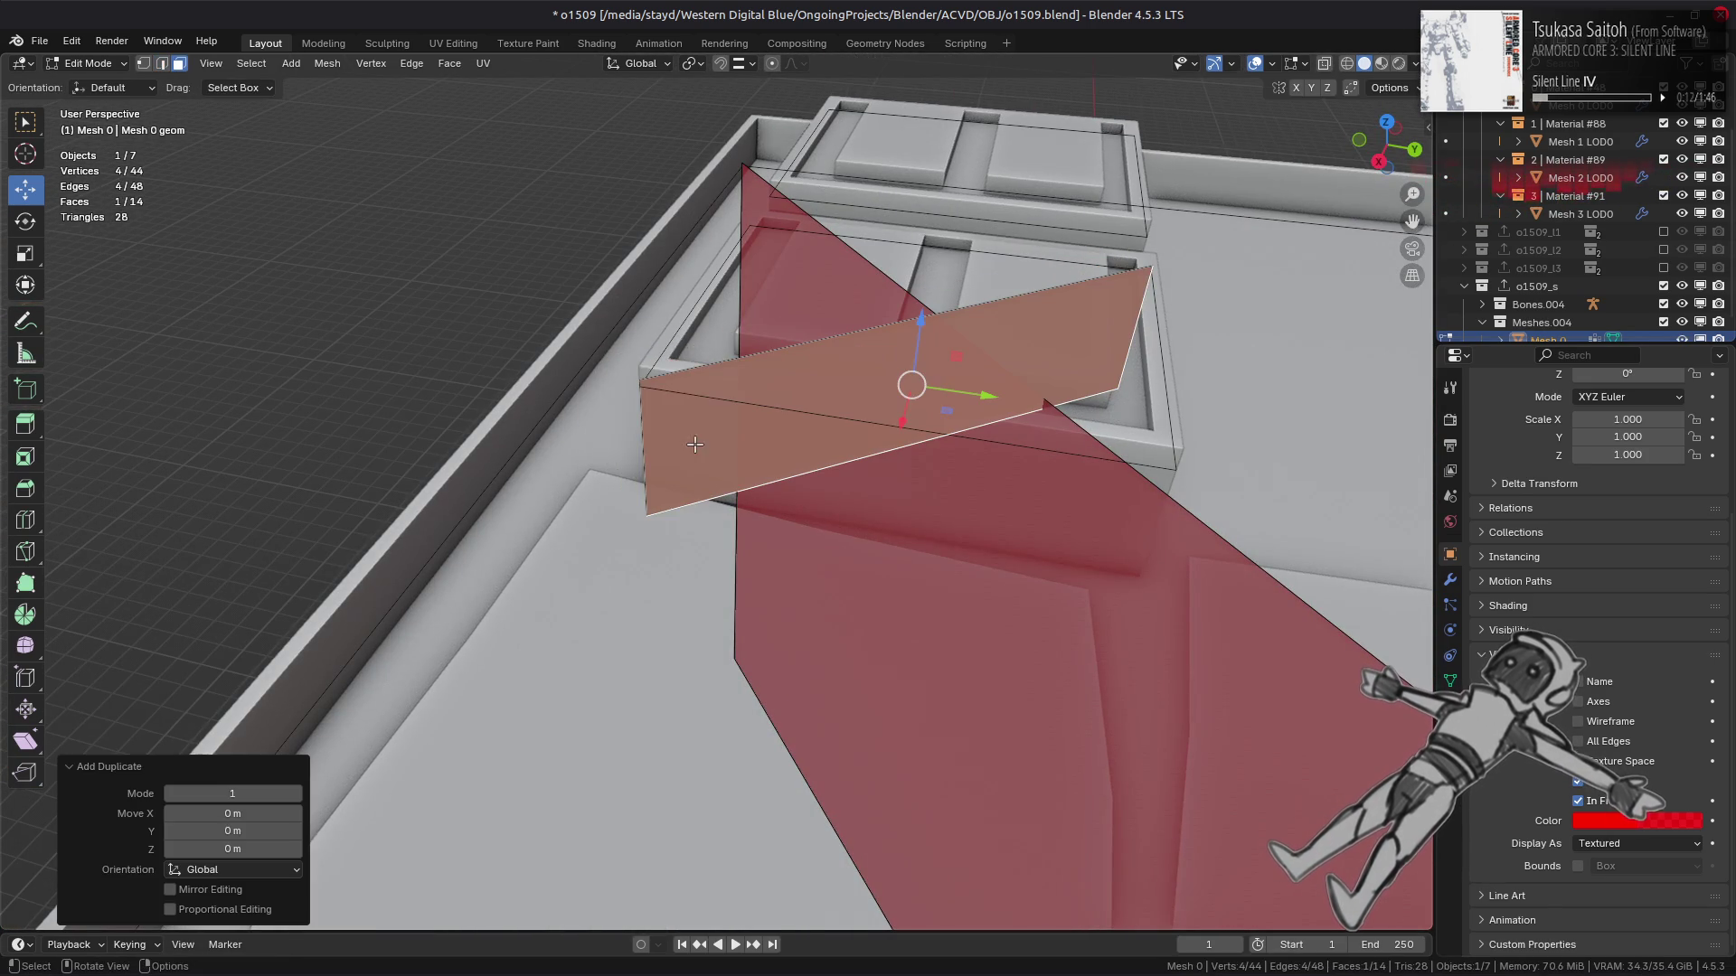
pyautogui.hotkey('alt', 'n')
pyautogui.click(710, 458)
pyautogui.hotkey('shift', 'd')
pyautogui.press('Escape')
pyautogui.press('s')
pyautogui.press('x')
pyautogui.press('Return')
# Reposition an edge of the new panel along the X axis.
pyautogui.press('2')
pyautogui.moveTo(789, 427)
pyautogui.mouseDown(button='middle')
pyautogui.moveTo(826, 407)
pyautogui.moveTo(766, 538)
pyautogui.moveTo(759, 494)
pyautogui.moveTo(751, 507)
pyautogui.mouseUp(button='middle')
pyautogui.click(826, 407)
pyautogui.press('g')
pyautogui.press('x')
pyautogui.press('Return')
pyautogui.click(452, 476)
pyautogui.moveTo(453, 477)
pyautogui.mouseDown(button='middle')
pyautogui.moveTo(729, 560)
pyautogui.moveTo(655, 508)
pyautogui.moveTo(709, 538)
pyautogui.mouseUp(button='middle')
pyautogui.click(729, 560)
# Move an edge horizontally and extrude a new face from it to complete the cross.
pyautogui.press('g')
pyautogui.hotkey('shift', 'z')
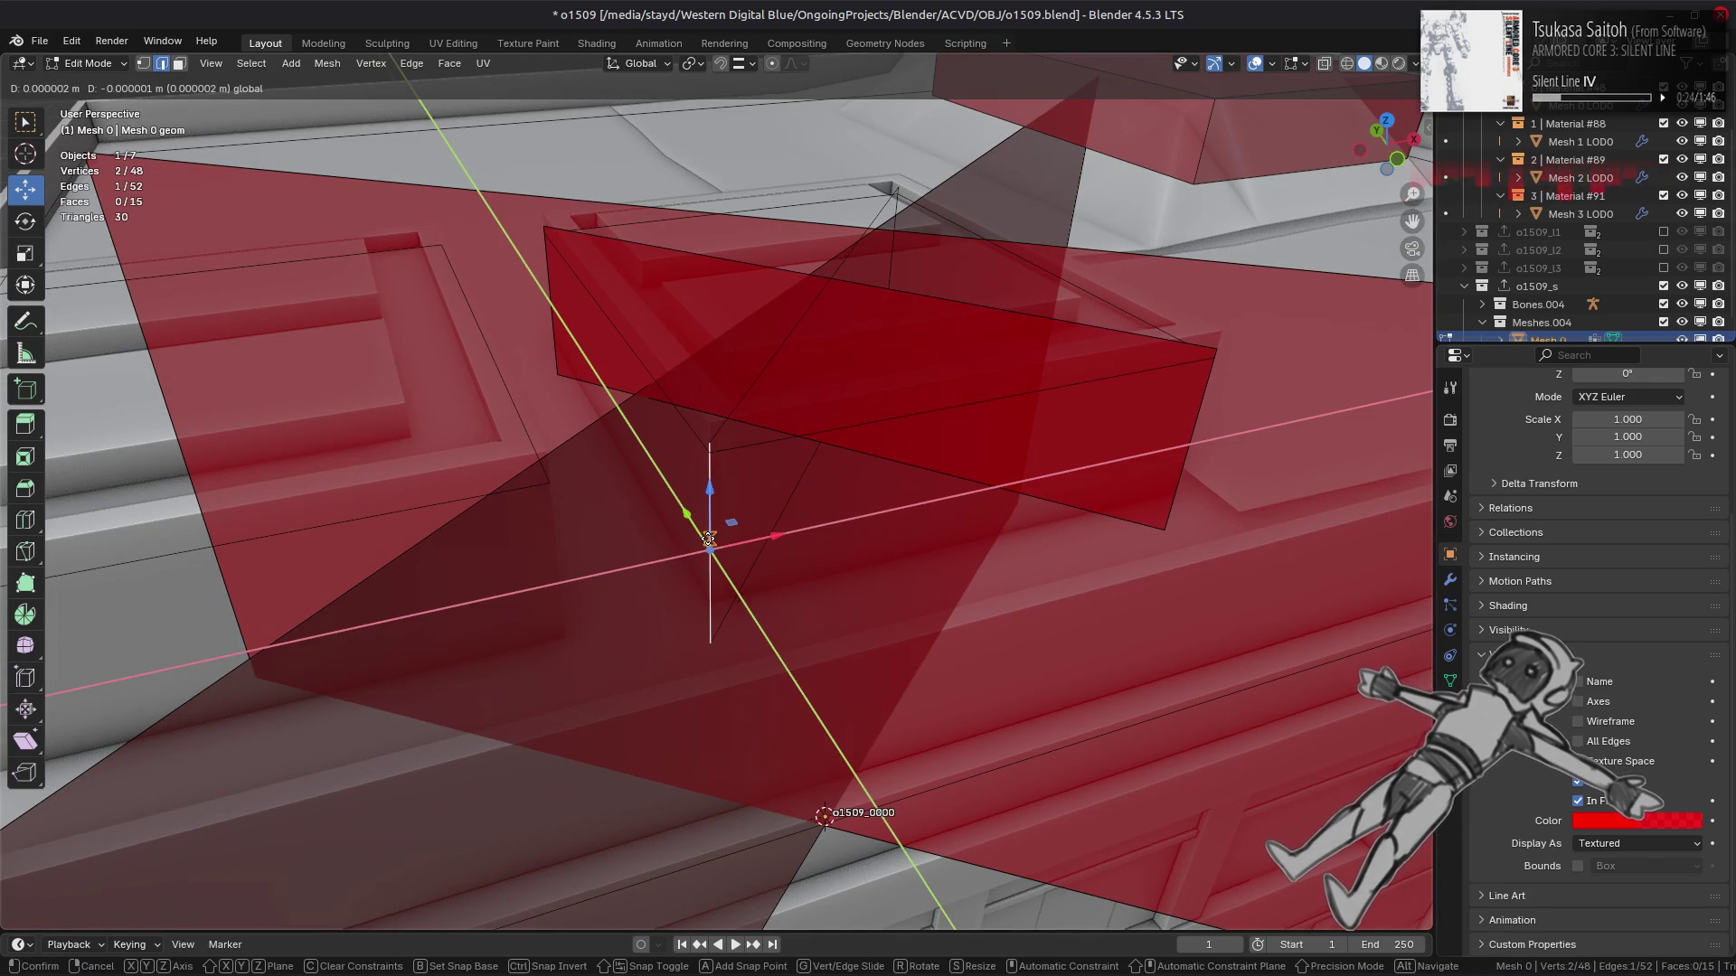
pyautogui.click(709, 538)
pyautogui.press('e')
pyautogui.moveTo(826, 364); pyautogui.dragTo(569, 388, button='middle')
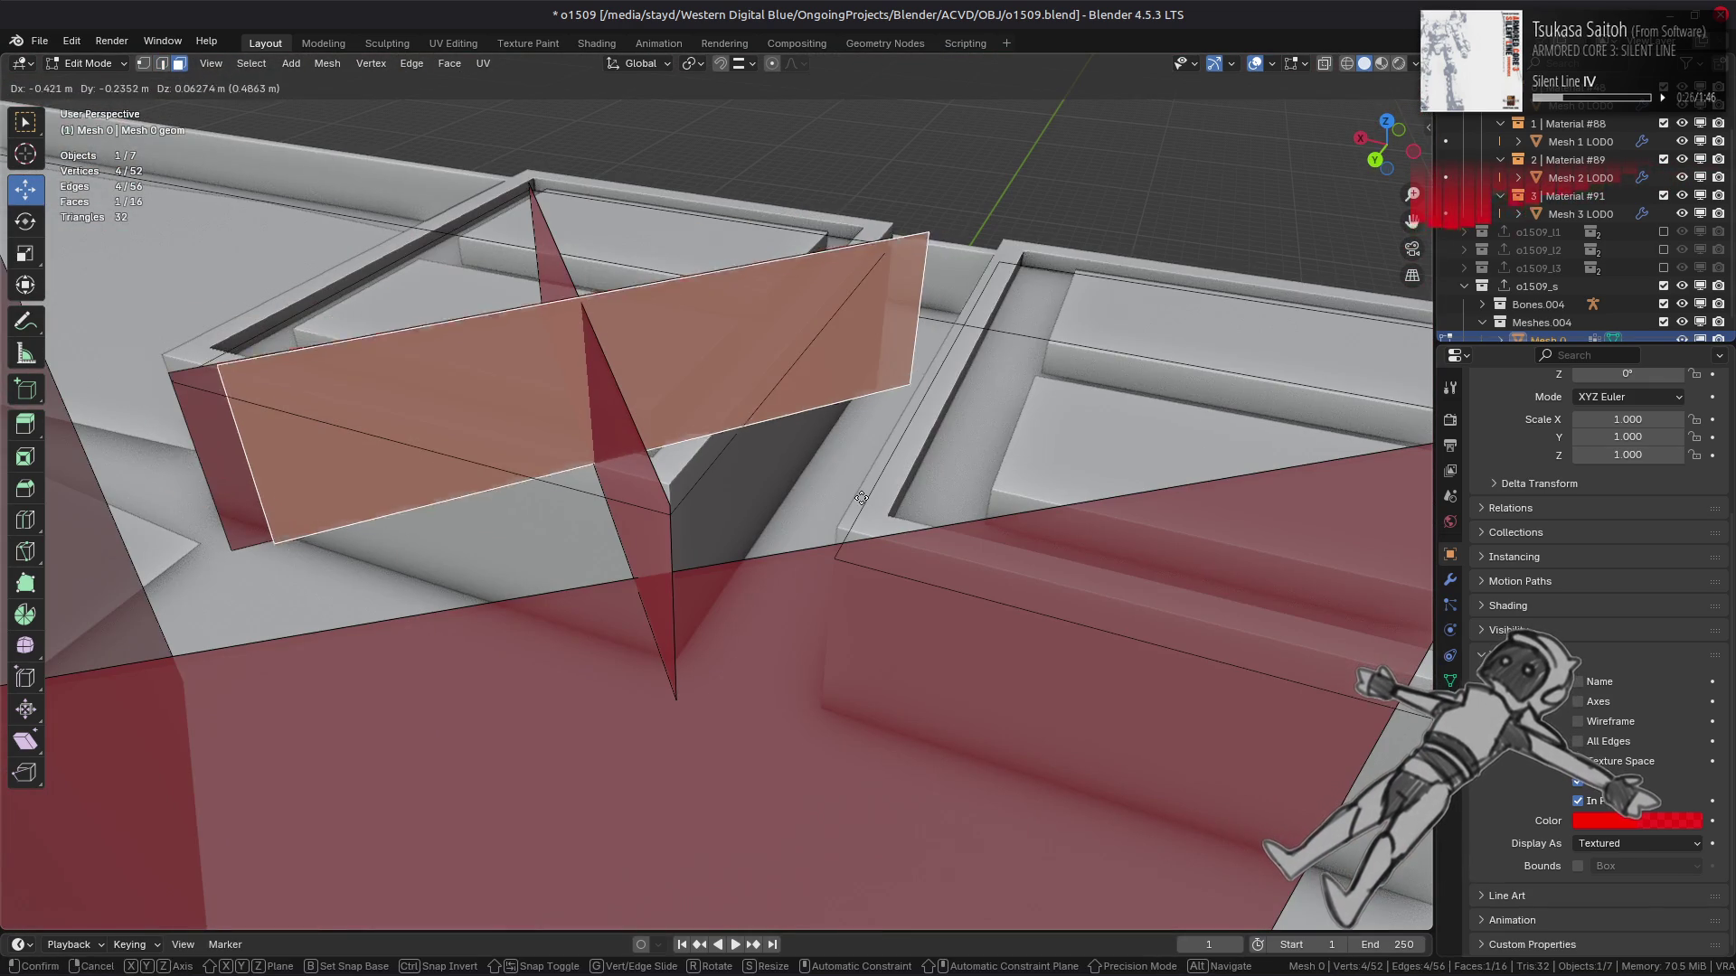
pyautogui.click(860, 496)
# Select both crossed planes in the left box and reveal the hidden faces.
pyautogui.hotkey('ctrl', 'z')
pyautogui.hotkey('ctrl', 'z')
pyautogui.hotkey('ctrl', 'z')
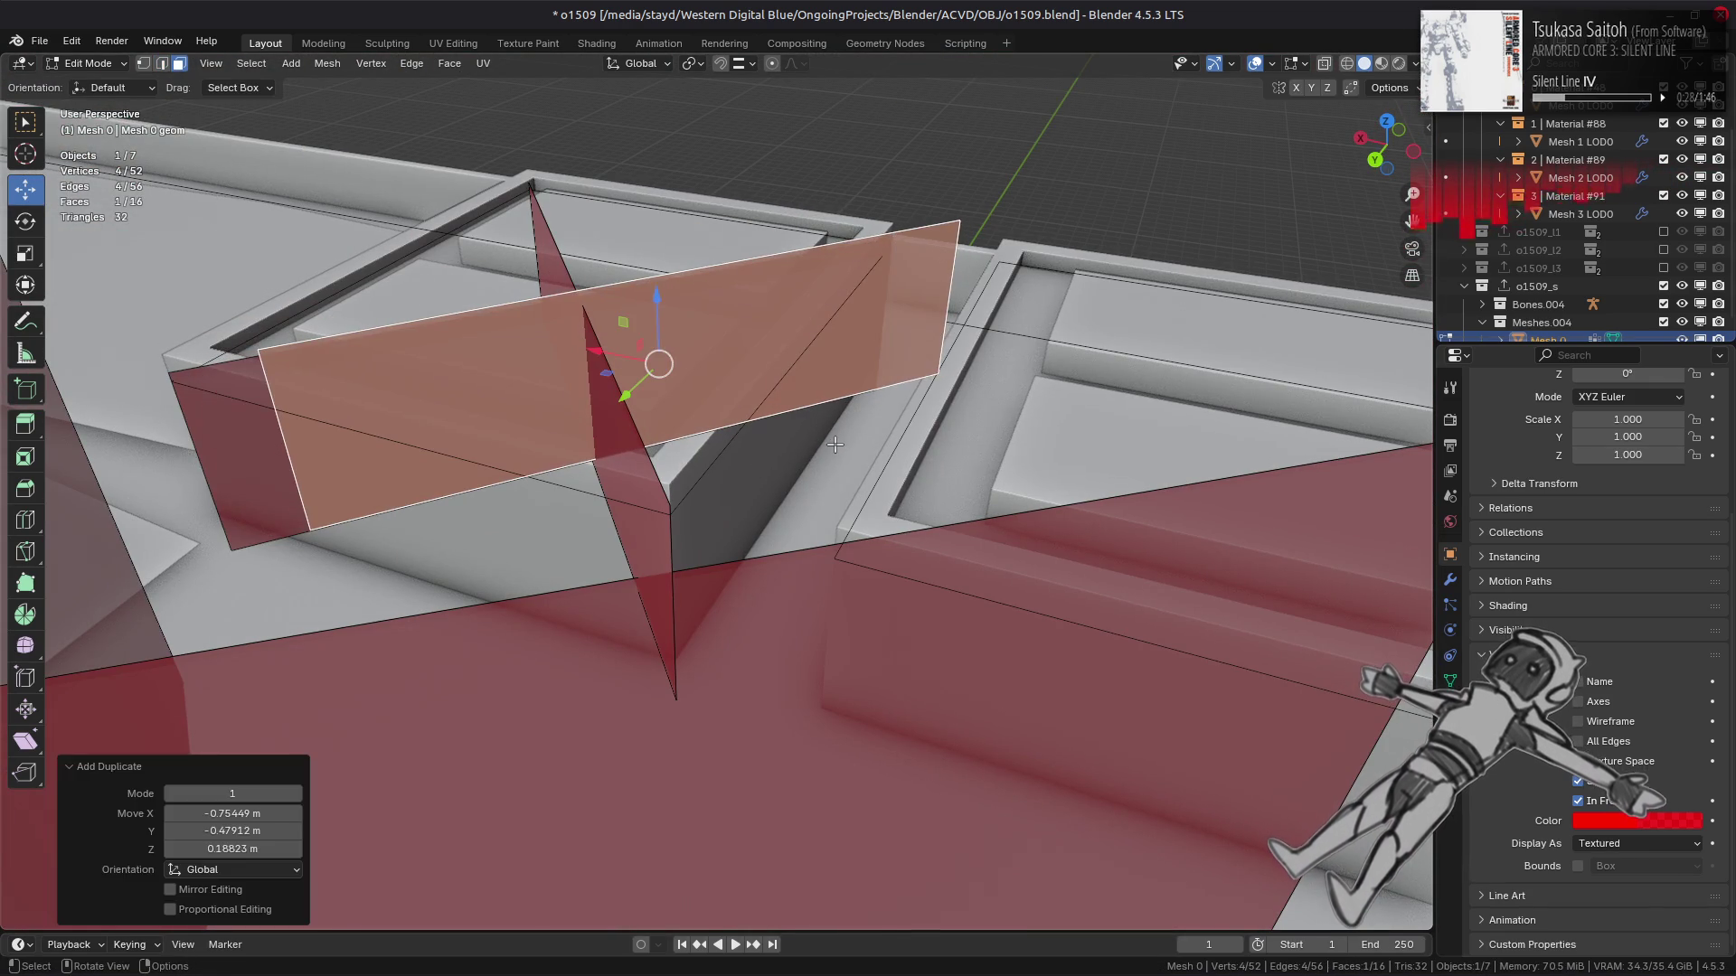
pyautogui.hotkey('ctrl', 'shift', 'z')
pyautogui.hotkey('ctrl', 'shift', 'z')
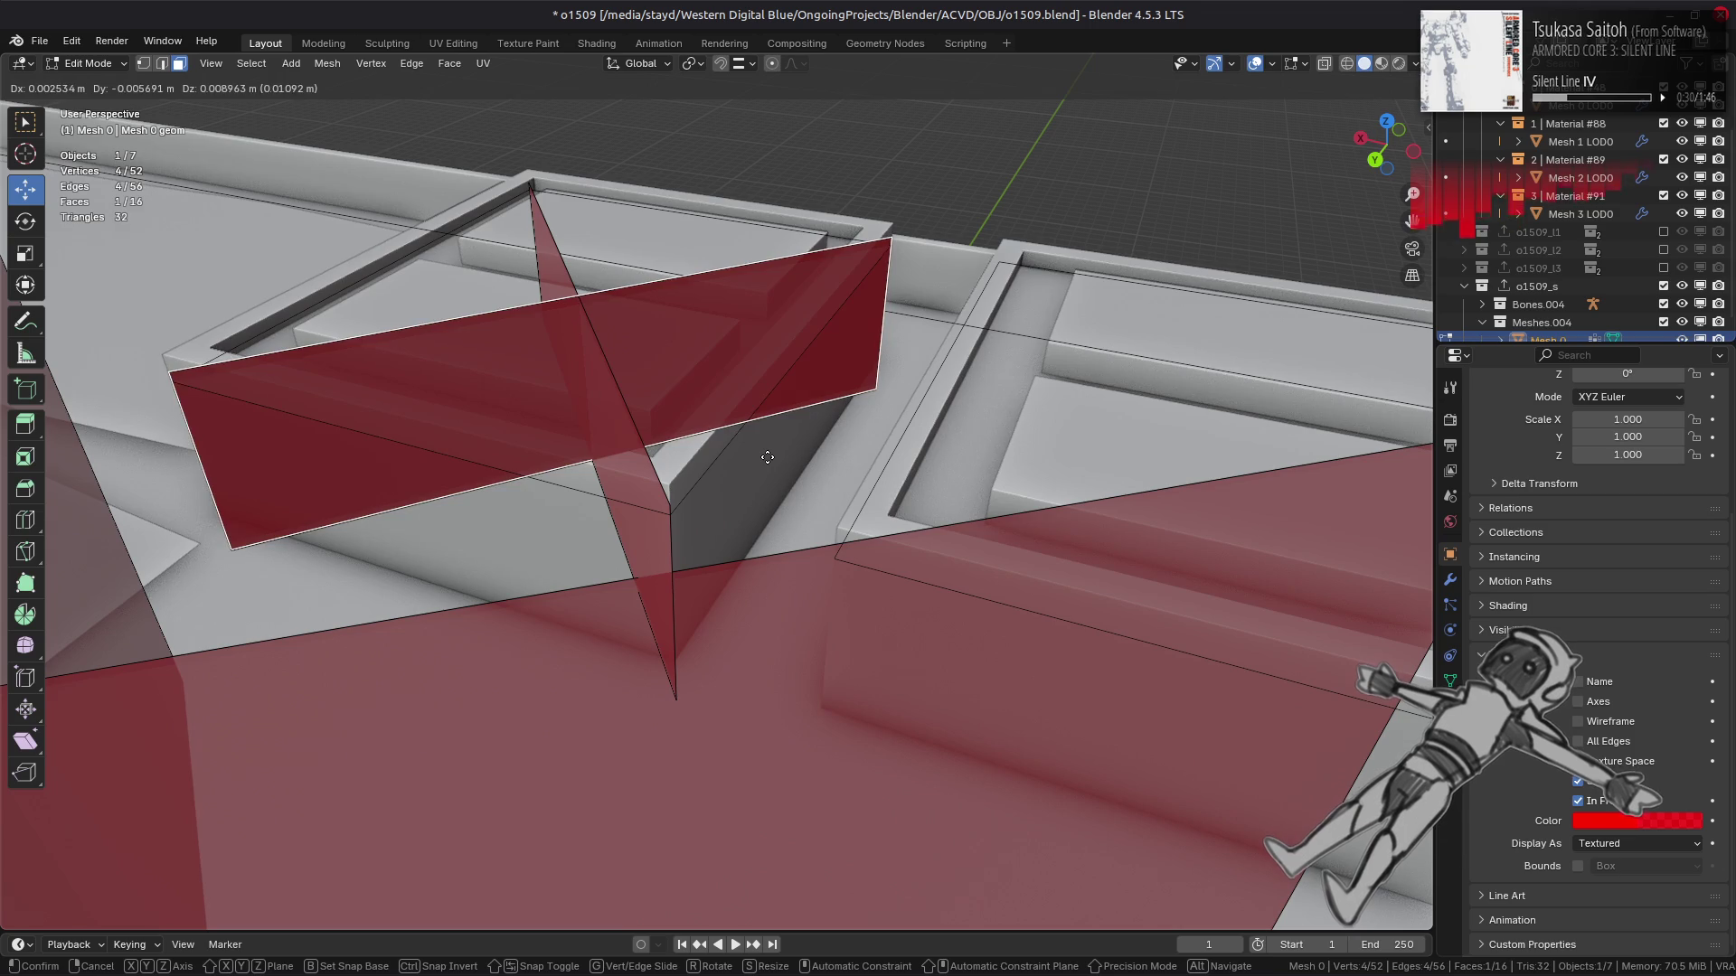
pyautogui.hotkey('alt', 'a')
pyautogui.scroll(-3, 656, 444)
pyautogui.moveTo(656, 445); pyautogui.dragTo(732, 457, button='middle')
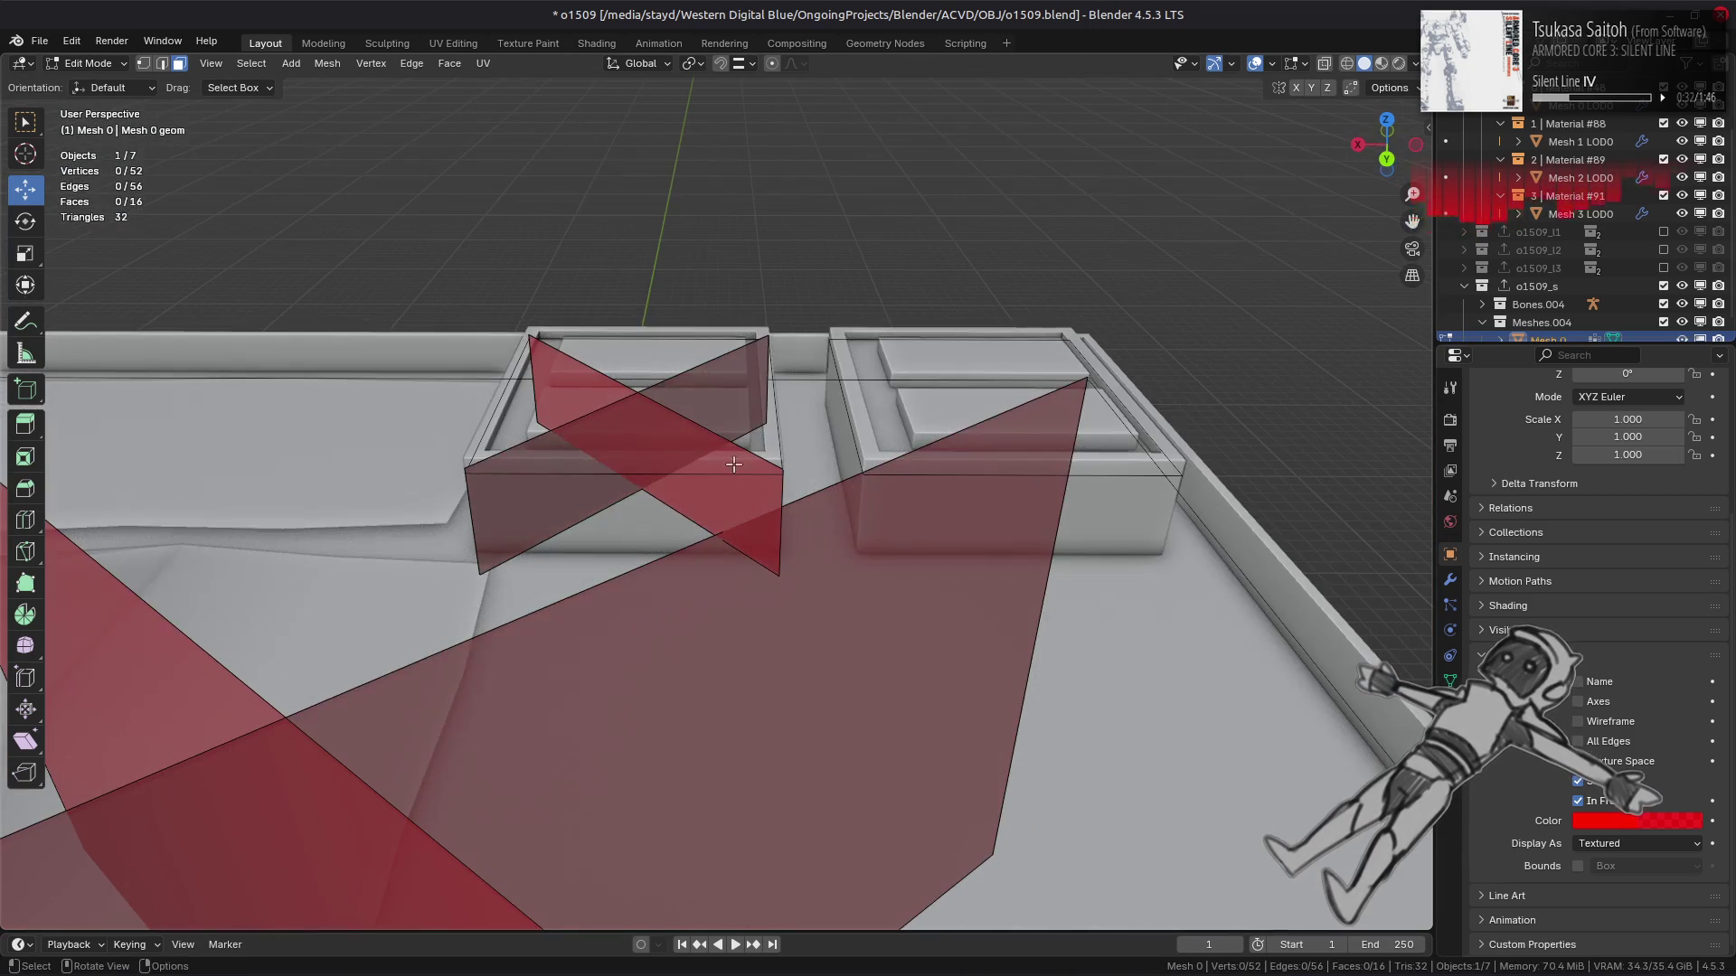
pyautogui.click(732, 500)
pyautogui.keyDown('shift'); pyautogui.click(598, 493); pyautogui.keyUp('shift')
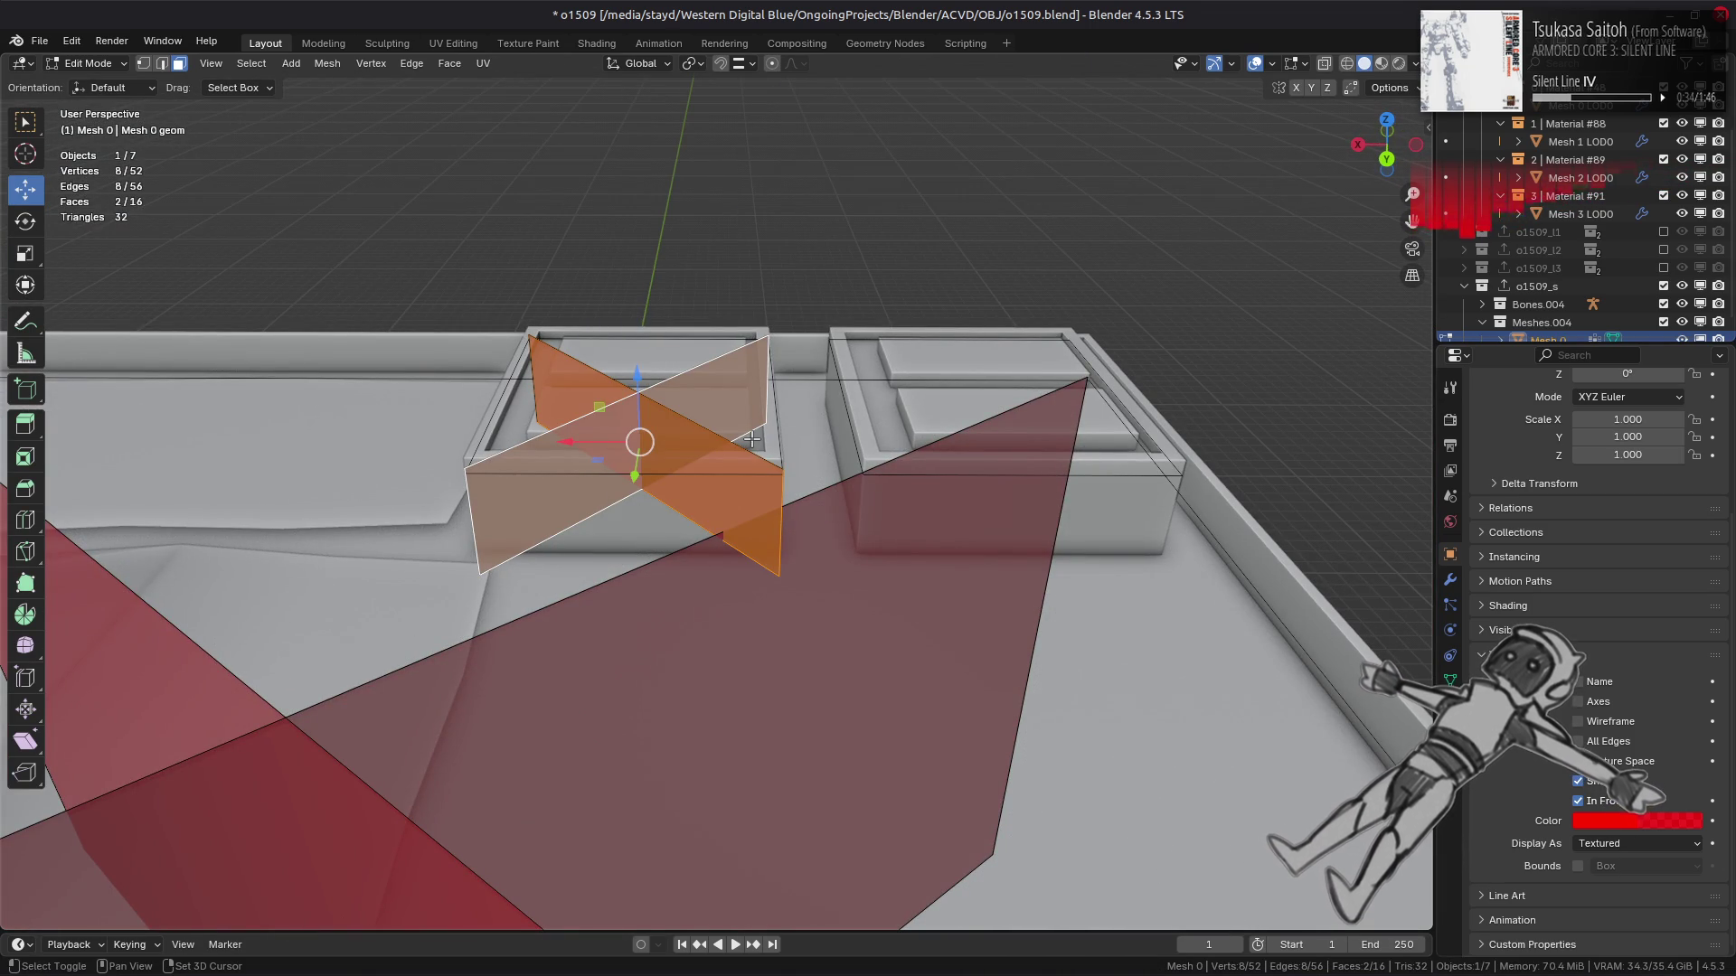
pyautogui.press('h')
pyautogui.hotkey('alt', 'h')
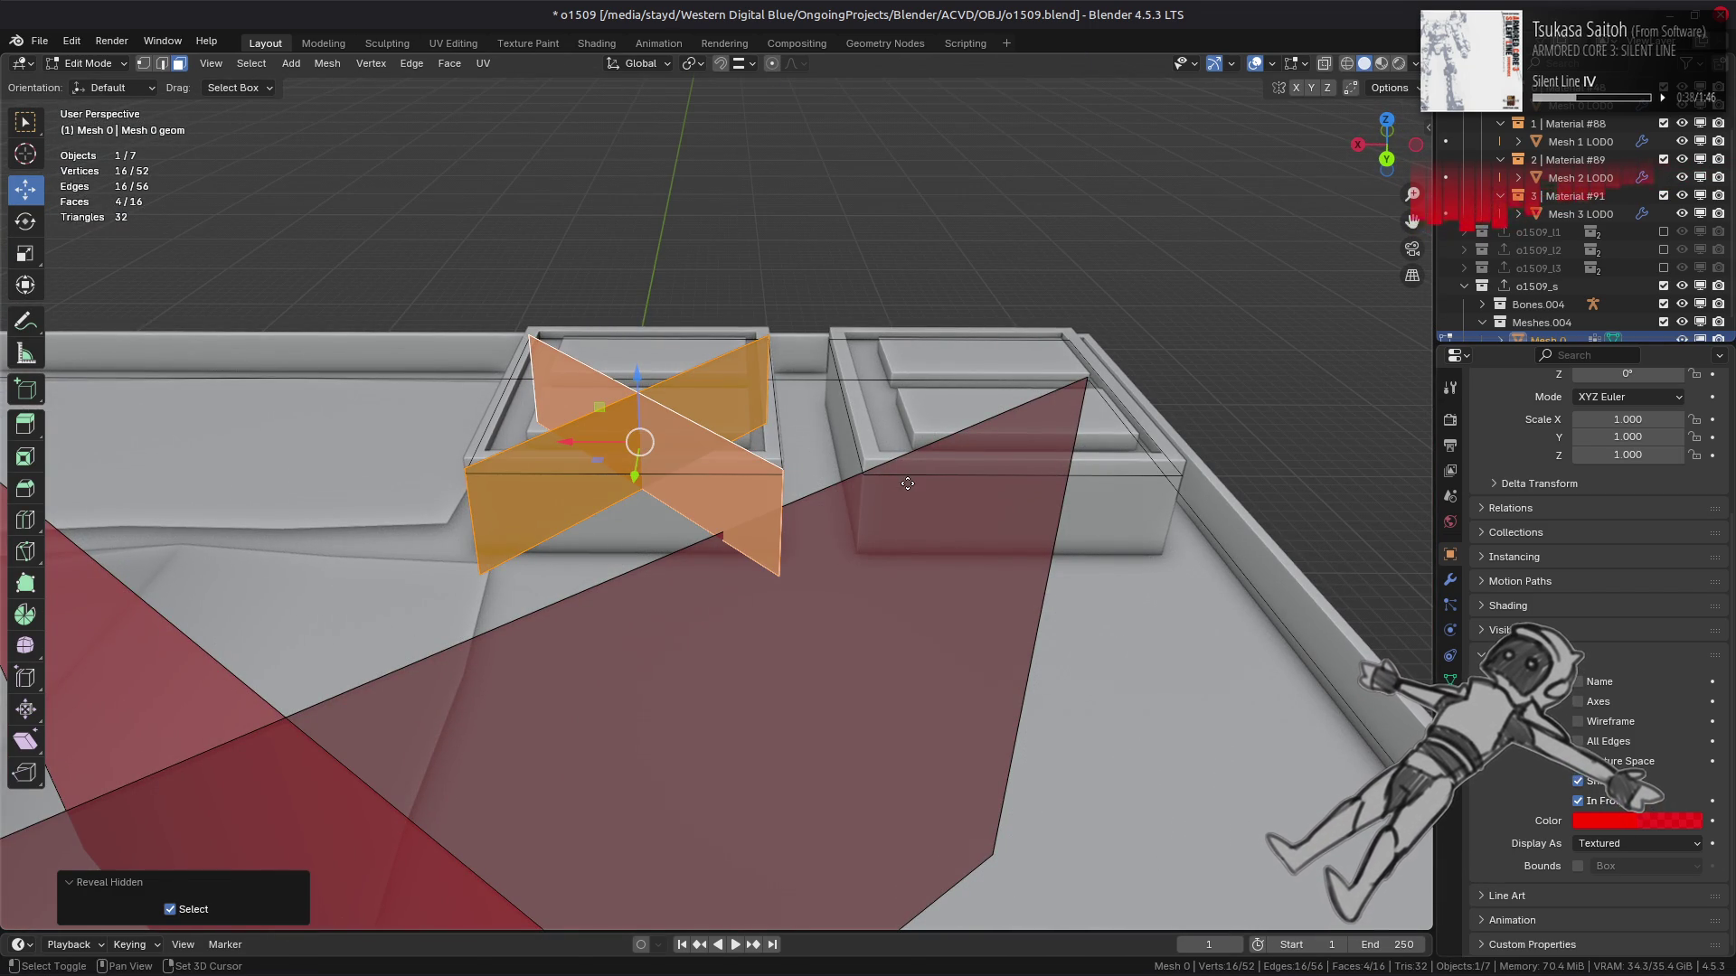
# Copy the crossed-plane pair along X into the right box.
pyautogui.hotkey('shift', 'd')
pyautogui.press('x')
pyautogui.click(986, 514)
# Select the large red box's top face, keeping its original height after a trial move.
pyautogui.moveTo(985, 514)
pyautogui.mouseDown(button='middle')
pyautogui.moveTo(554, 485)
pyautogui.moveTo(1122, 420)
pyautogui.moveTo(720, 388)
pyautogui.moveTo(744, 356)
pyautogui.mouseUp(button='middle')
pyautogui.press('Tab')
pyautogui.press('Tab')
pyautogui.click(570, 350)
pyautogui.scroll(3, 570, 350)
pyautogui.moveTo(569, 350)
pyautogui.mouseDown(button='middle')
pyautogui.moveTo(640, 263)
pyautogui.moveTo(663, 271)
pyautogui.moveTo(649, 277)
pyautogui.mouseUp(button='middle')
pyautogui.moveTo(609, 276); pyautogui.dragTo(646, 326)
pyautogui.click(744, 65)
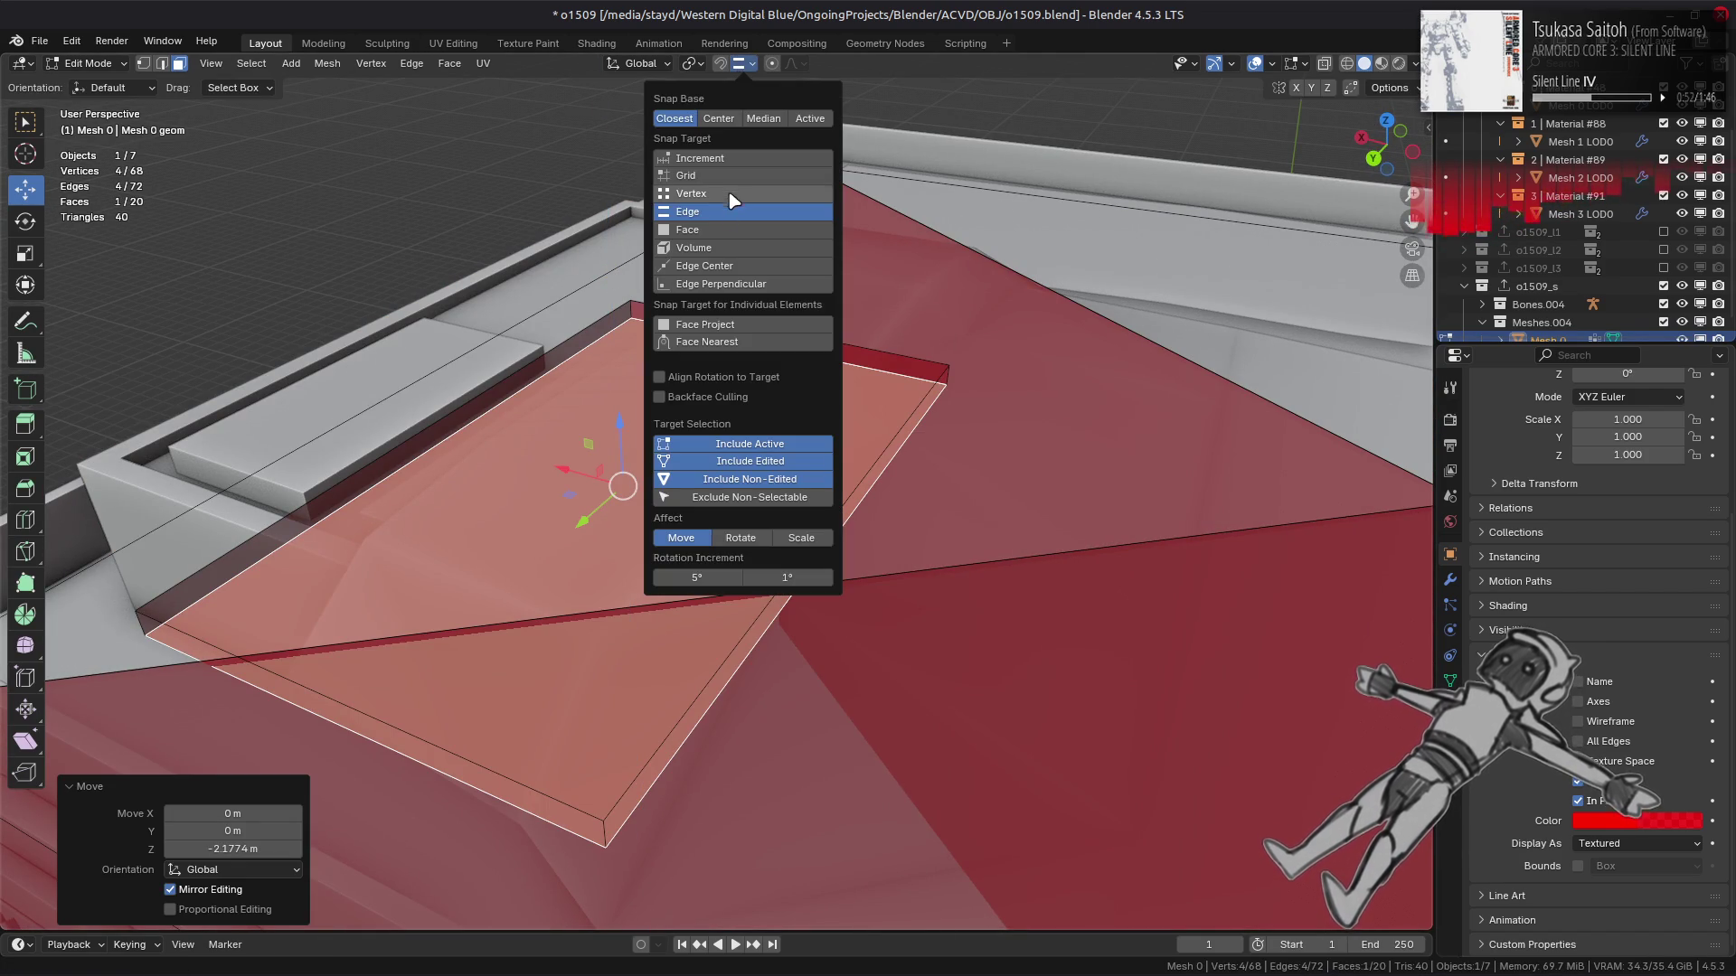
pyautogui.hotkey('ctrl', 'z')
pyautogui.press('g')
pyautogui.press('z')
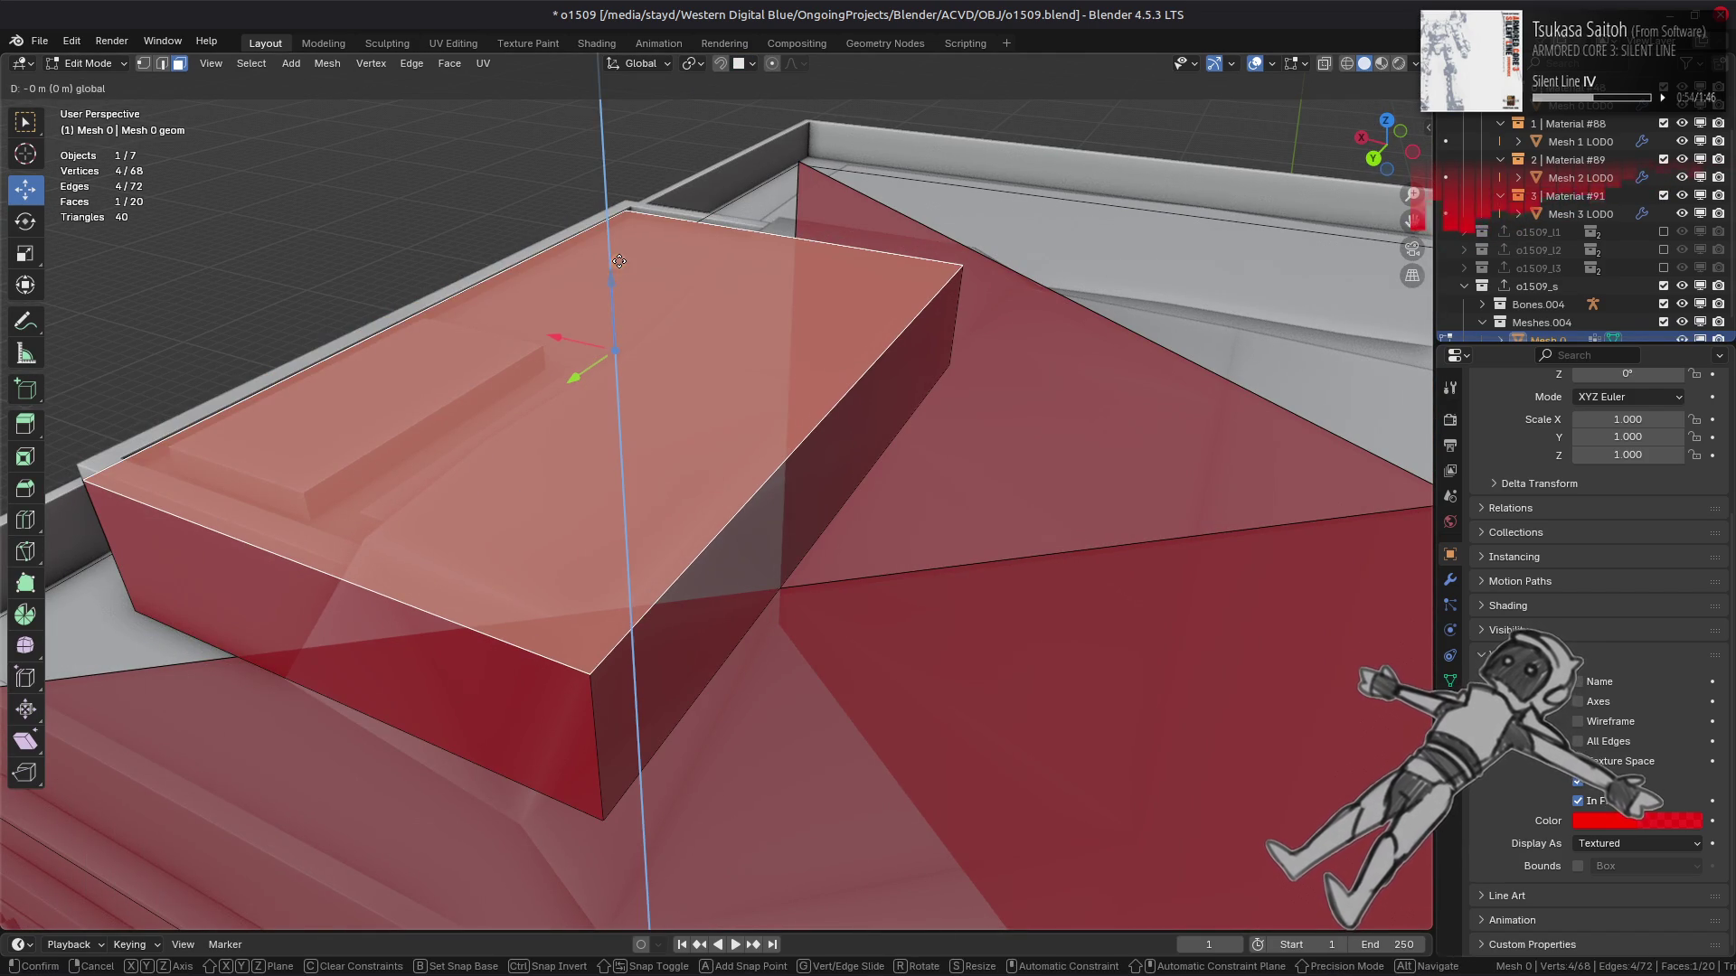
pyautogui.click(820, 403)
# Split the top face off the box and raise it by 1 along Z.
pyautogui.press('m')
pyautogui.hotkey('ctrl', 'f')
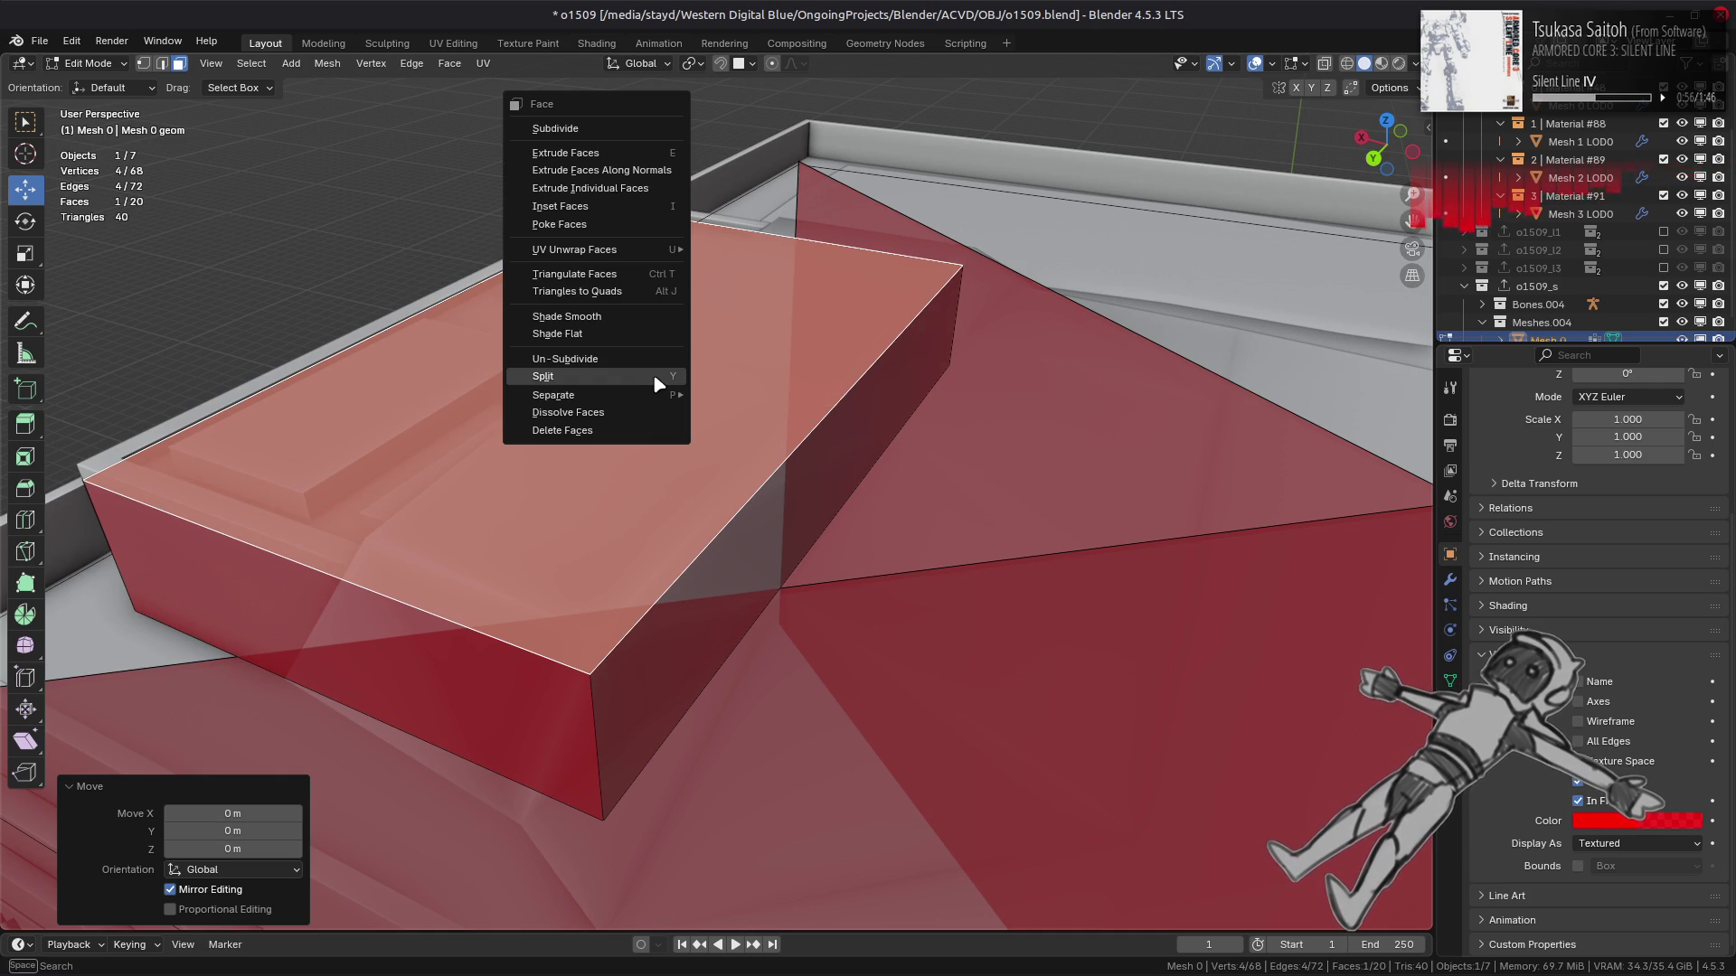
pyautogui.click(655, 382)
pyautogui.press('g')
pyautogui.press('z')
pyautogui.press('1')
pyautogui.press('Return')
# Delete two of the box's side faces.
pyautogui.moveTo(615, 285); pyautogui.dragTo(474, 478, button='middle')
pyautogui.keyDown('shift'); pyautogui.click(543, 416); pyautogui.keyUp('shift')
pyautogui.keyDown('shift'); pyautogui.click(796, 425); pyautogui.keyUp('shift')
pyautogui.moveTo(796, 425); pyautogui.dragTo(783, 389, button='middle')
pyautogui.rightClick(904, 519)
pyautogui.click(904, 520)
pyautogui.moveTo(904, 519)
pyautogui.mouseDown(button='middle')
pyautogui.moveTo(814, 453)
pyautogui.moveTo(678, 469)
pyautogui.moveTo(851, 505)
pyautogui.moveTo(931, 317)
pyautogui.moveTo(904, 271)
pyautogui.mouseUp(button='middle')
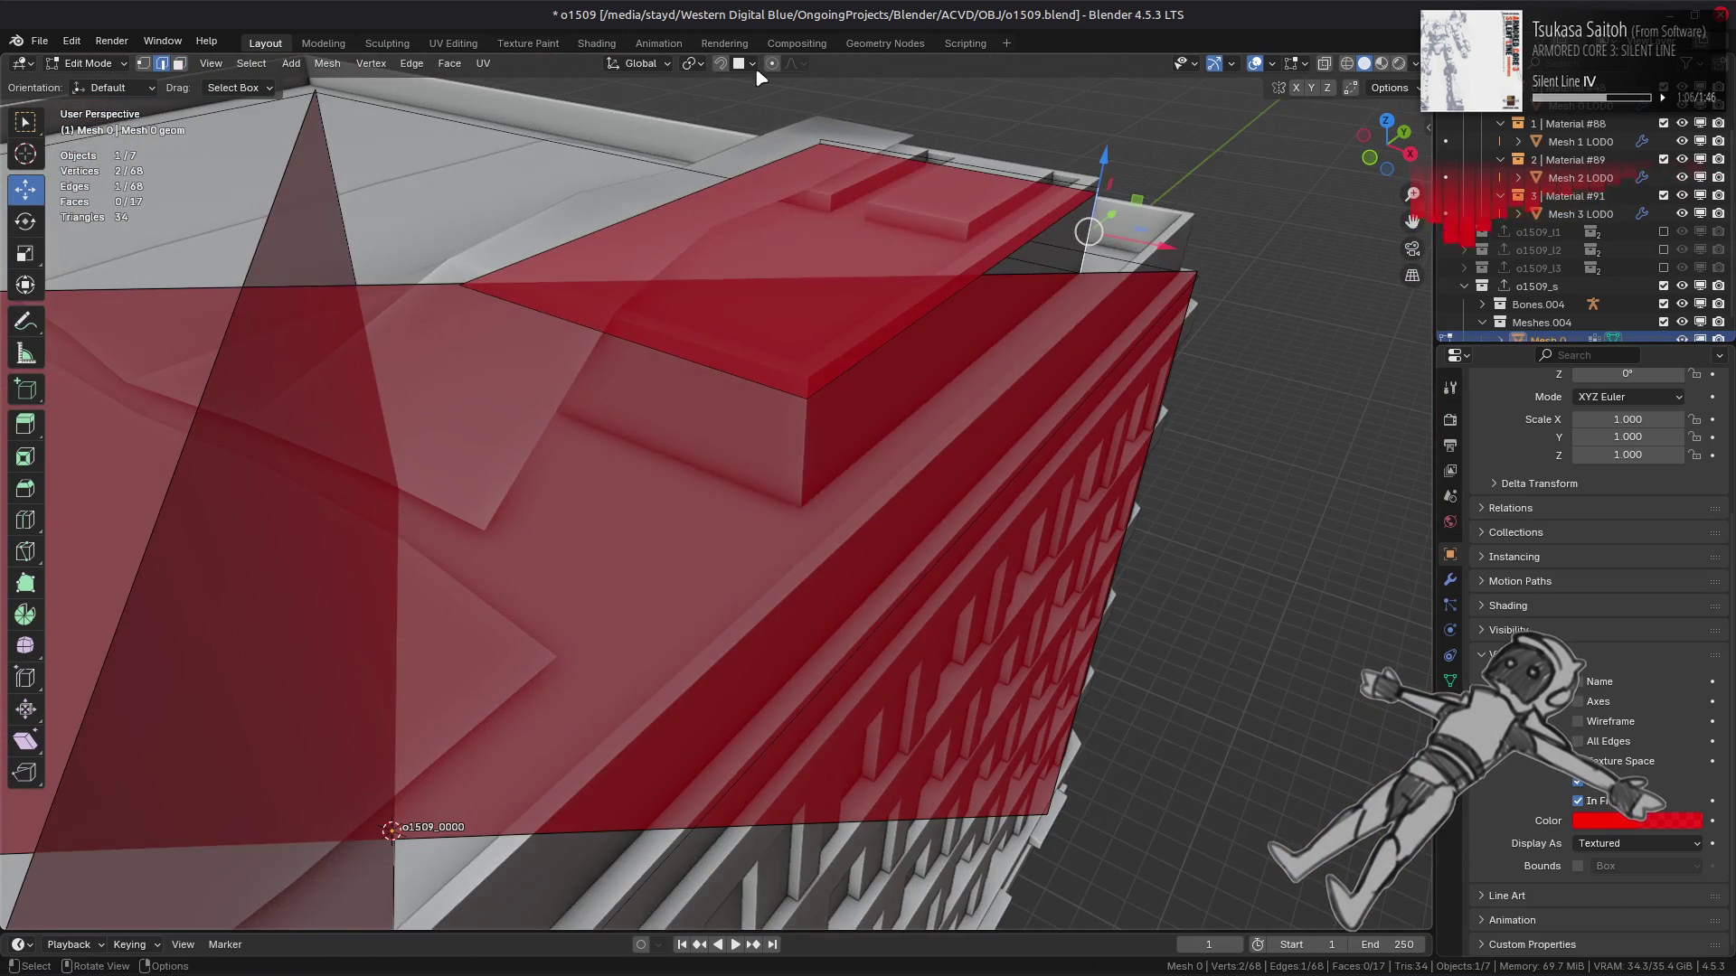
# Stretch the red wall occluder along Y by sliding a vertex with edge snapping.
pyautogui.click(751, 64)
pyautogui.click(723, 211)
pyautogui.press('g')
pyautogui.press('y')
pyautogui.click(807, 438)
# Isolate the slanted rooftop plane and lower its bottom diagonal edge by 0.5 m.
pyautogui.moveTo(807, 438)
pyautogui.mouseDown(button='middle')
pyautogui.moveTo(1085, 520)
pyautogui.moveTo(572, 572)
pyautogui.moveTo(1033, 538)
pyautogui.mouseUp(button='middle')
pyautogui.hotkey('ctrl', 'l')
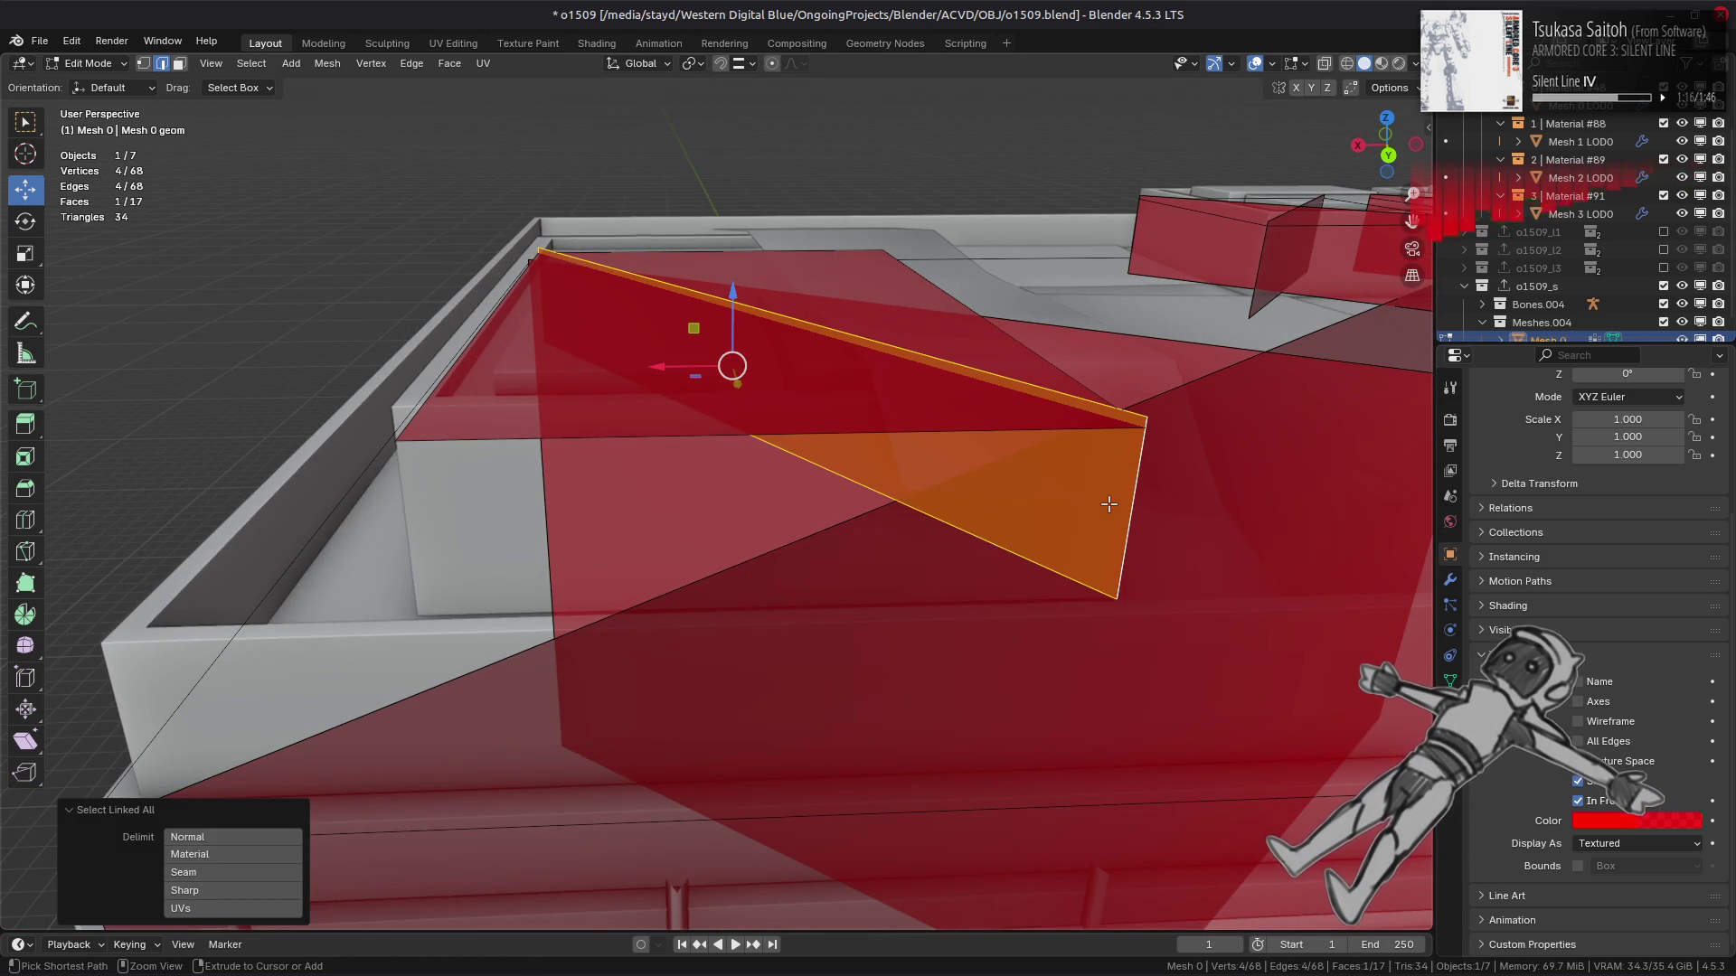
pyautogui.hotkey('shift', 'h')
pyautogui.hotkey('alt', 'a')
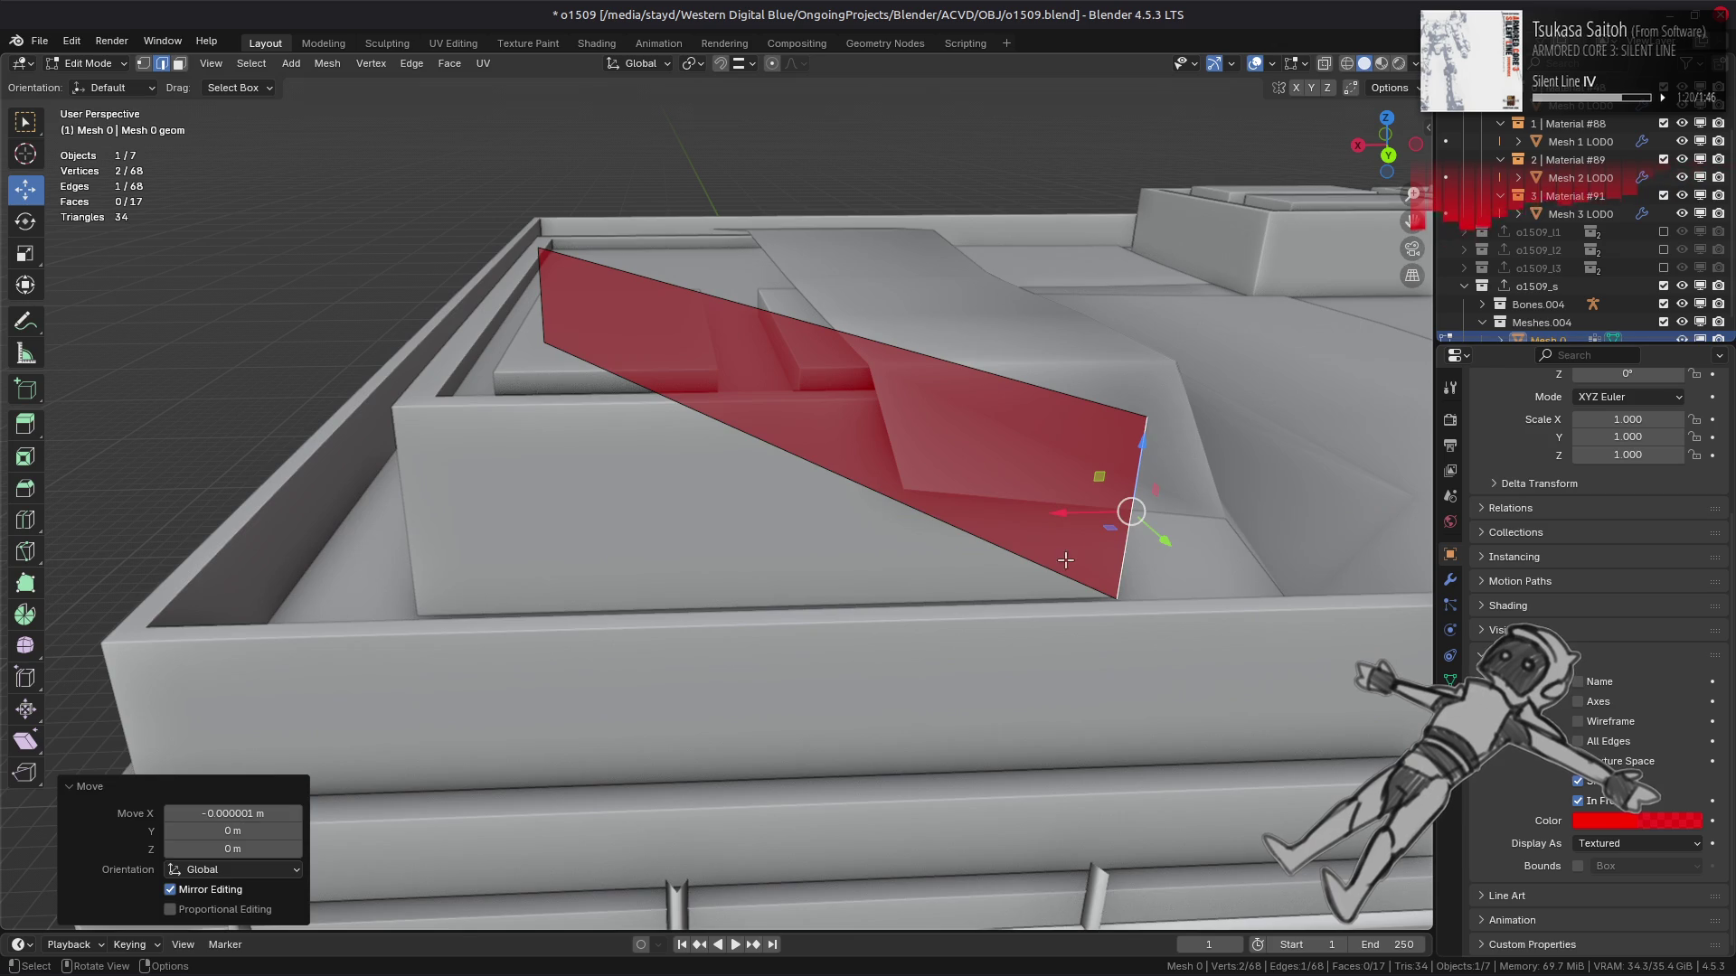
pyautogui.click(930, 453)
pyautogui.click(745, 63)
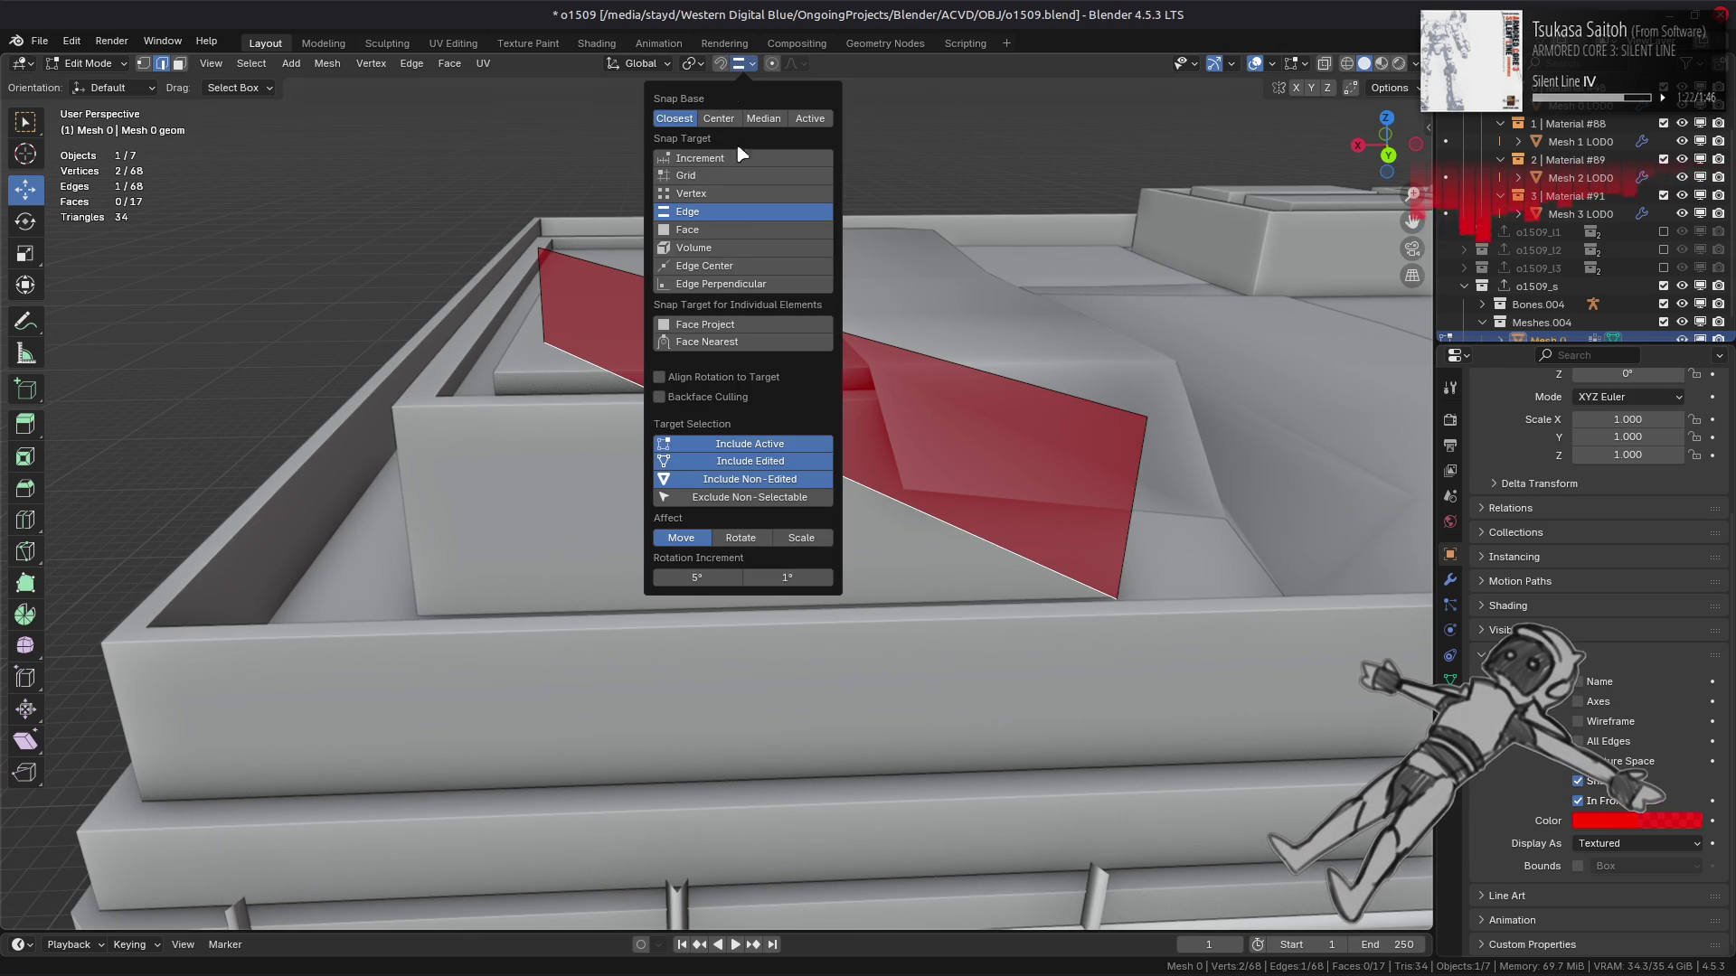
pyautogui.click(714, 229)
pyautogui.moveTo(728, 360); pyautogui.dragTo(718, 354)
pyautogui.write('gz.5')
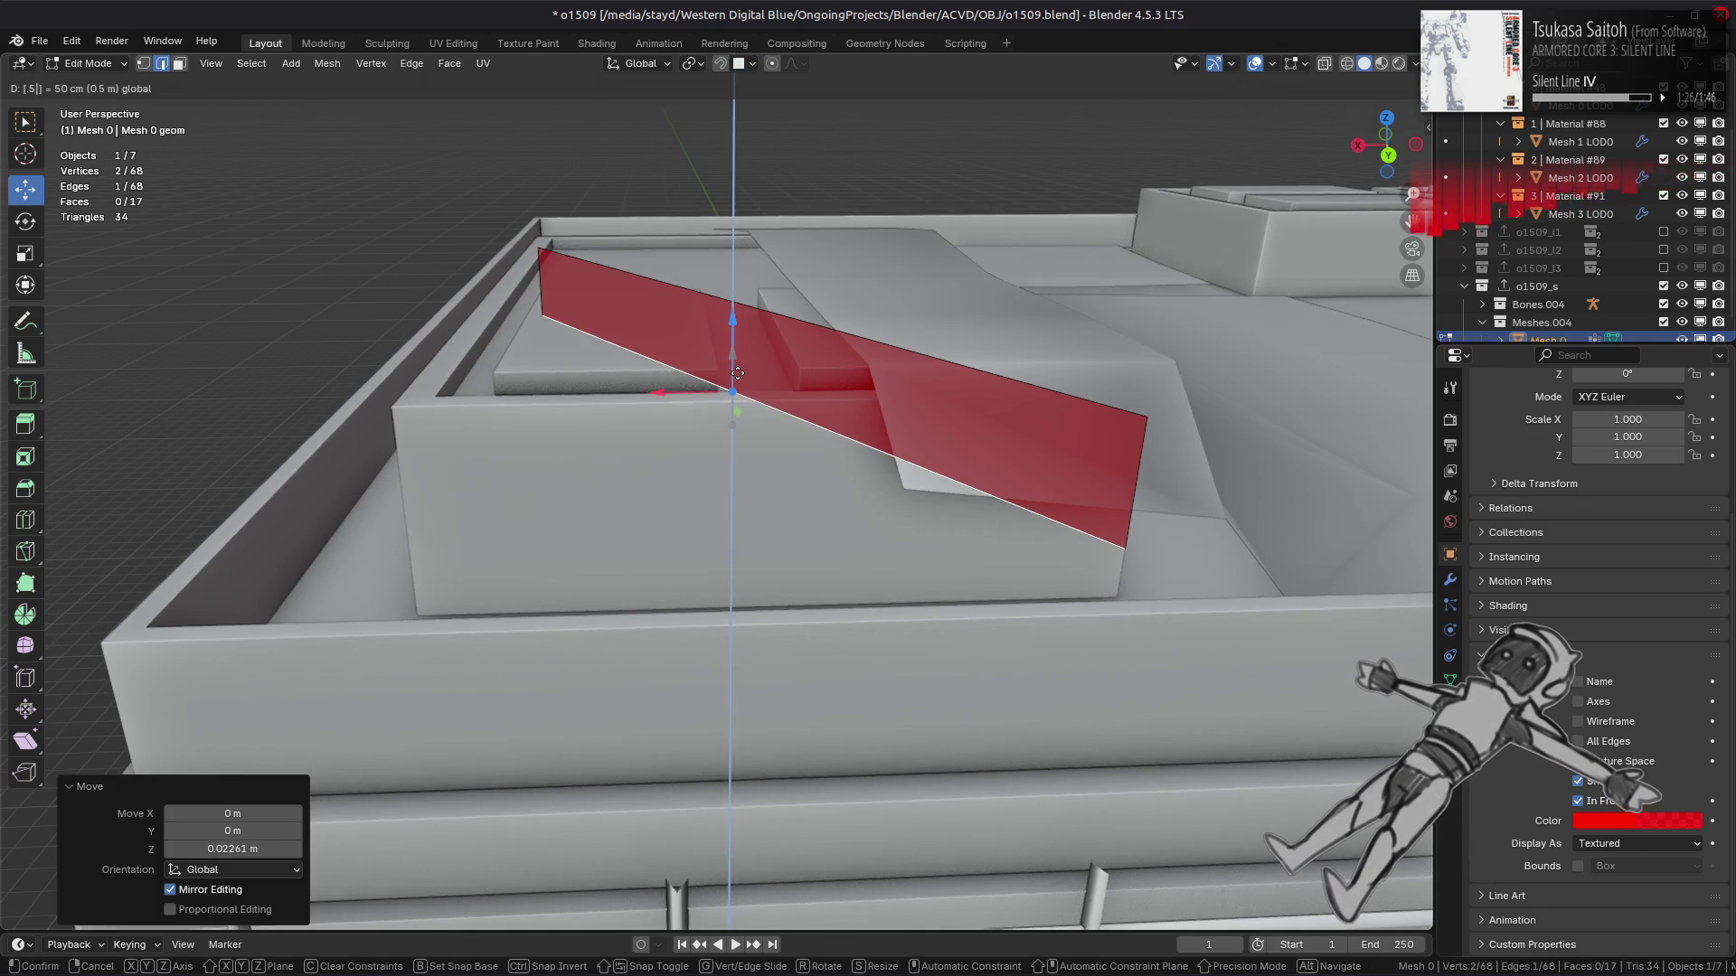
pyautogui.press('-')
pyautogui.press('Return')
# Duplicate the slanted plane with flipped normals, then add a copy mirrored across X (scale -1).
pyautogui.moveTo(738, 373); pyautogui.dragTo(573, 461, button='middle')
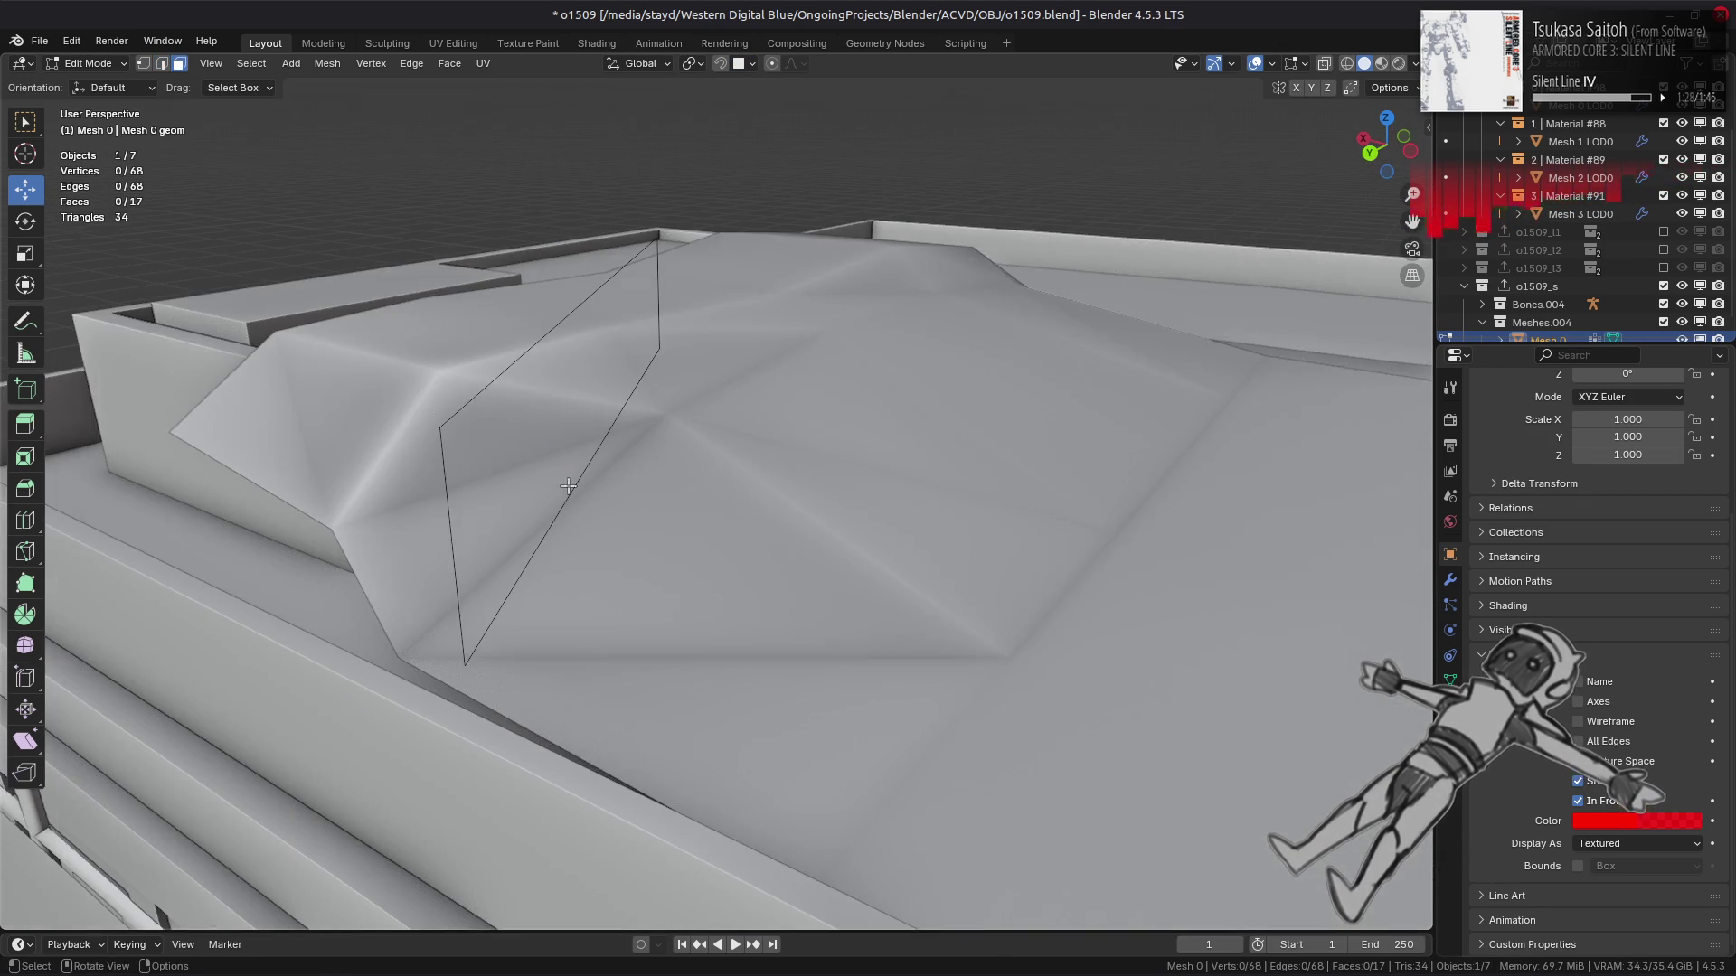
pyautogui.press('3')
pyautogui.click(572, 460)
pyautogui.hotkey('shift', 'd')
pyautogui.press('Escape')
pyautogui.hotkey('alt', 'n')
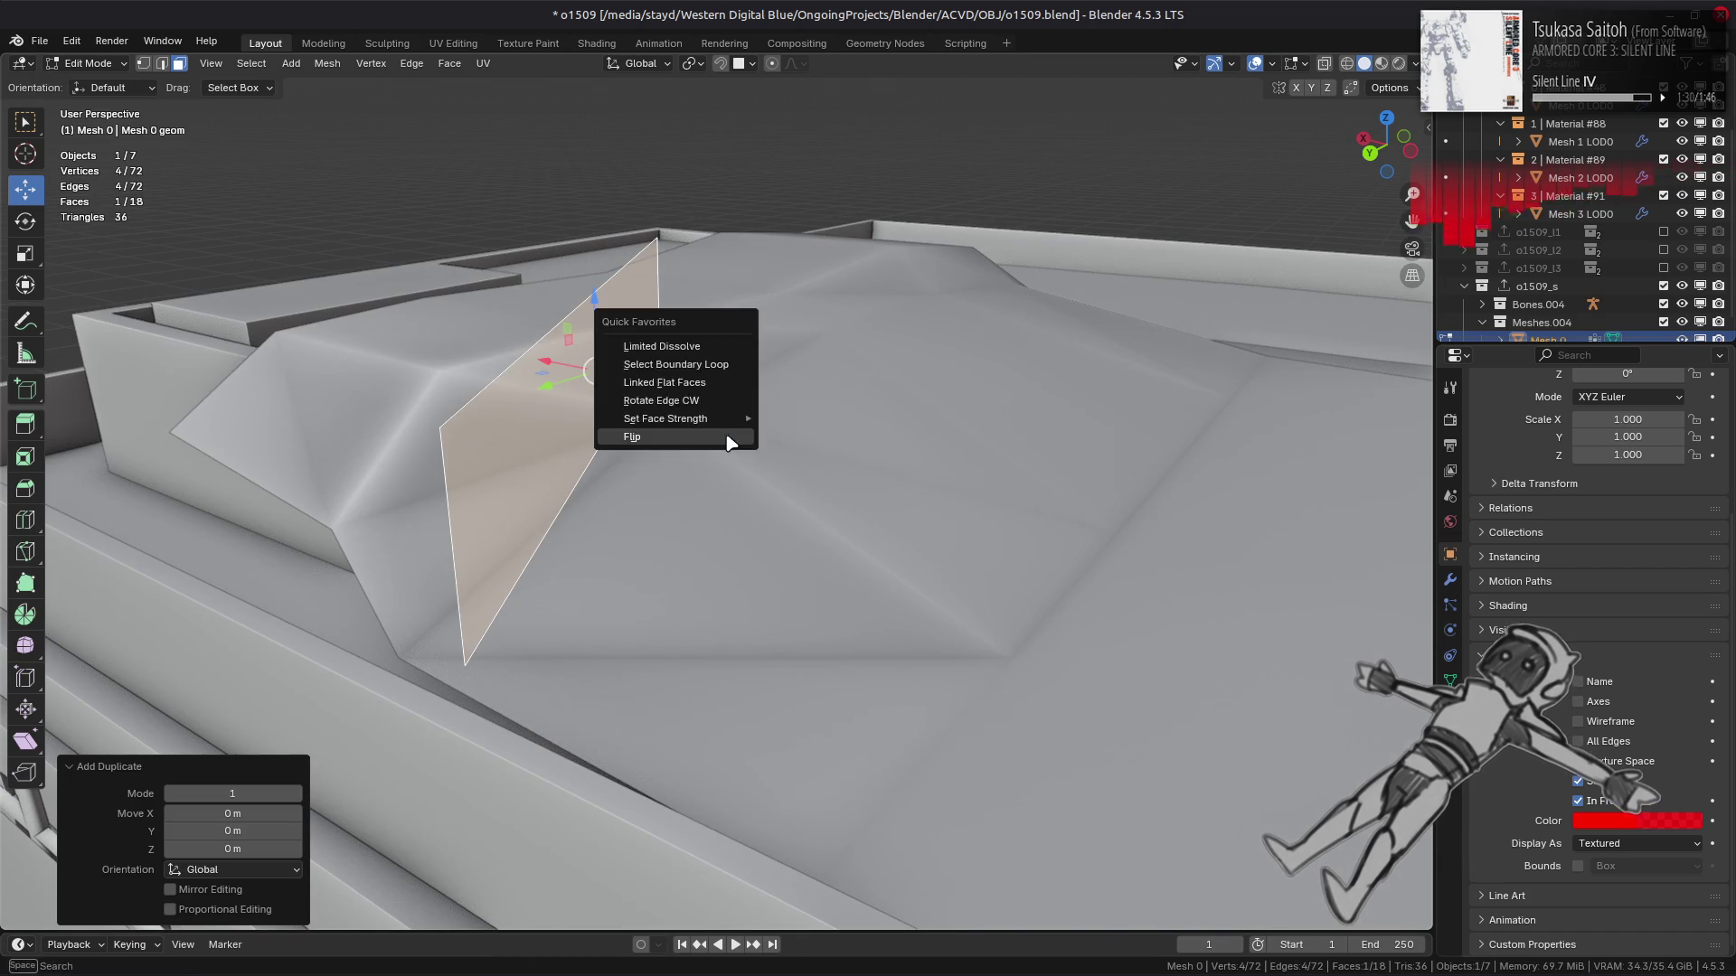
pyautogui.click(639, 445)
pyautogui.moveTo(640, 446)
pyautogui.mouseDown(button='middle')
pyautogui.moveTo(611, 444)
pyautogui.moveTo(741, 398)
pyautogui.mouseUp(button='middle')
pyautogui.hotkey('shift', 'd')
pyautogui.press('Escape')
pyautogui.write('sx-1')
pyautogui.press('Return')
# Slide a vertical edge of the mirrored copy along Y, snapping to edges.
pyautogui.press('2')
pyautogui.click(633, 506)
pyautogui.click(742, 67)
pyautogui.click(721, 210)
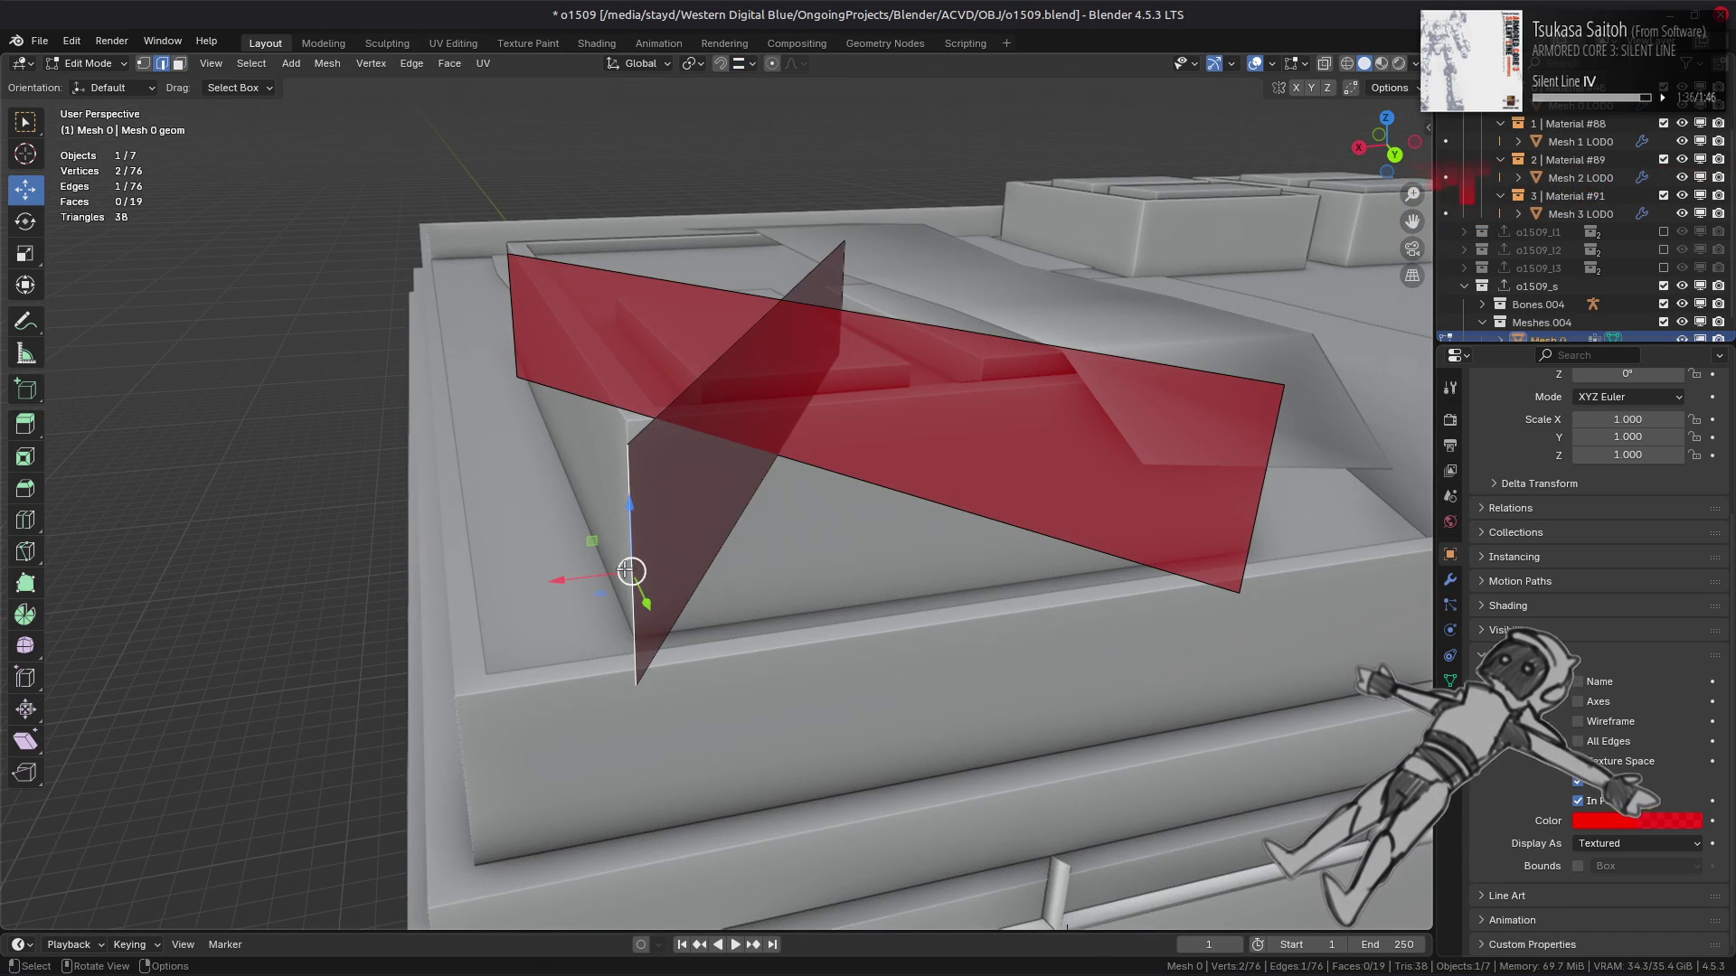
pyautogui.press('g')
pyautogui.press('y')
pyautogui.click(615, 583)
pyautogui.moveTo(614, 583)
pyautogui.mouseDown(button='middle')
pyautogui.moveTo(621, 441)
pyautogui.moveTo(719, 489)
pyautogui.moveTo(786, 473)
pyautogui.moveTo(871, 387)
pyautogui.moveTo(707, 634)
pyautogui.moveTo(724, 578)
pyautogui.moveTo(818, 492)
pyautogui.moveTo(859, 479)
pyautogui.moveTo(714, 457)
pyautogui.moveTo(659, 504)
pyautogui.moveTo(761, 478)
pyautogui.moveTo(714, 556)
pyautogui.moveTo(696, 506)
pyautogui.moveTo(723, 496)
pyautogui.moveTo(872, 500)
pyautogui.moveTo(833, 504)
pyautogui.moveTo(811, 440)
pyautogui.mouseUp(button='middle')
# Extrude the selected edge into a new face on the crossed rooftop planes.
pyautogui.press('e')
pyautogui.click(904, 507)
pyautogui.hotkey('shift', 'd')
pyautogui.rightClick(708, 472)
pyautogui.click(708, 472)
# Flip one red face's normal, then return to Object Mode with nothing selected.
pyautogui.scroll(-10, 761, 479)
pyautogui.click(714, 556)
pyautogui.press('F3')
pyautogui.click(699, 490)
pyautogui.press('Tab')
pyautogui.hotkey('alt', 'a')
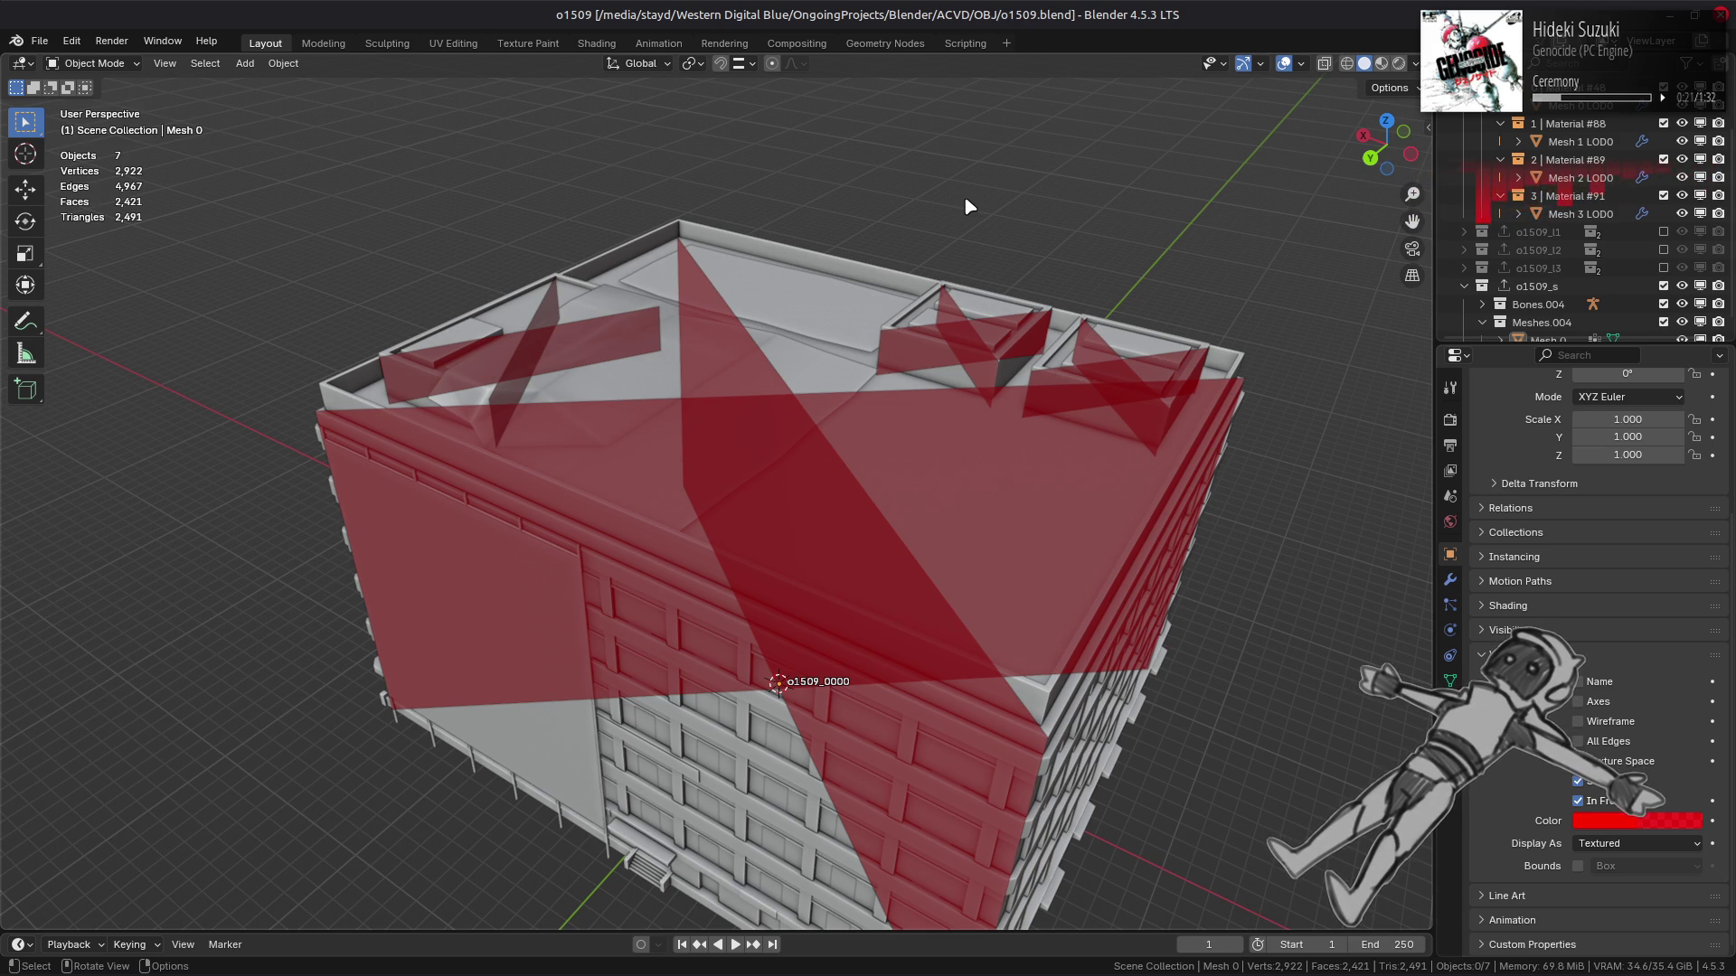
# Orbit down over the roof and pick the Mesh 3 LOD0 object in the viewport.
pyautogui.scroll(1, 923, 472)
pyautogui.moveTo(922, 473)
pyautogui.mouseDown(button='middle')
pyautogui.moveTo(941, 411)
pyautogui.moveTo(1058, 410)
pyautogui.moveTo(833, 395)
pyautogui.moveTo(1040, 398)
pyautogui.mouseUp(button='middle')
pyautogui.scroll(3, 1040, 397)
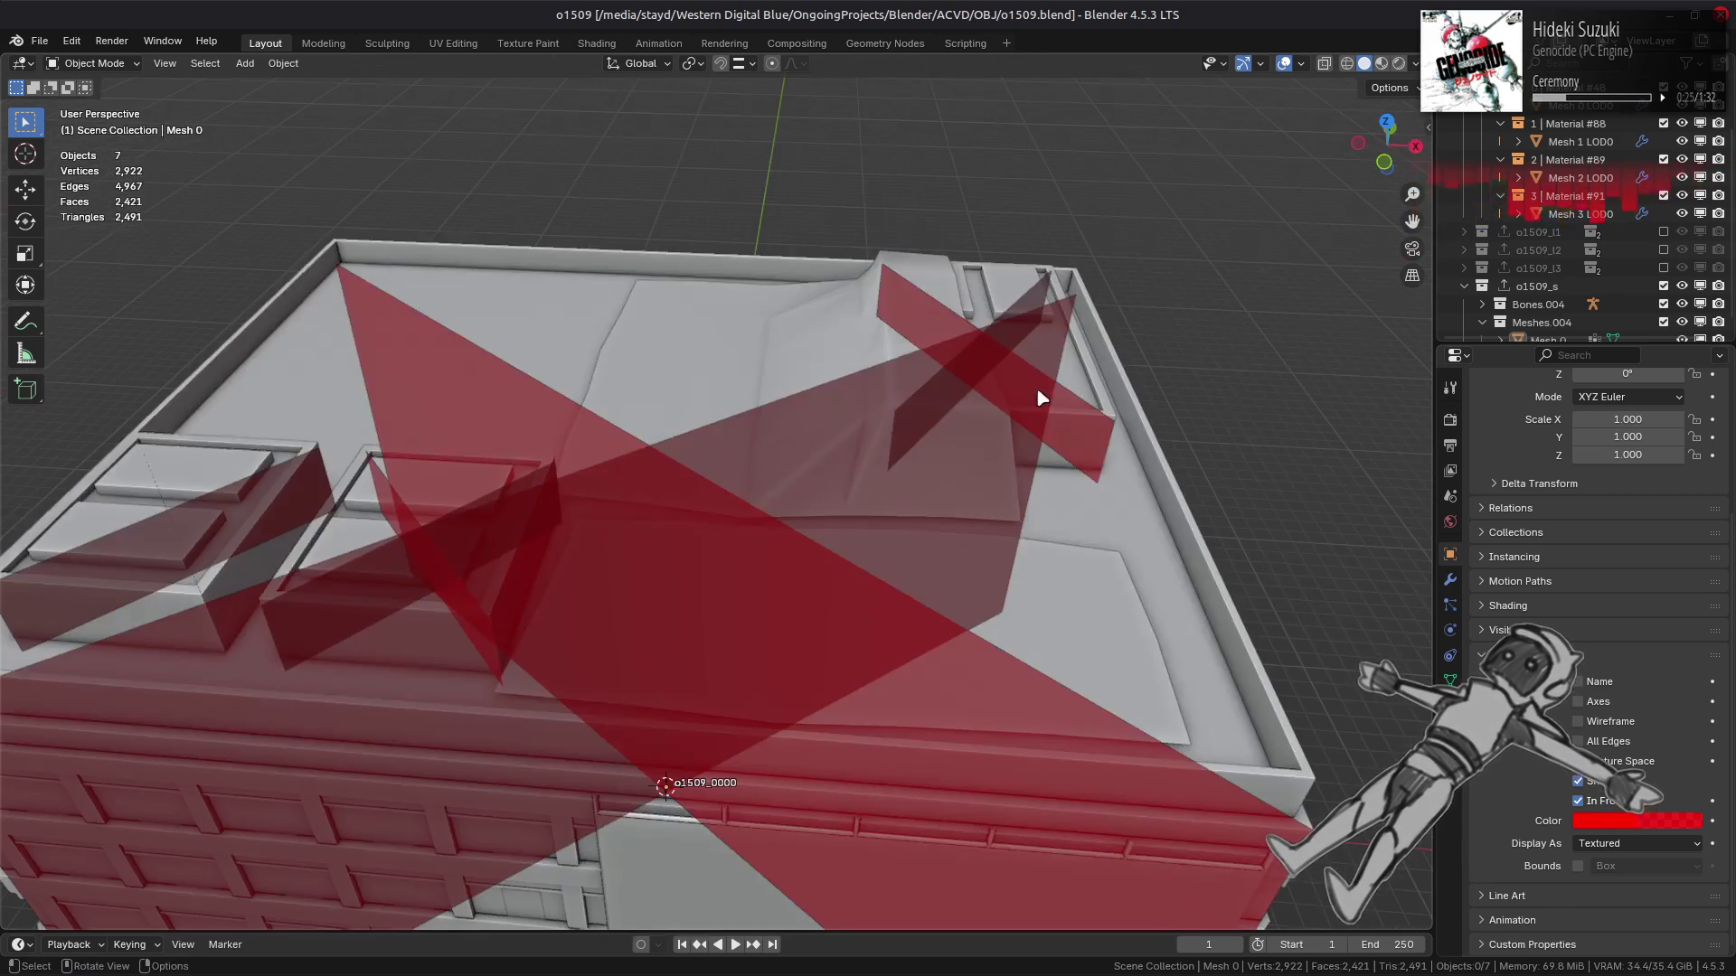
pyautogui.click(808, 339)
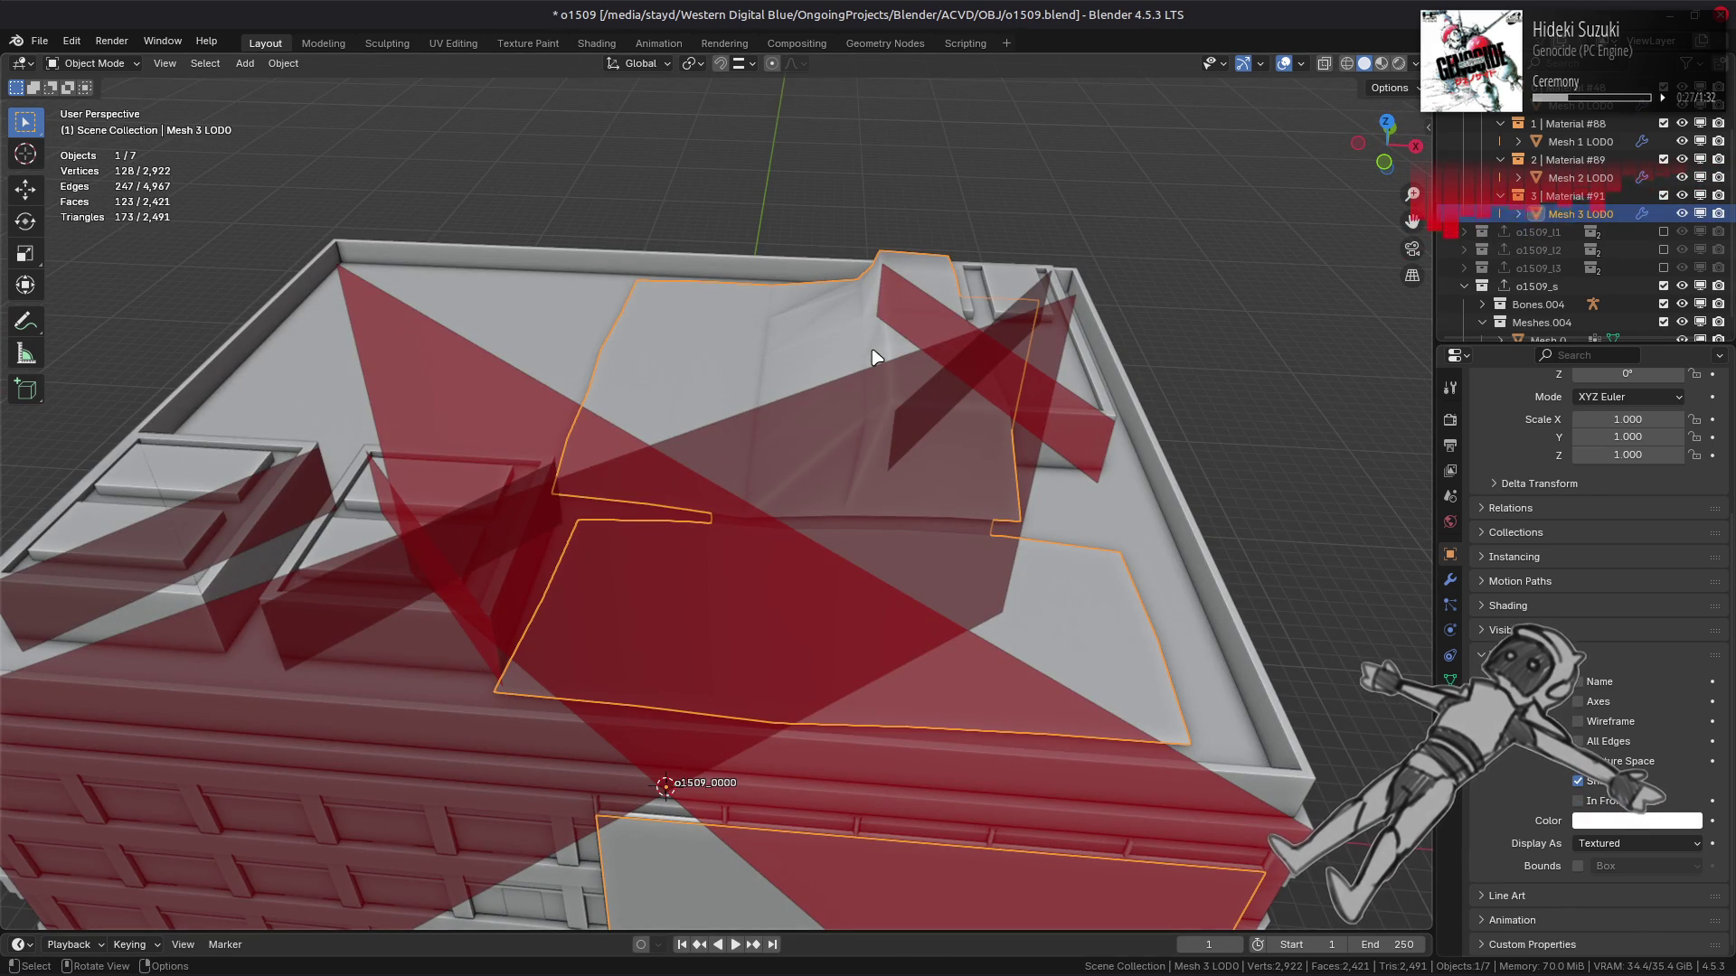
pyautogui.moveTo(832, 376)
pyautogui.mouseDown(button='middle')
pyautogui.moveTo(1016, 391)
pyautogui.moveTo(783, 466)
pyautogui.moveTo(775, 419)
pyautogui.moveTo(771, 472)
pyautogui.mouseUp(button='middle')
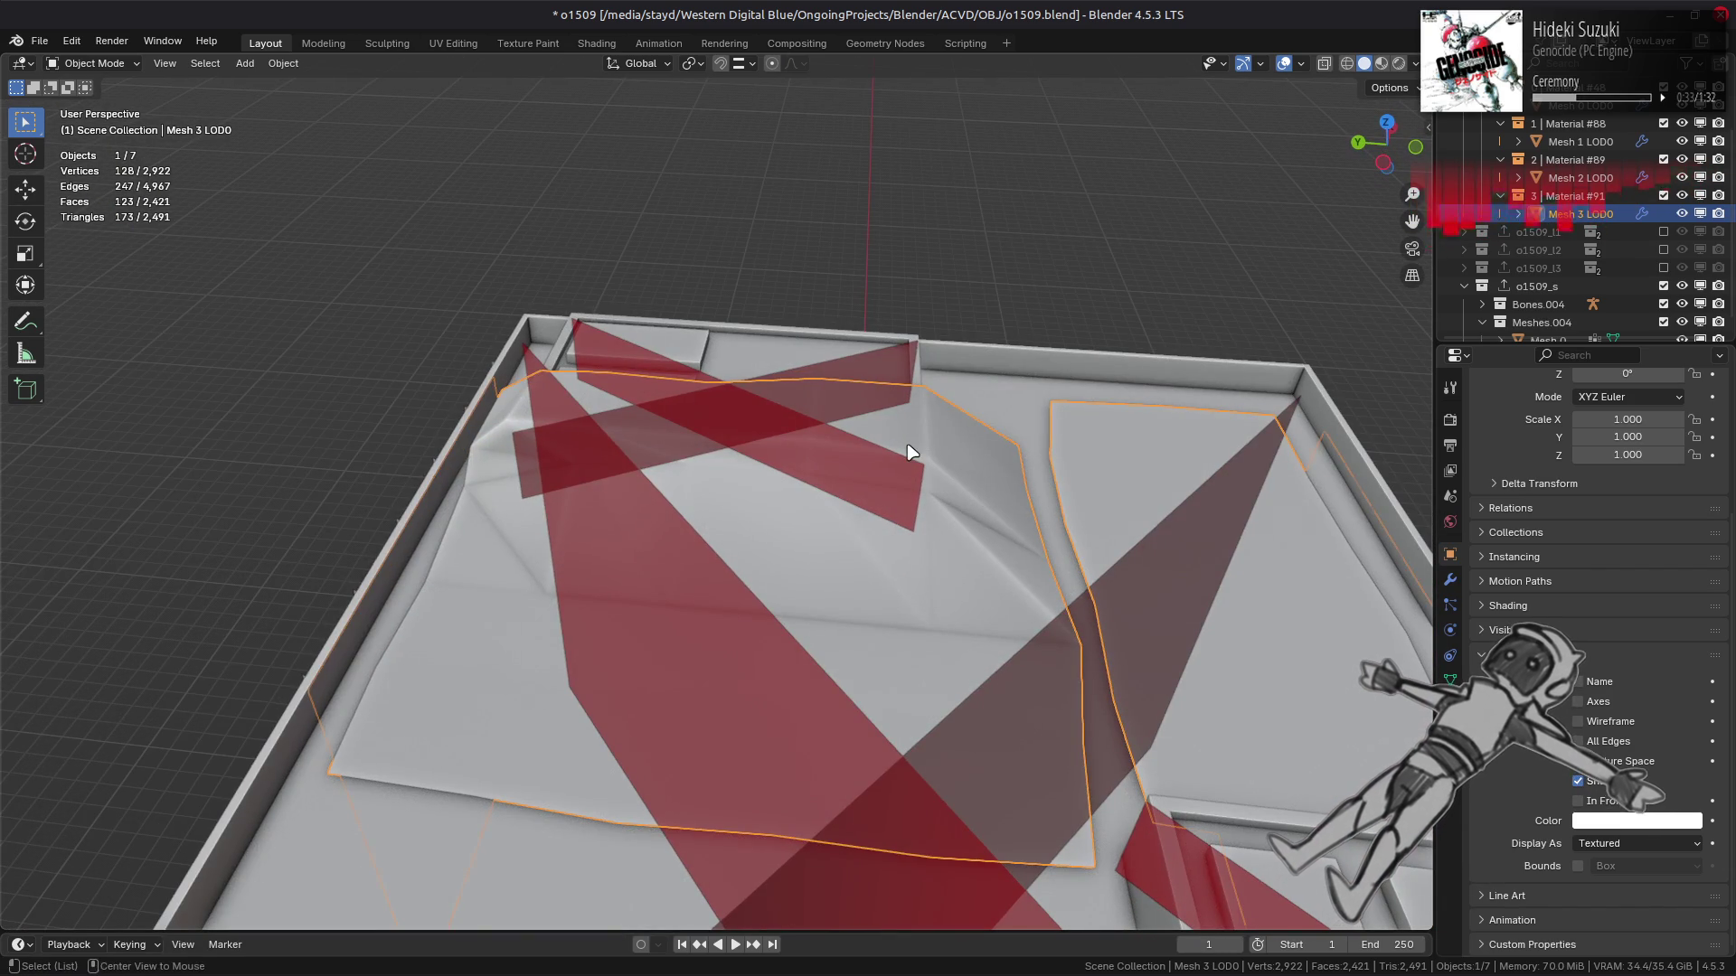
# Switch to Material Preview shading and make Mesh 3 LOD0 the active object.
pyautogui.hotkey('alt', 'a')
pyautogui.press('z')
pyautogui.click(969, 407)
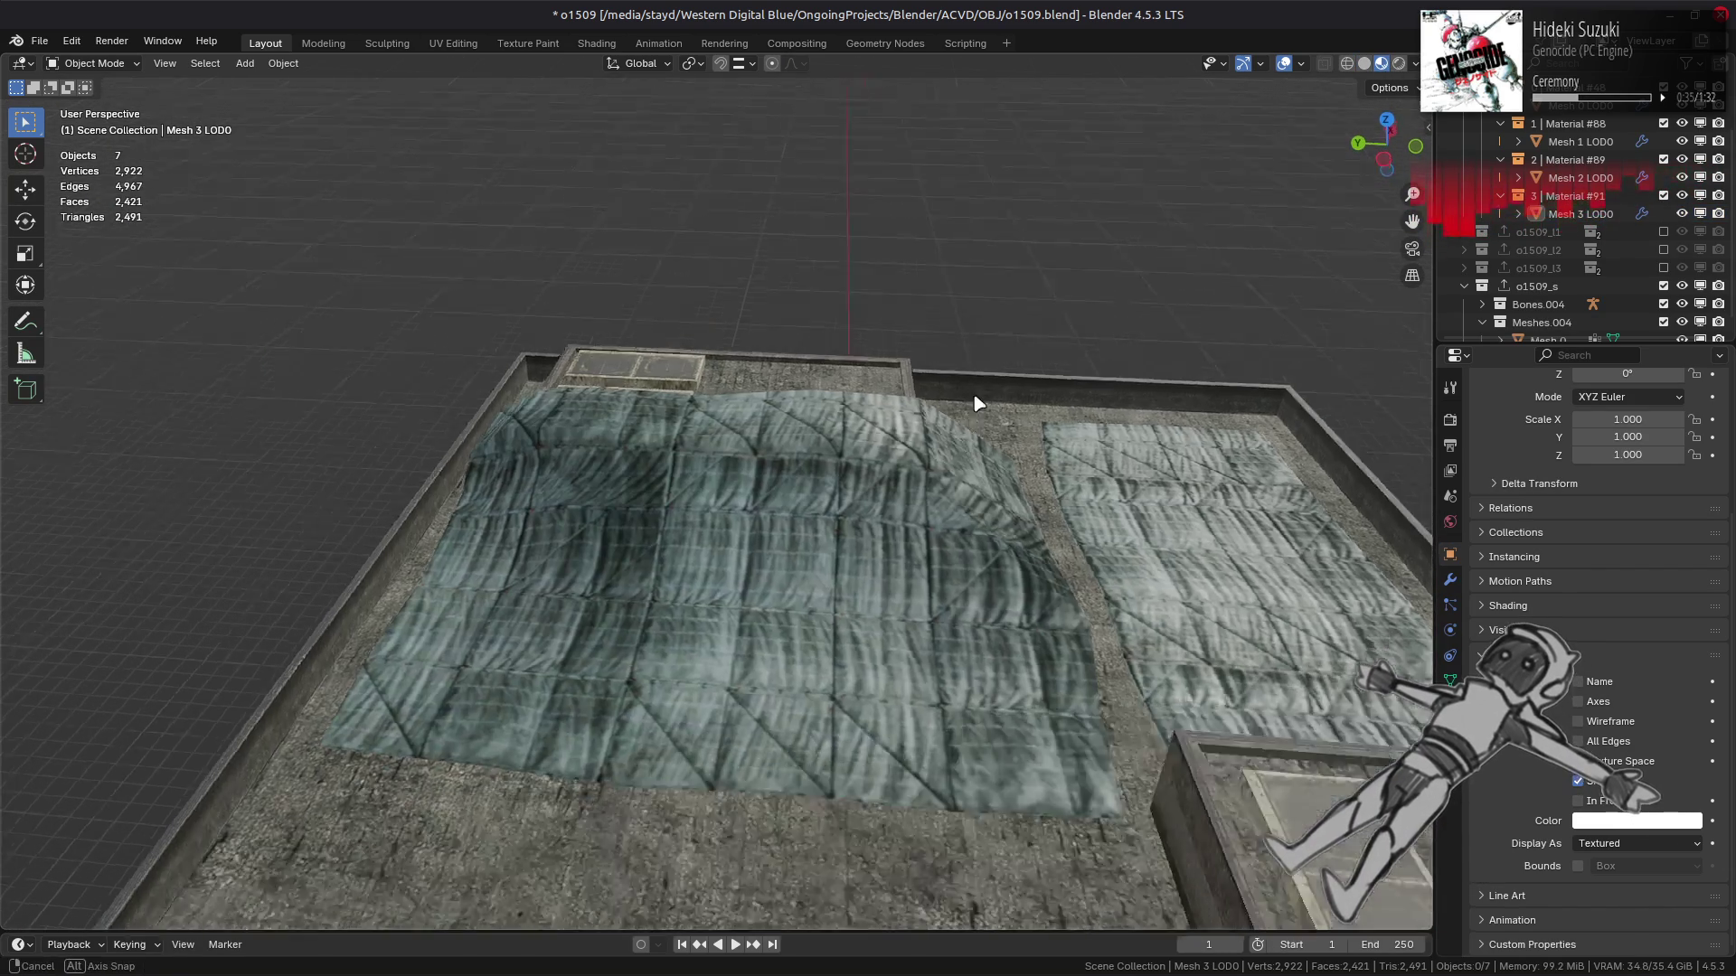
pyautogui.moveTo(968, 407); pyautogui.dragTo(938, 361, button='middle')
pyautogui.scroll(3, 1093, 503)
# In Edit Mode, rotate two cloth edges clockwise with Rotate Edge CW.
pyautogui.press('Tab')
pyautogui.press('2')
pyautogui.click(1103, 501)
pyautogui.click(411, 64)
pyautogui.click(474, 223)
pyautogui.moveTo(687, 561)
pyautogui.mouseDown(button='middle')
pyautogui.moveTo(846, 483)
pyautogui.moveTo(579, 299)
pyautogui.mouseUp(button='middle')
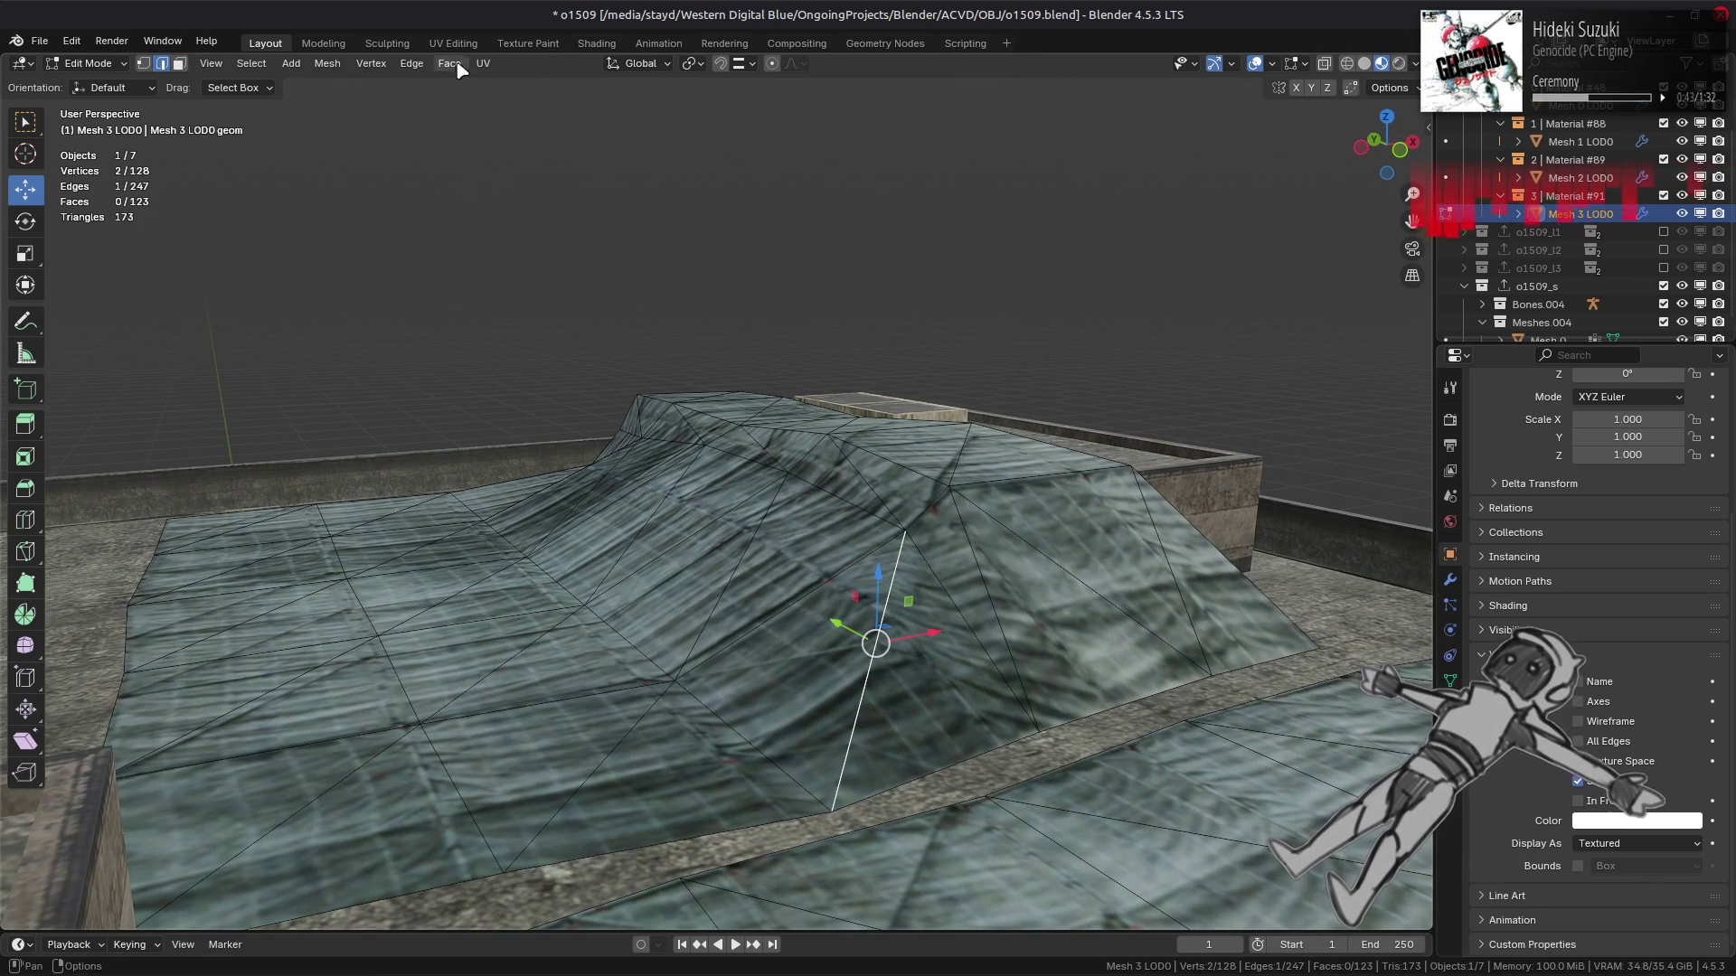
pyautogui.click(412, 63)
pyautogui.click(475, 223)
# Rotate one more cloth edge clockwise, check the mesh, and return to Object Mode.
pyautogui.moveTo(730, 454)
pyautogui.mouseDown(button='middle')
pyautogui.moveTo(875, 522)
pyautogui.moveTo(887, 622)
pyautogui.moveTo(724, 471)
pyautogui.moveTo(735, 507)
pyautogui.mouseUp(button='middle')
pyautogui.press('a')
pyautogui.hotkey('alt', 'a')
pyautogui.click(739, 538)
pyautogui.click(412, 63)
pyautogui.click(470, 233)
pyautogui.moveTo(697, 399)
pyautogui.mouseDown(button='middle')
pyautogui.moveTo(750, 505)
pyautogui.moveTo(888, 545)
pyautogui.moveTo(1175, 480)
pyautogui.moveTo(755, 482)
pyautogui.moveTo(818, 498)
pyautogui.mouseUp(button='middle')
pyautogui.press('a')
pyautogui.hotkey('alt', 'a')
pyautogui.press('a')
pyautogui.hotkey('alt', 'a')
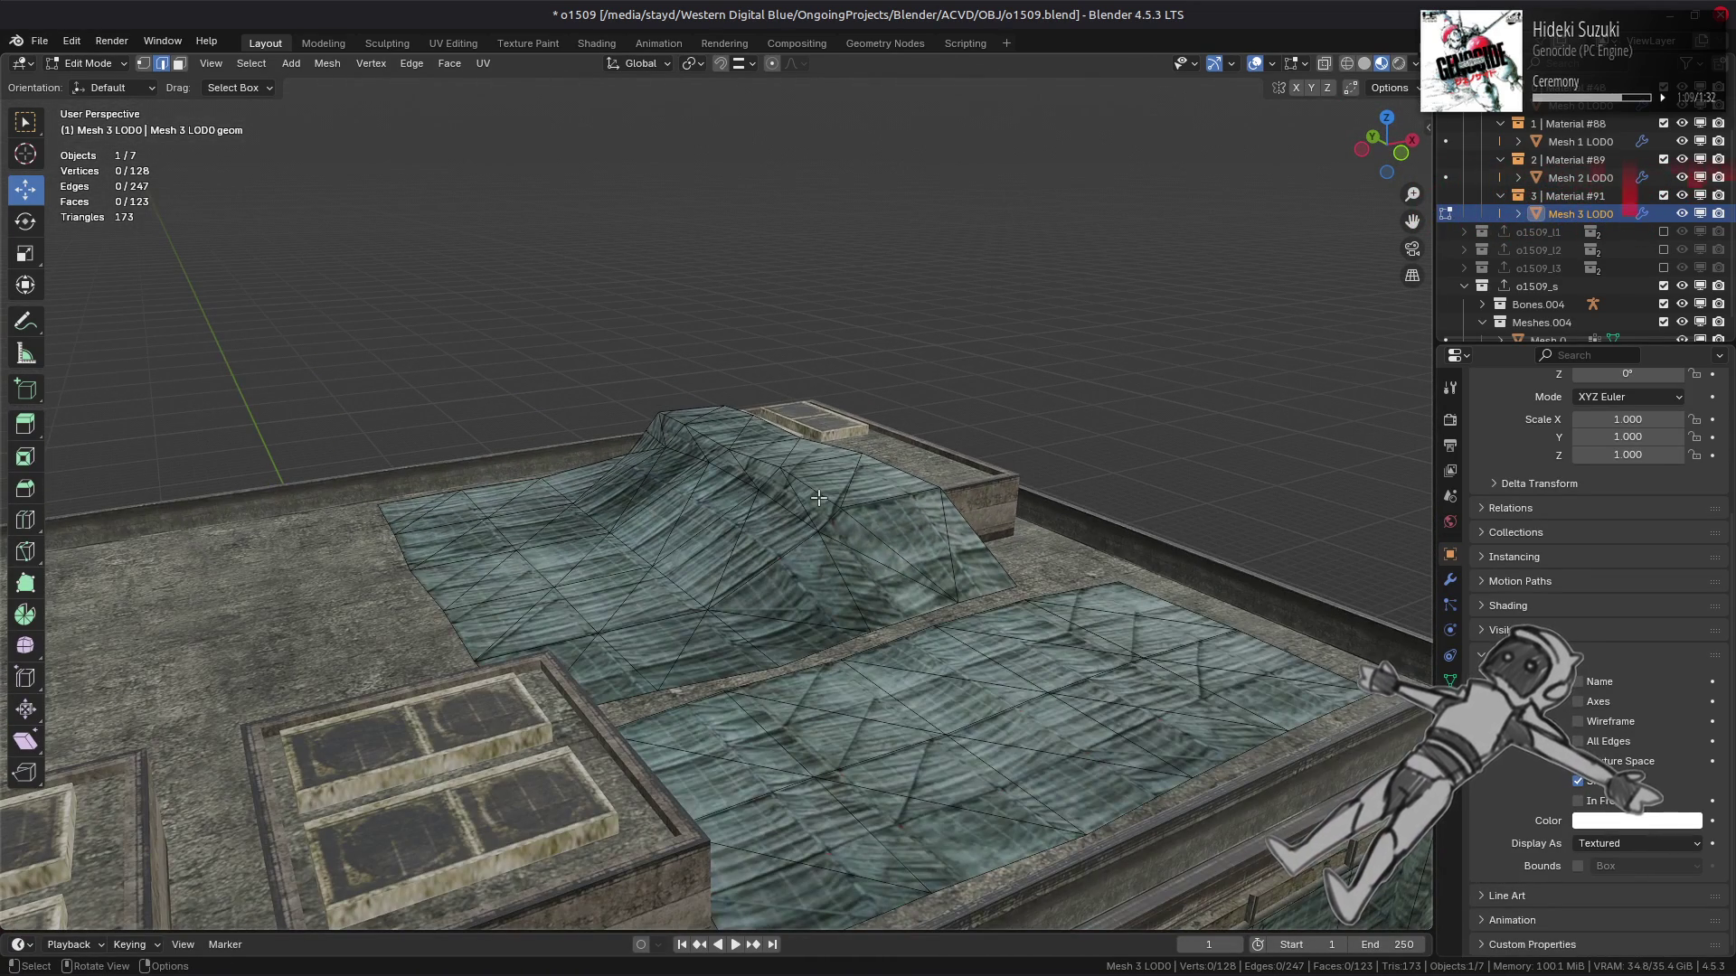
pyautogui.press('Tab')
pyautogui.scroll(-3, 818, 579)
pyautogui.scroll(4, 787, 399)
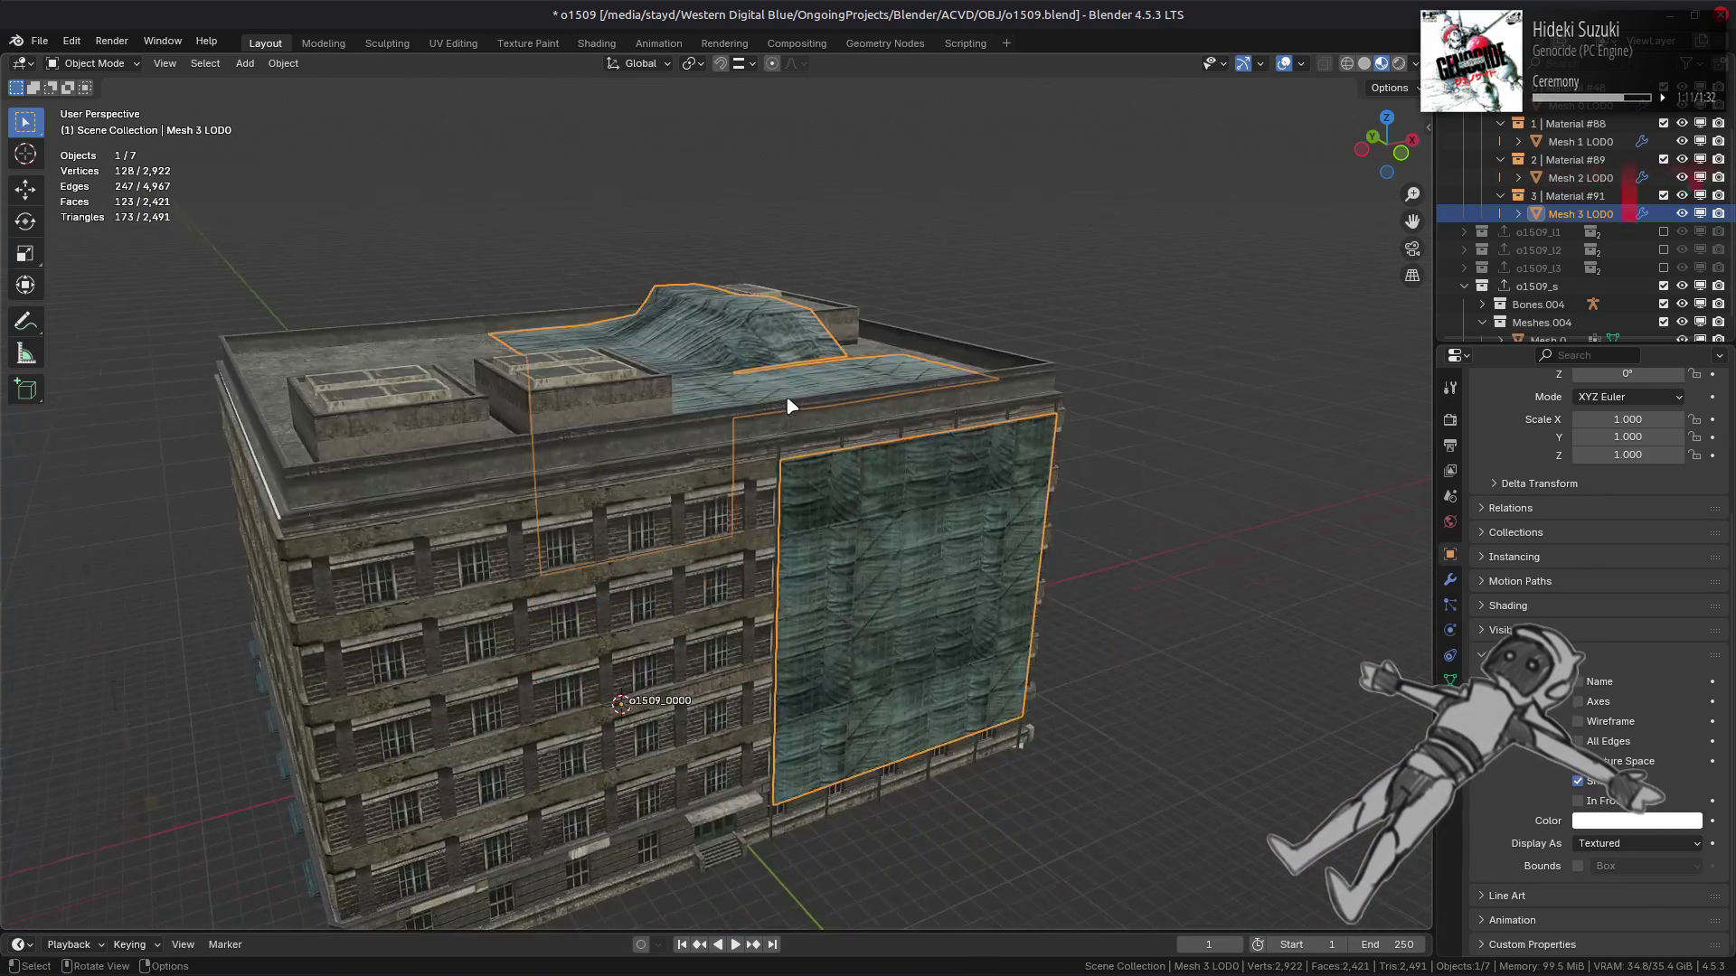
# Duplicate the cloth object in place and remove the copy's UV map.
pyautogui.moveTo(787, 403); pyautogui.dragTo(794, 419, button='middle')
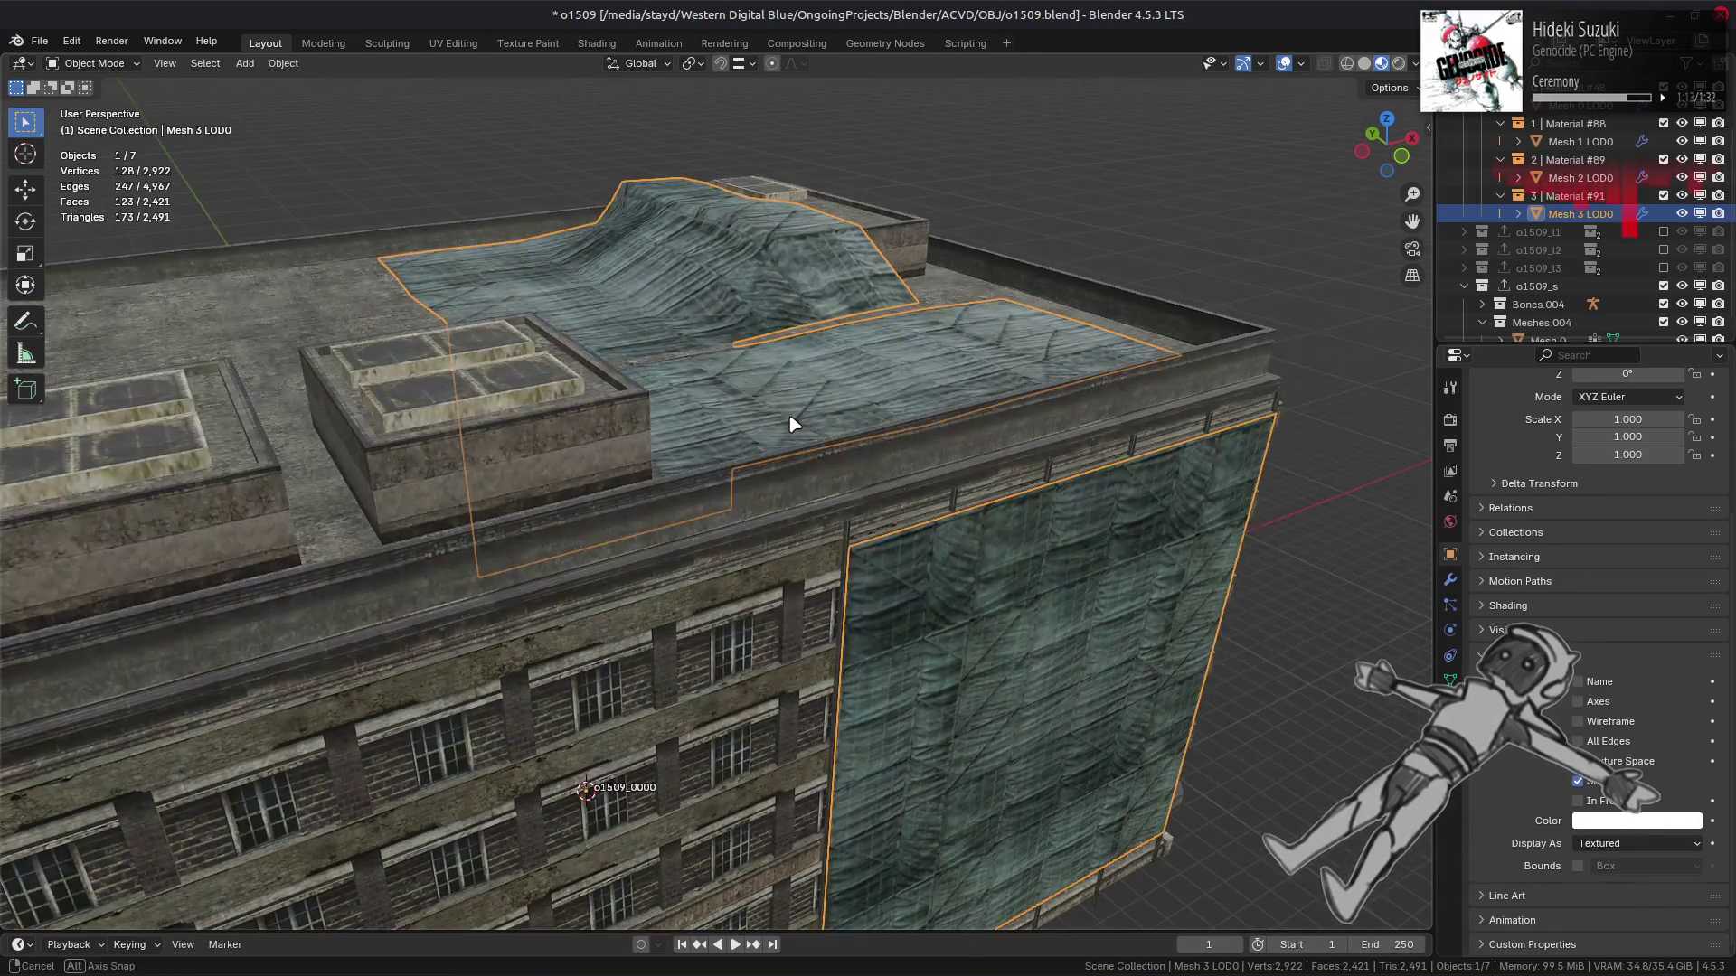
pyautogui.hotkey('shift', 'd')
pyautogui.rightClick(834, 417)
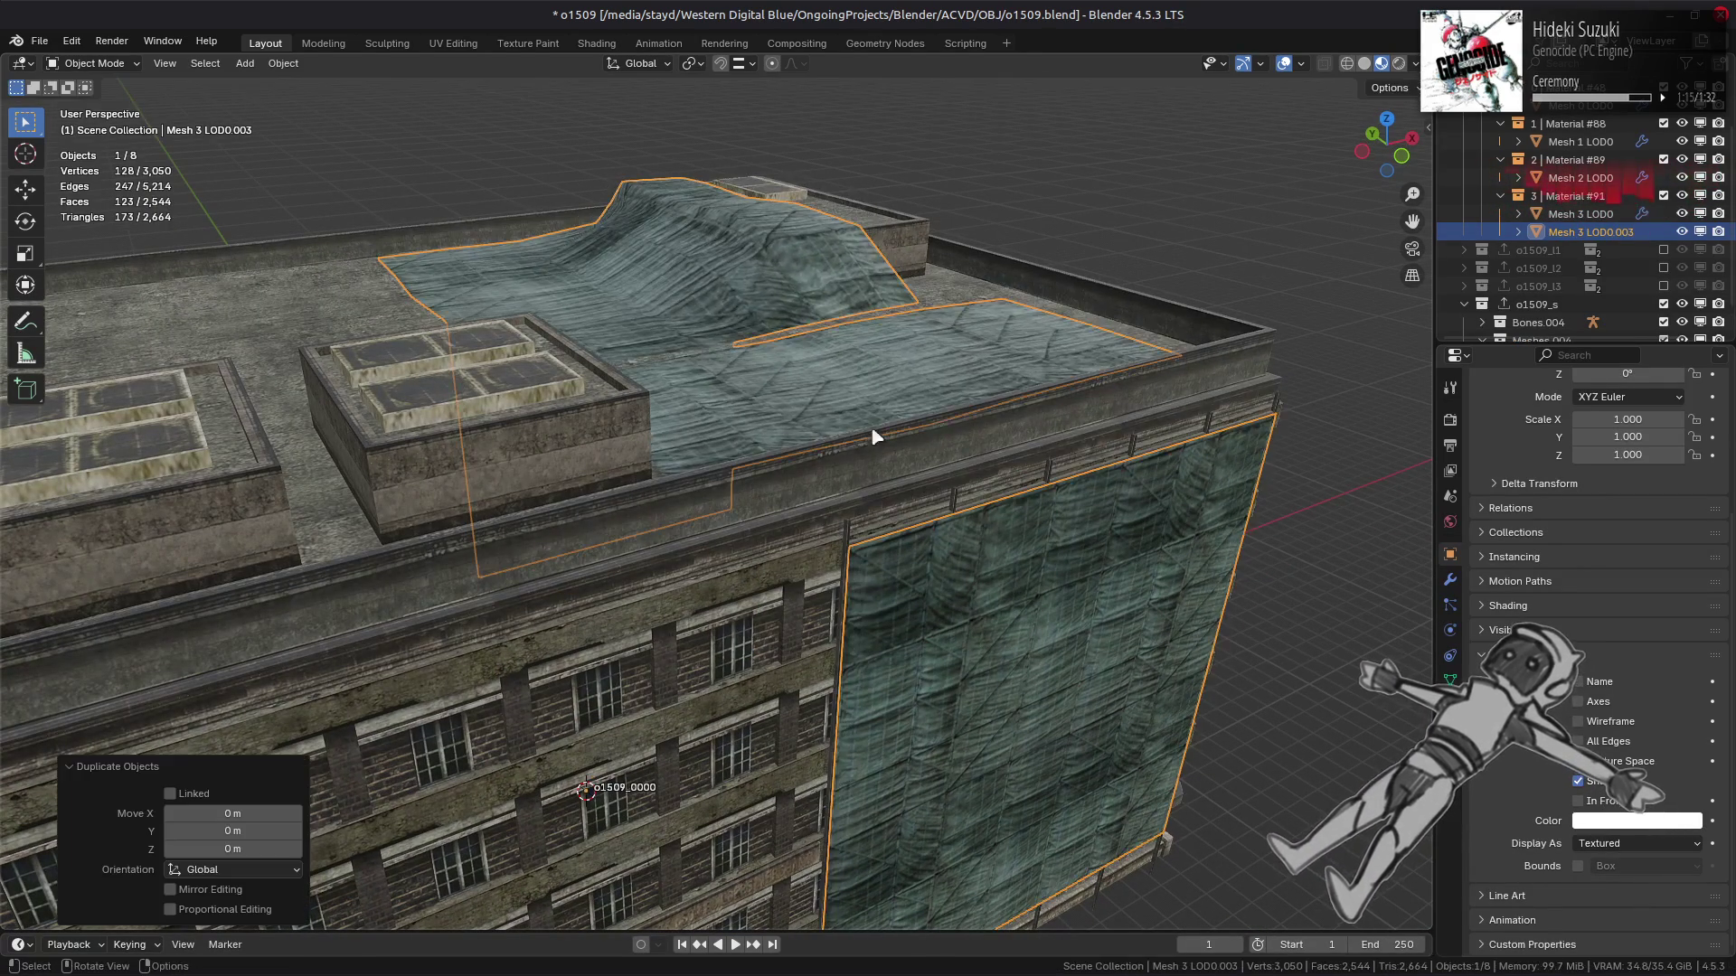
pyautogui.click(1451, 681)
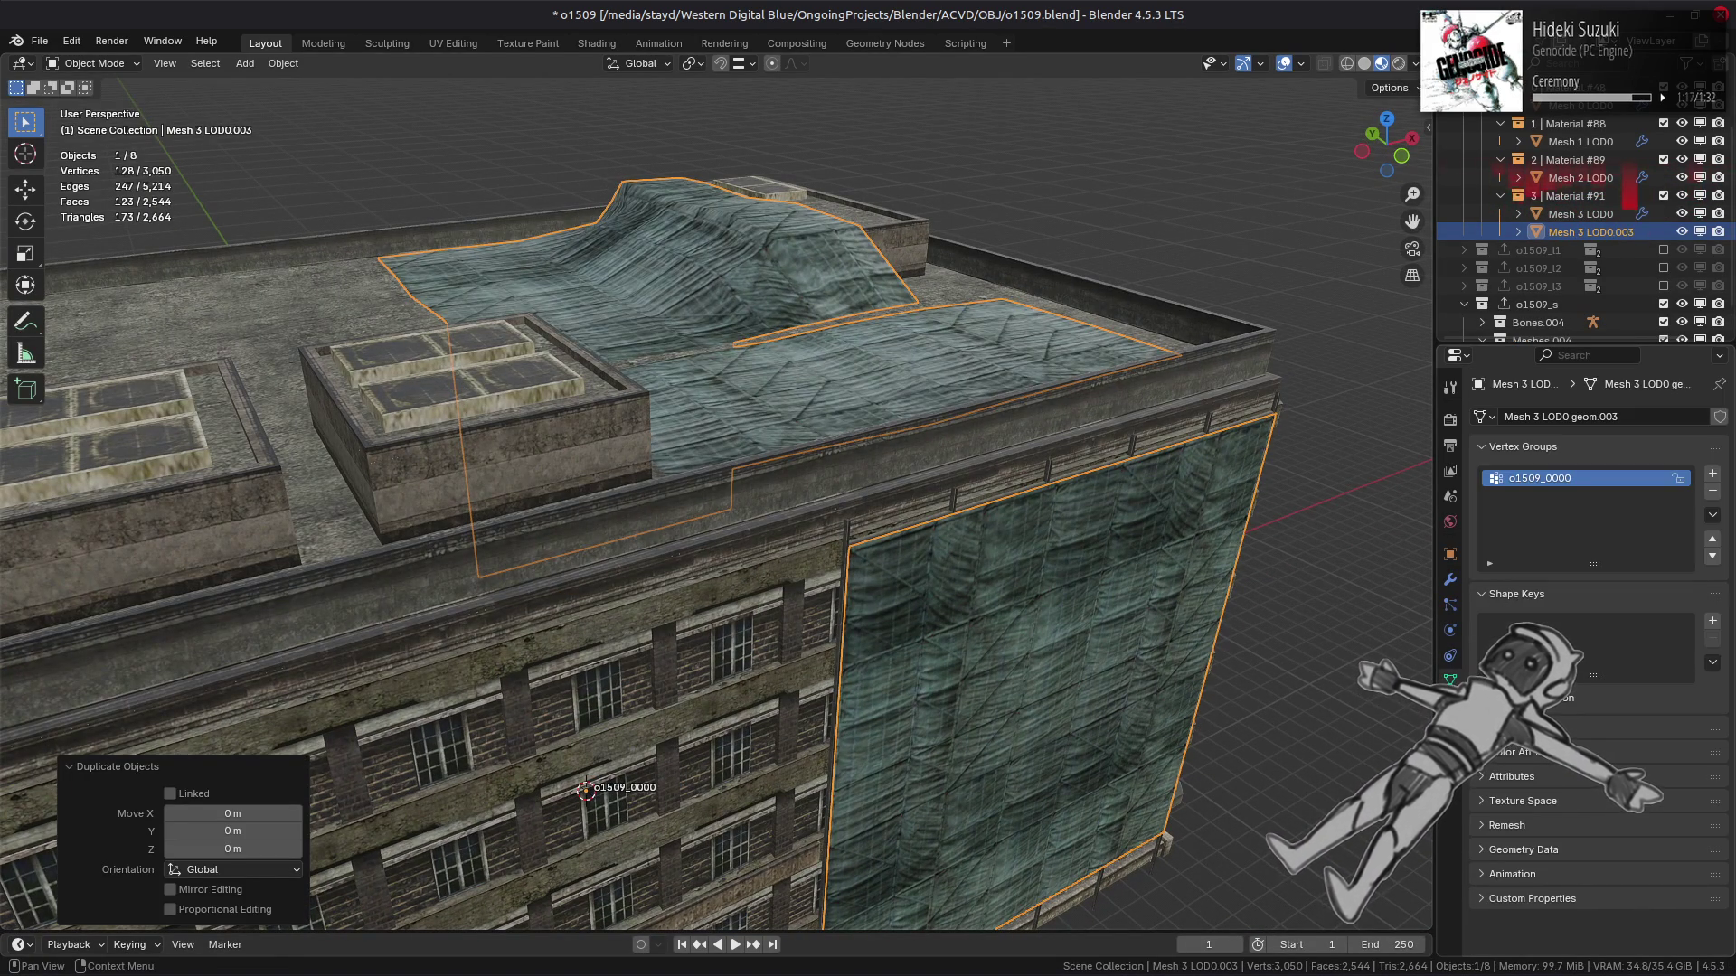
pyautogui.click(1700, 619)
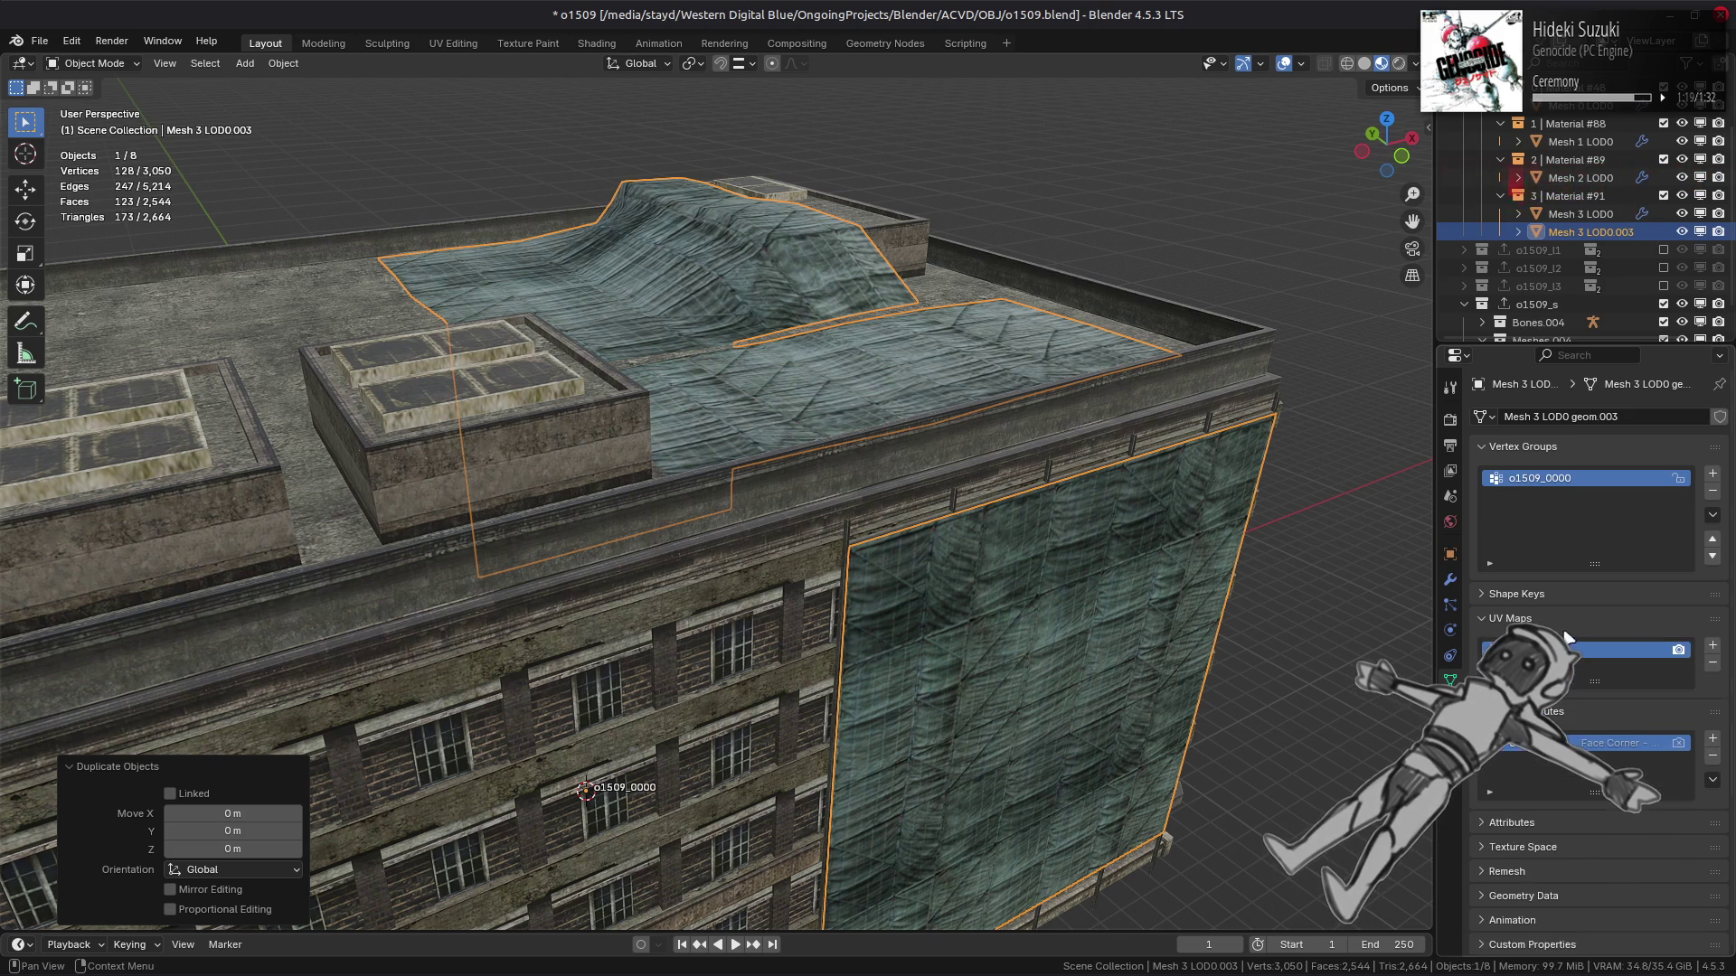
pyautogui.click(1709, 711)
pyautogui.click(1712, 663)
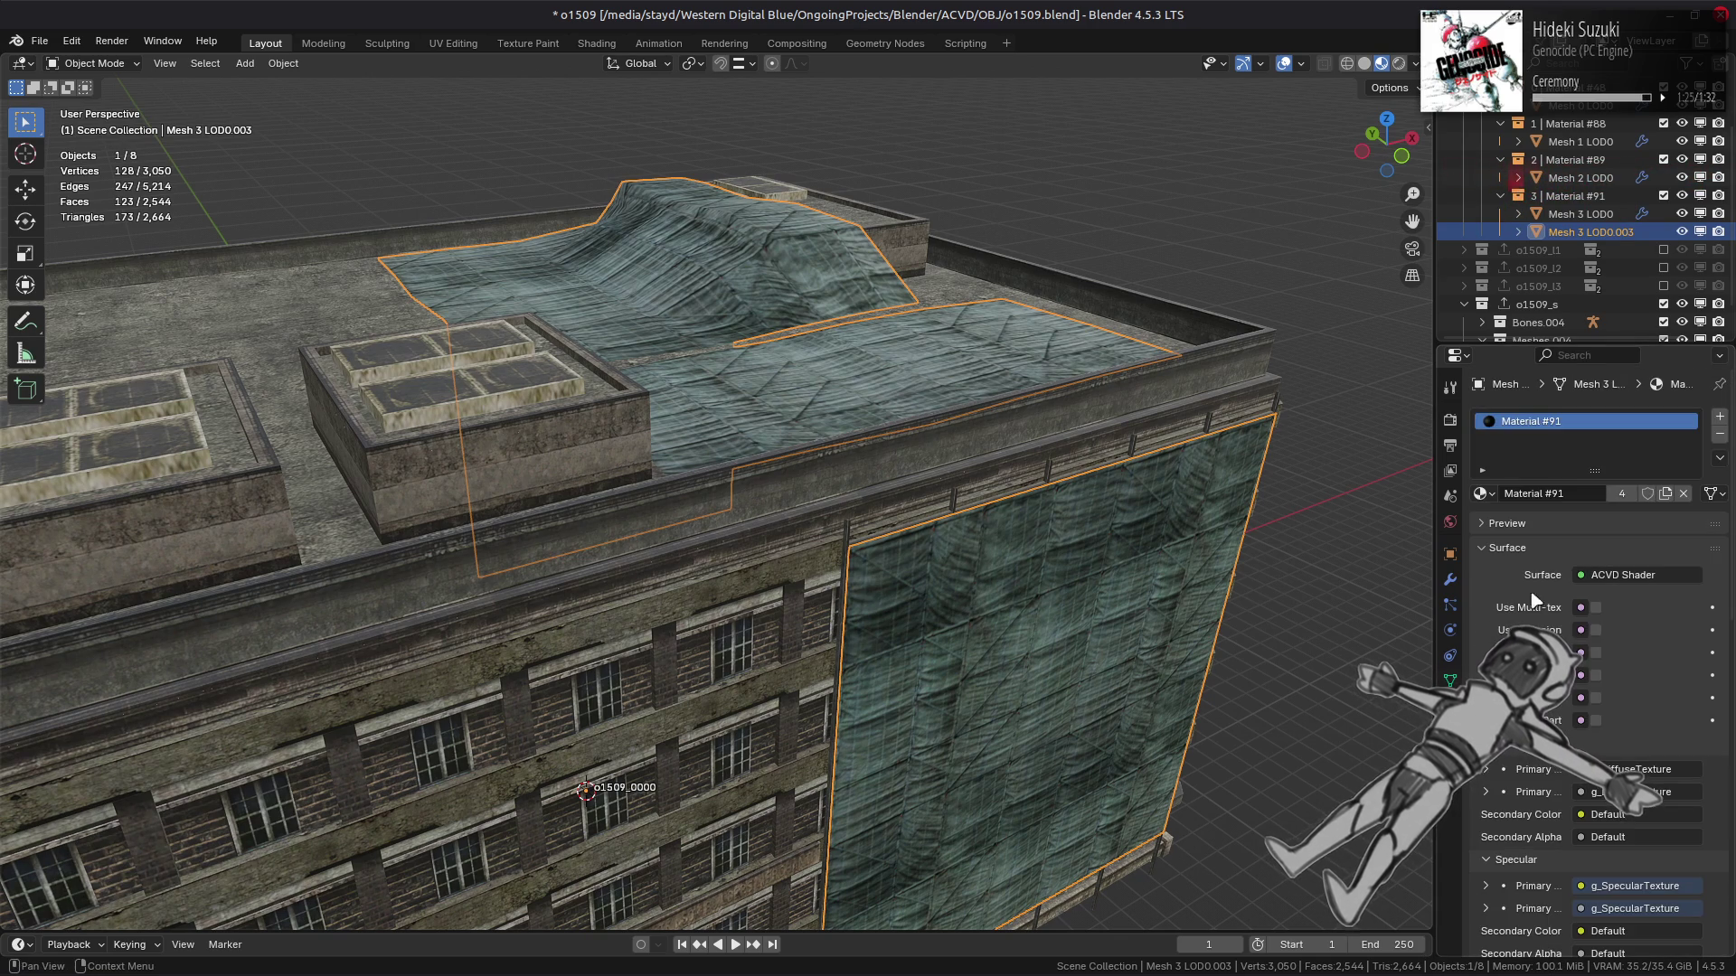
# Remove the copy's material slot, switch to Solid shading, and select Mesh 0.
pyautogui.click(1450, 705)
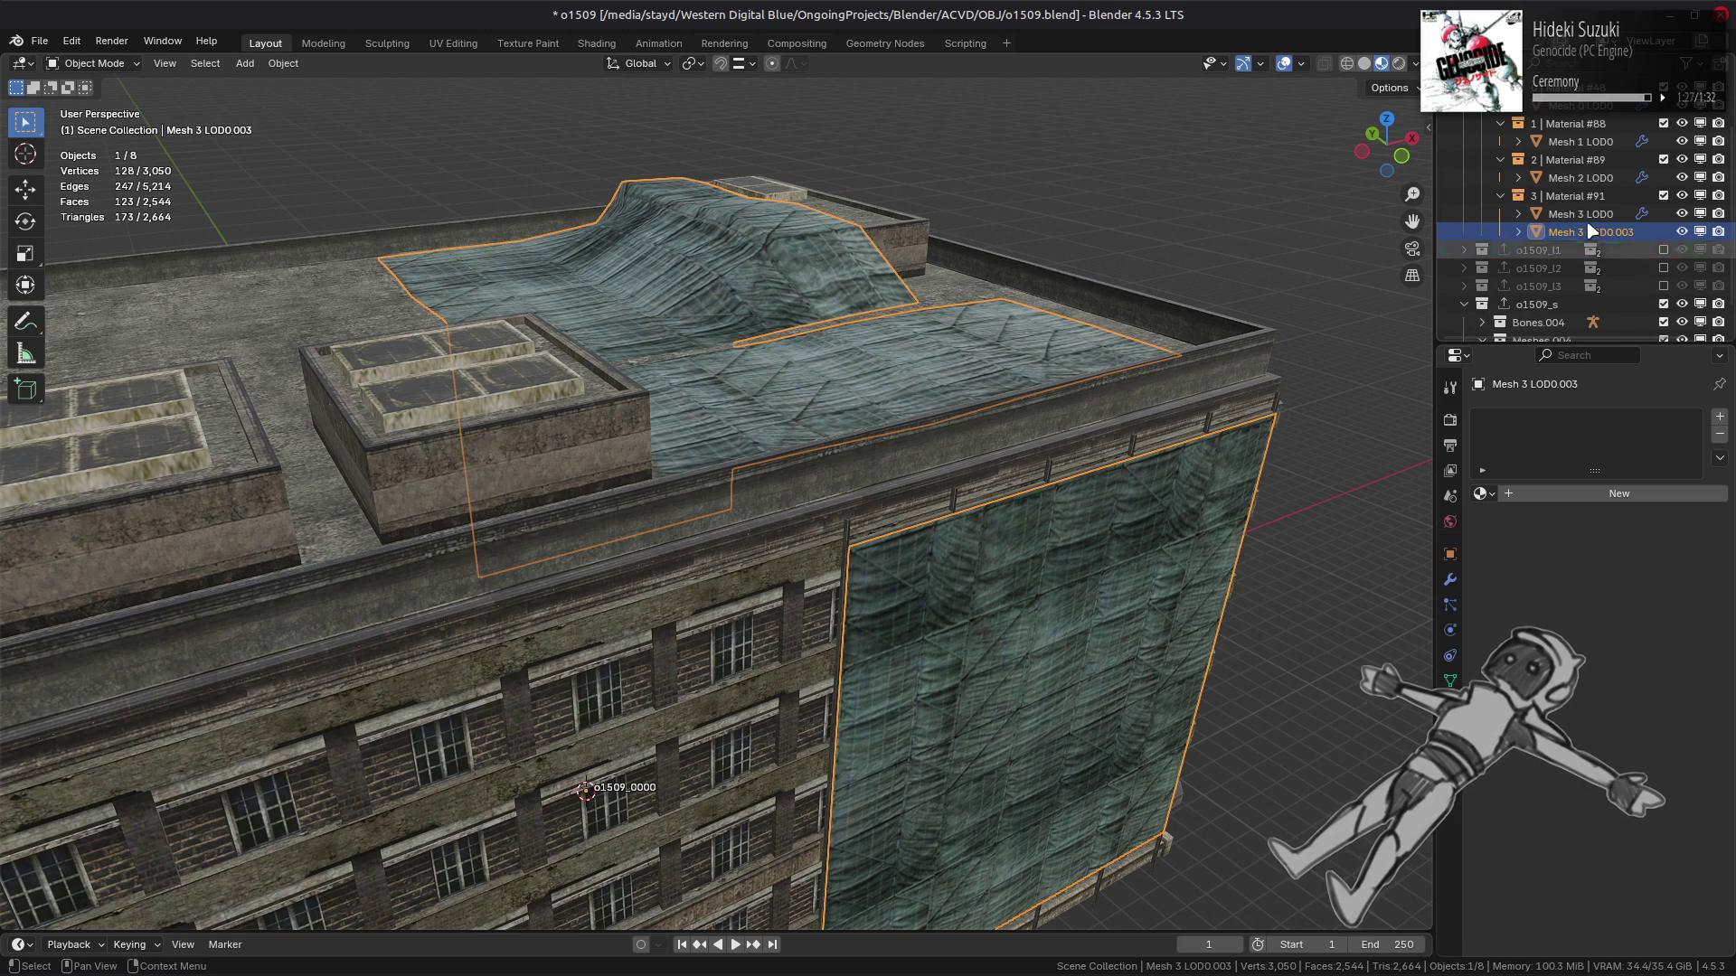
pyautogui.scroll(-2, 1557, 323)
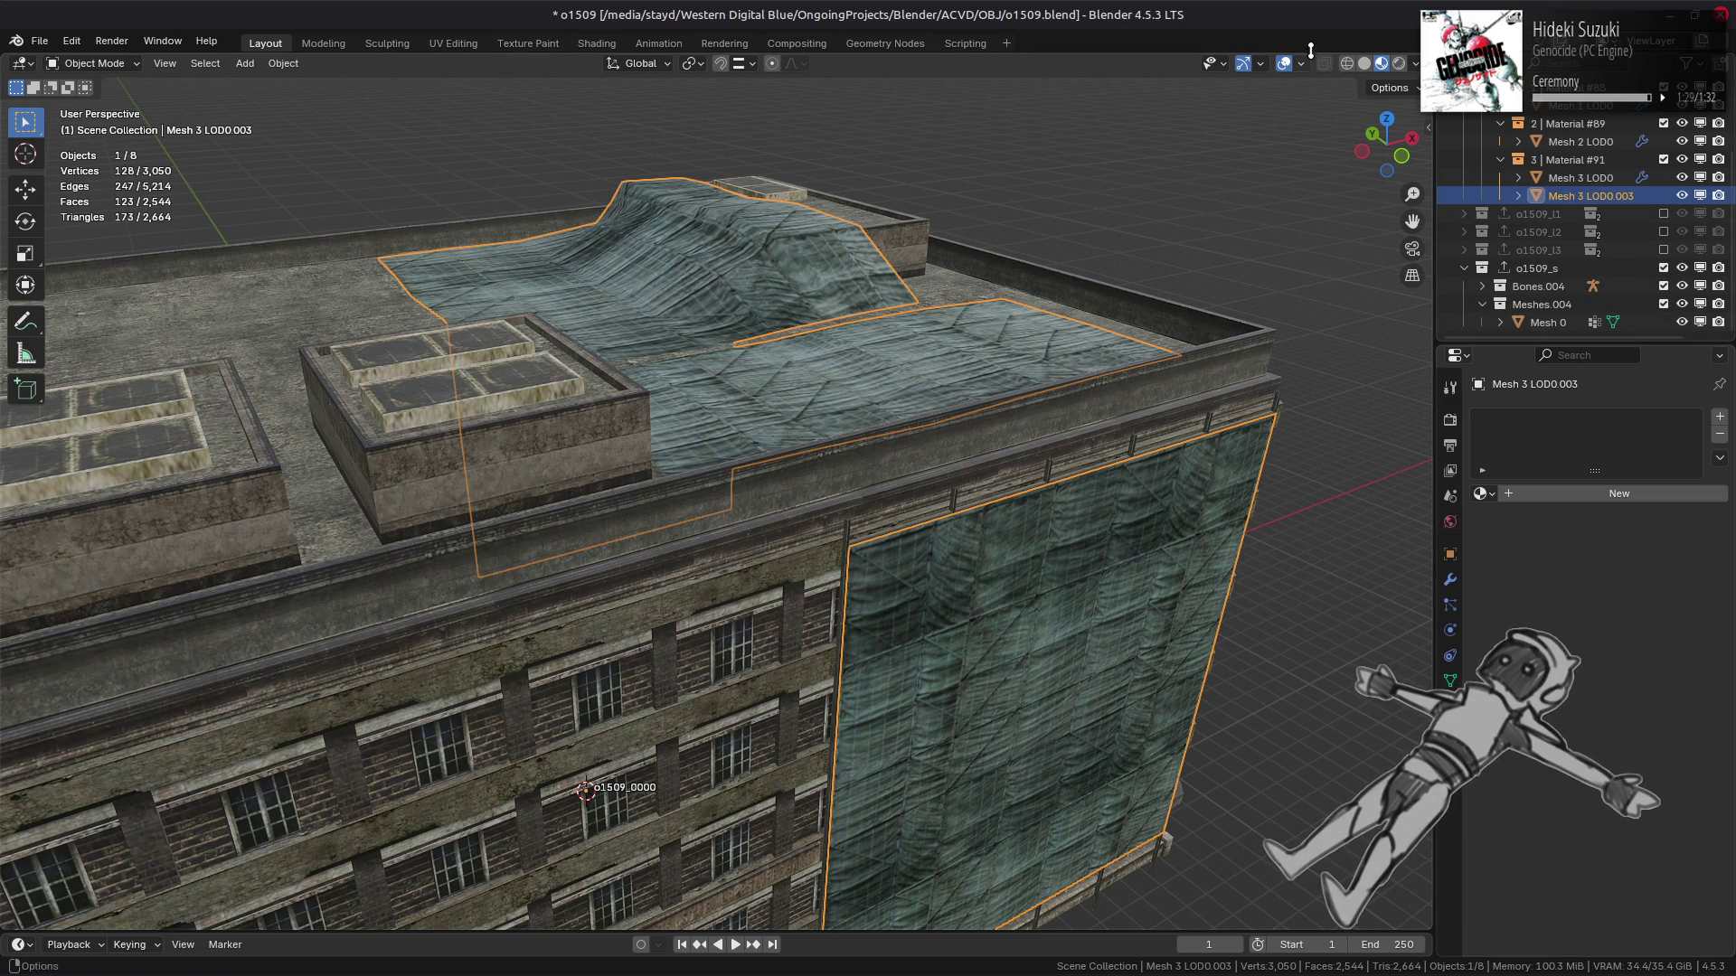
pyautogui.click(1364, 63)
pyautogui.keyDown('ctrl'); pyautogui.click(1546, 323); pyautogui.keyUp('ctrl')
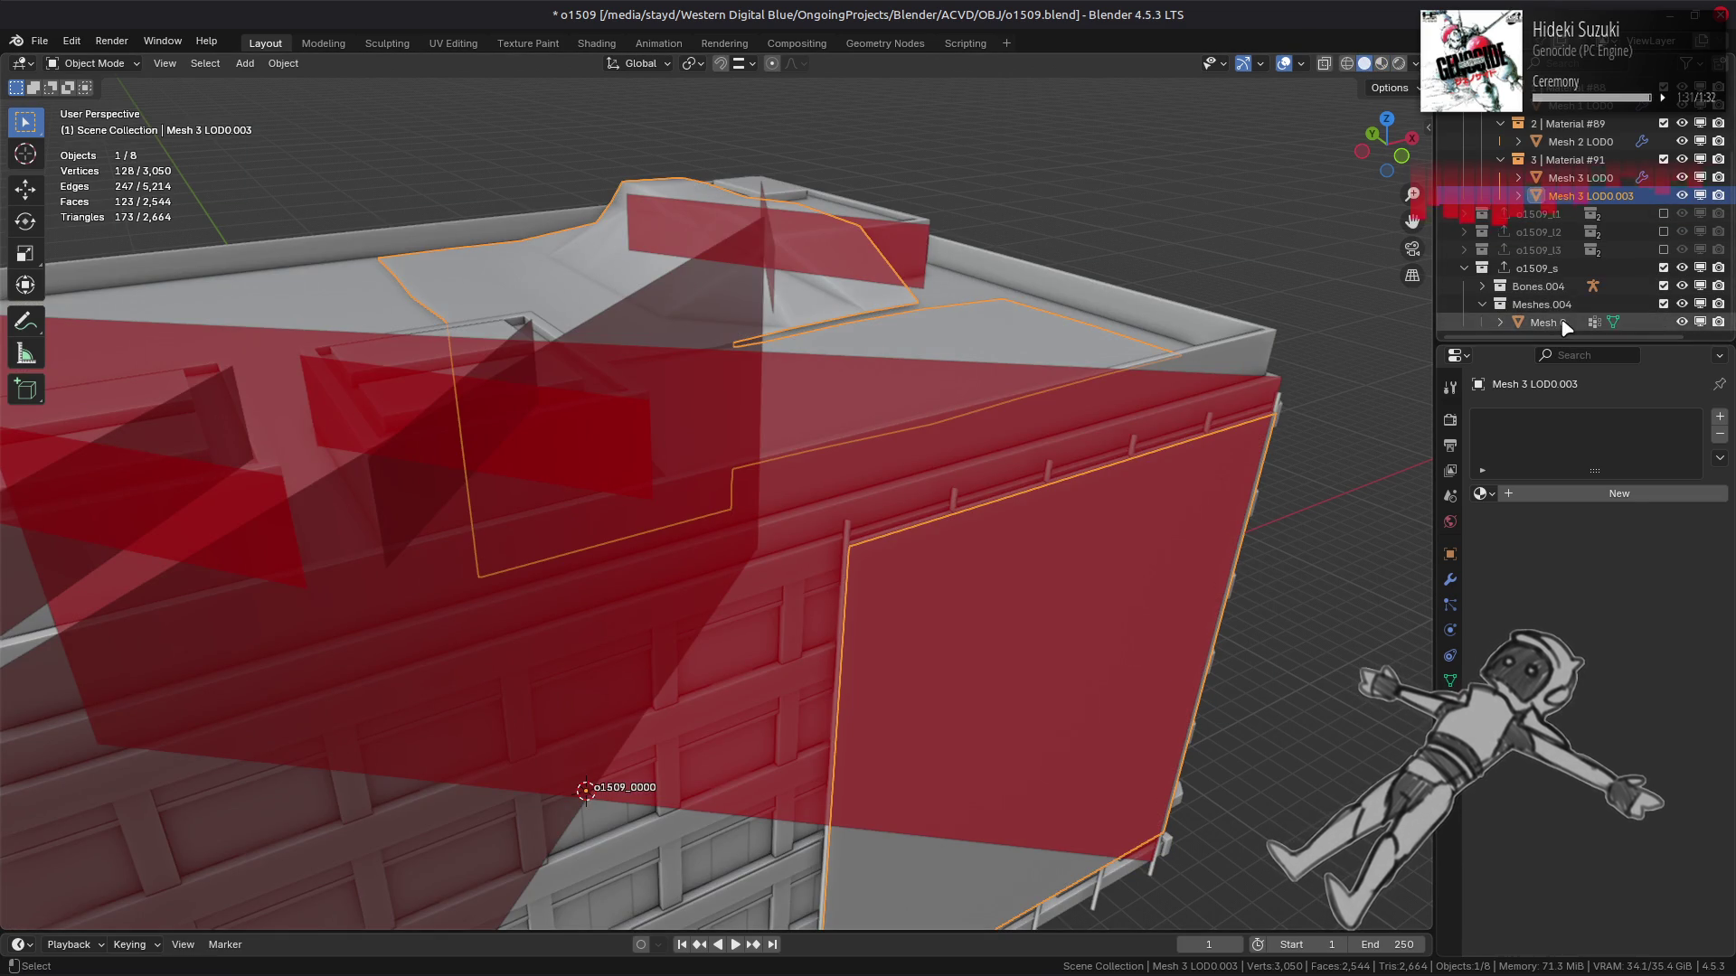
# Join the tarp copy into Mesh 0 and delete the flat linked rooftop patch.
pyautogui.rightClick(1058, 564)
pyautogui.click(1057, 564)
pyautogui.press('Tab')
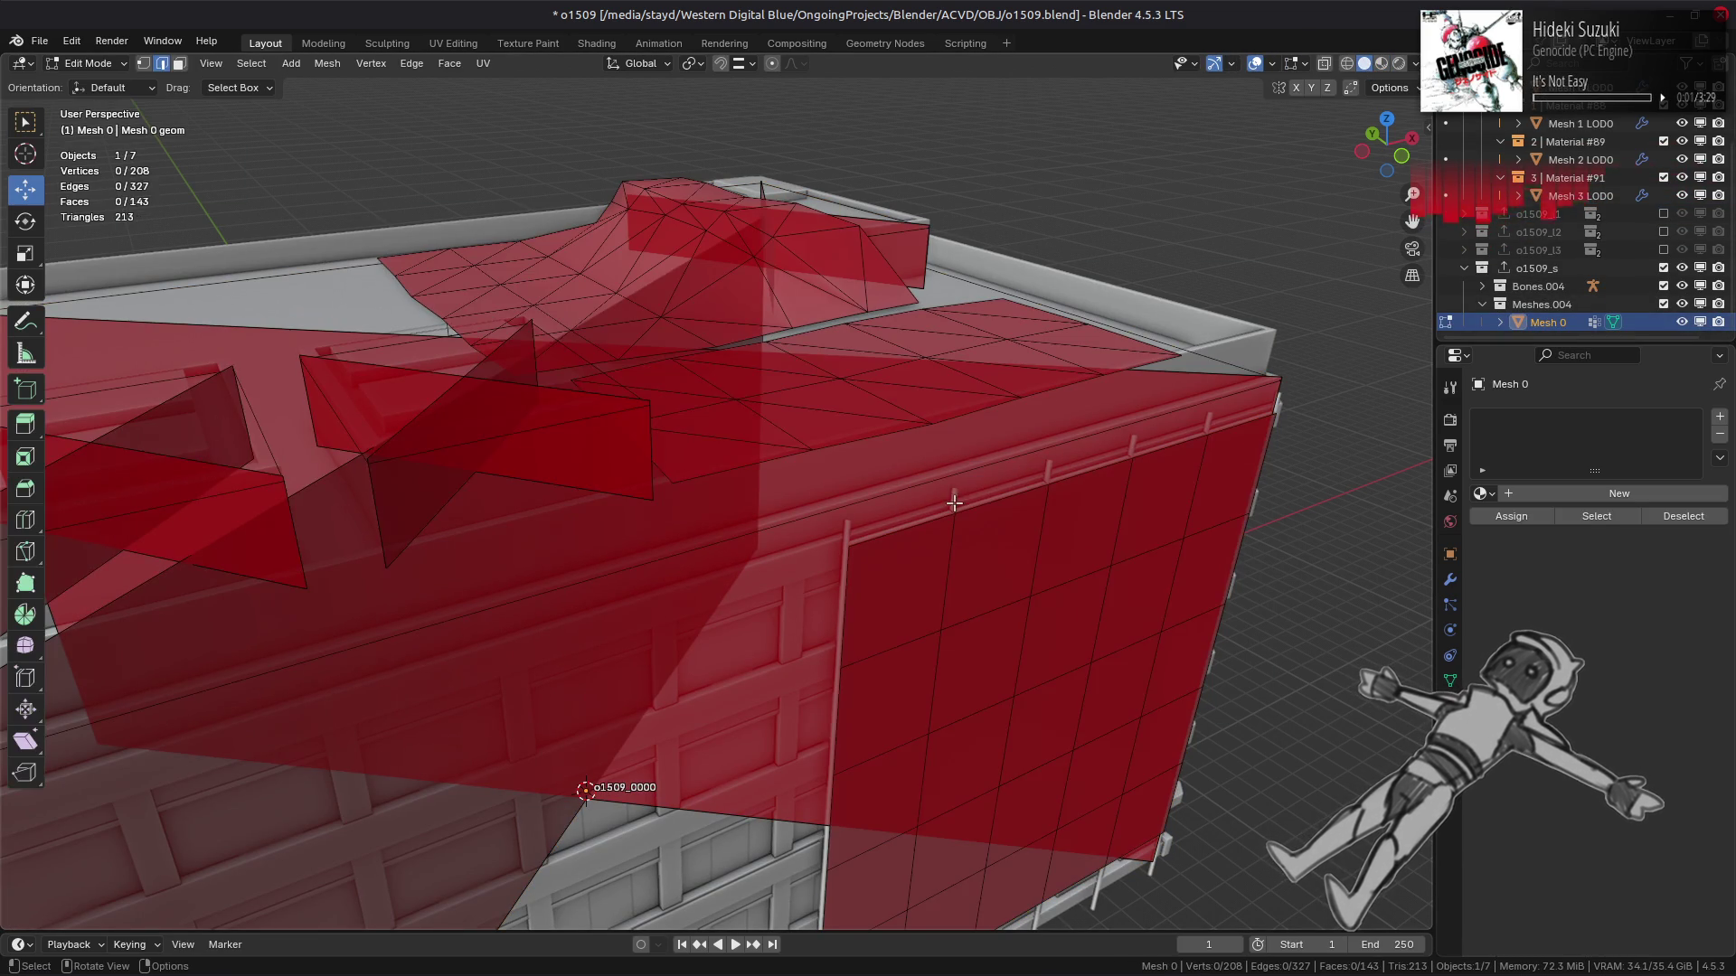
pyautogui.click(924, 339)
pyautogui.hotkey('ctrl', 'l')
pyautogui.rightClick(920, 475)
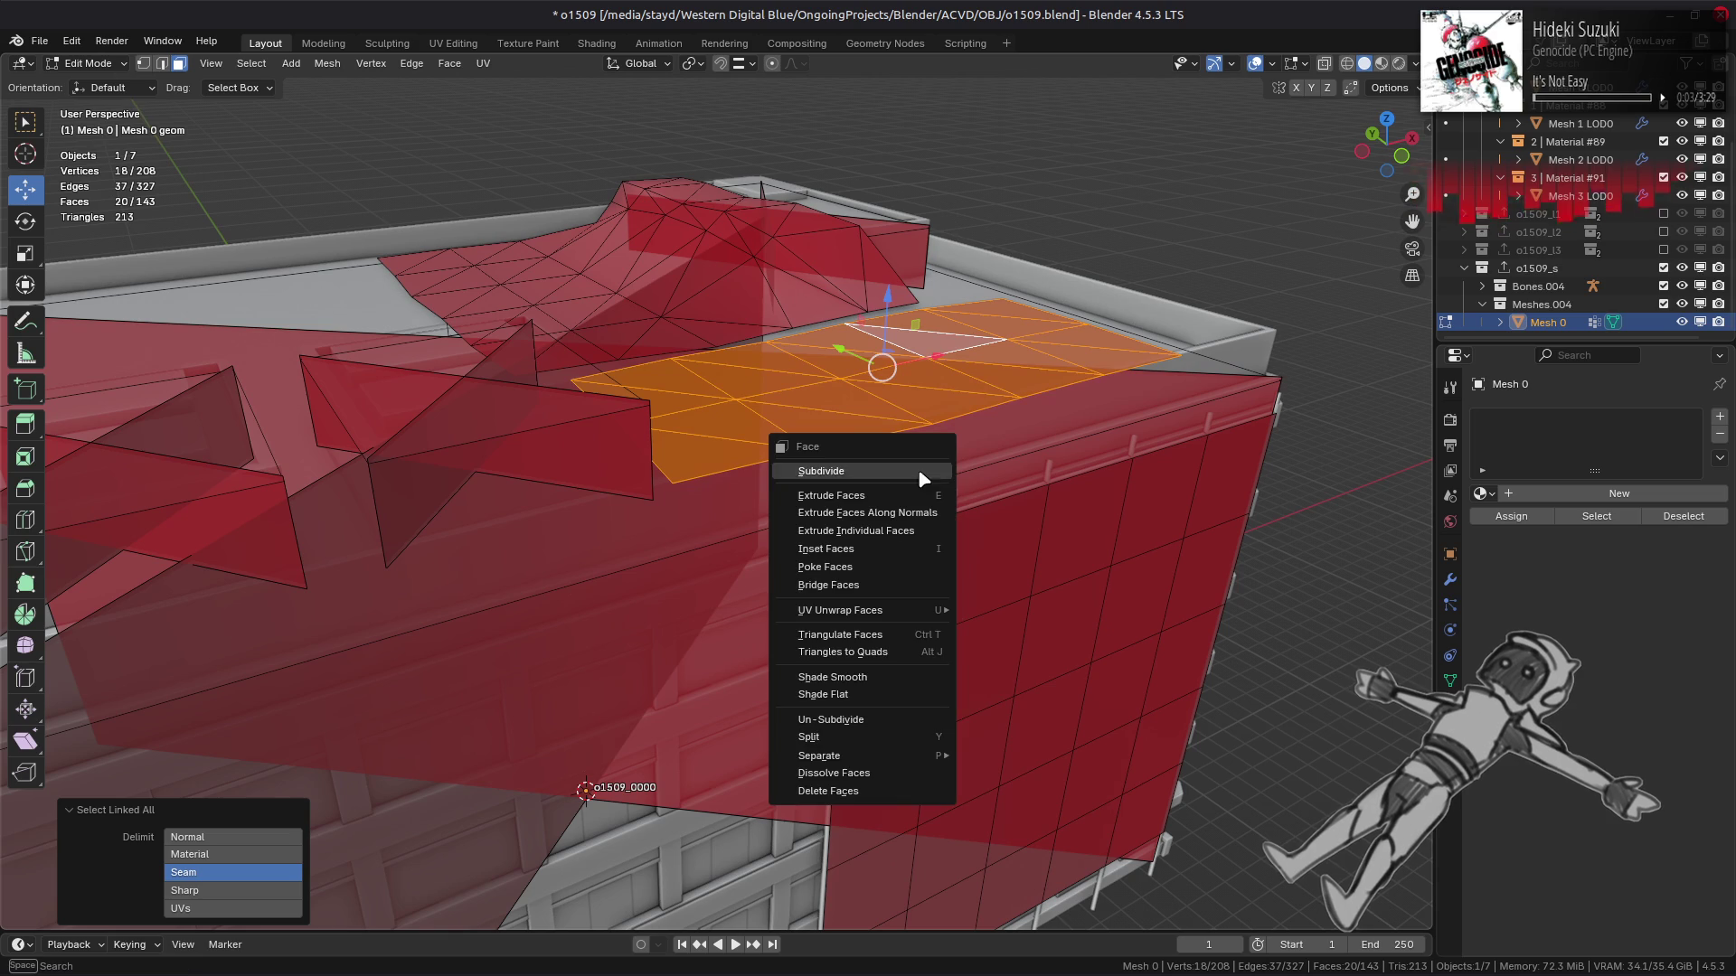
pyautogui.click(873, 792)
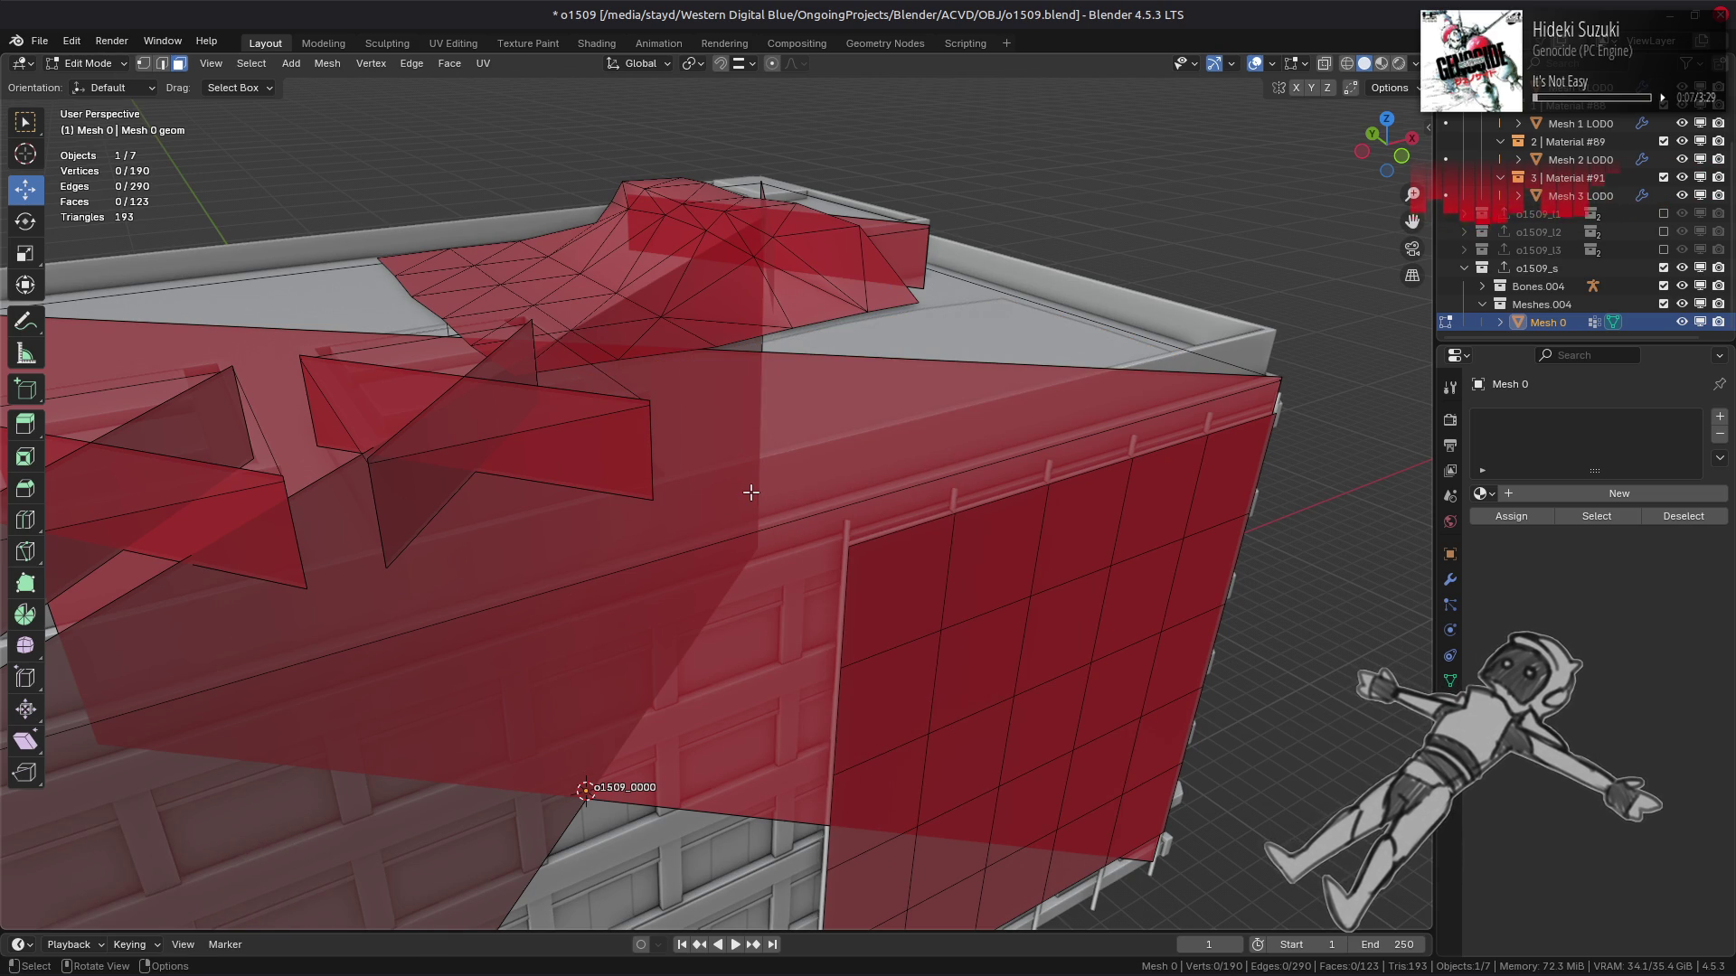
# Orbit to the building's front and select the linked facade grid.
pyautogui.scroll(-4, 794, 396)
pyautogui.moveTo(768, 400)
pyautogui.mouseDown(button='middle')
pyautogui.moveTo(508, 632)
pyautogui.moveTo(456, 285)
pyautogui.mouseUp(button='middle')
pyautogui.click(486, 622)
pyautogui.hotkey('ctrl', 'l')
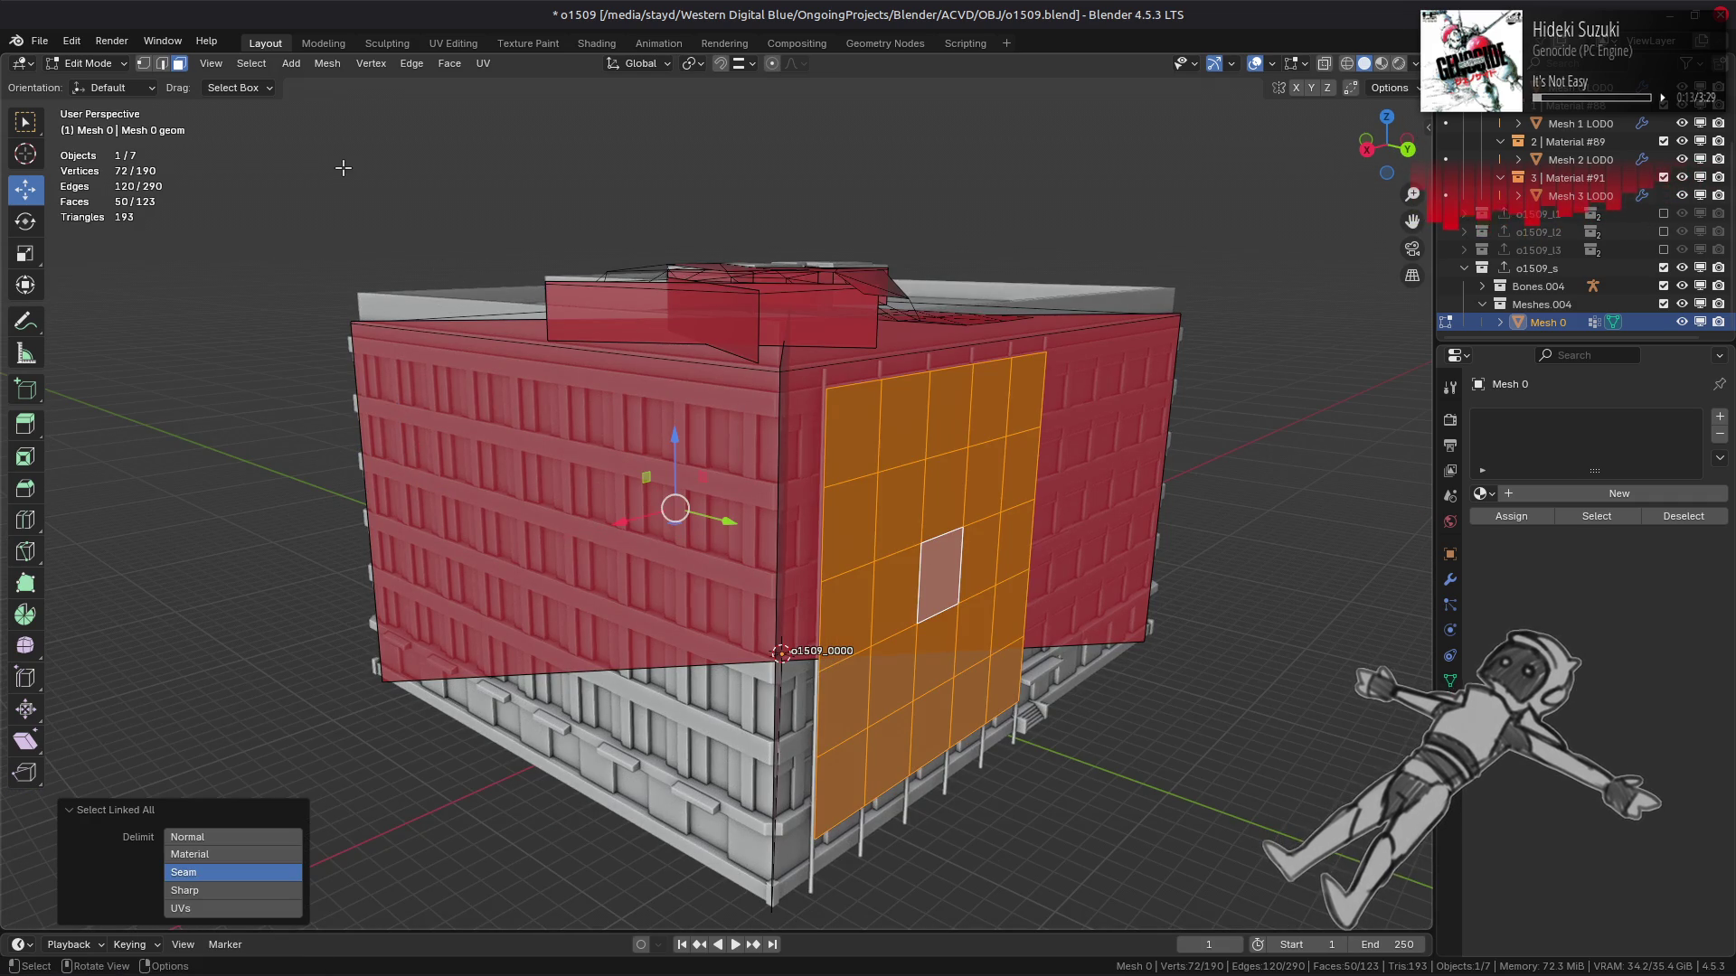
# Limited Dissolve the facade grid into one face with a 5° maximum angle.
pyautogui.click(327, 63)
pyautogui.moveTo(412, 485)
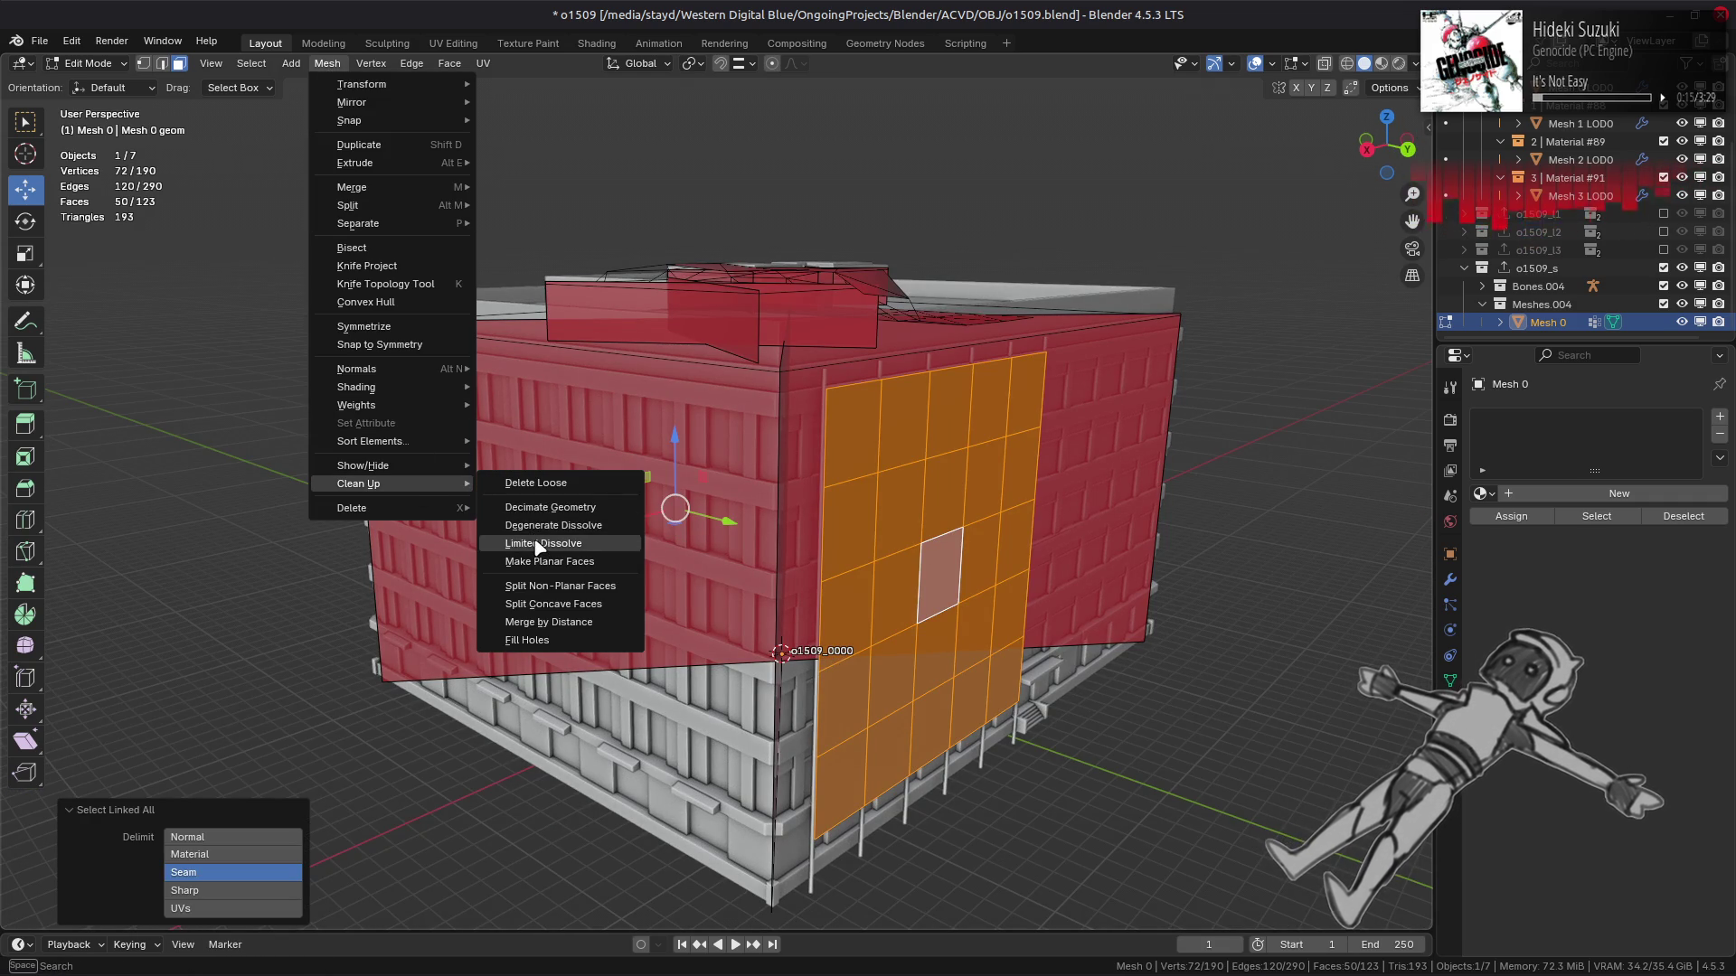
pyautogui.click(540, 546)
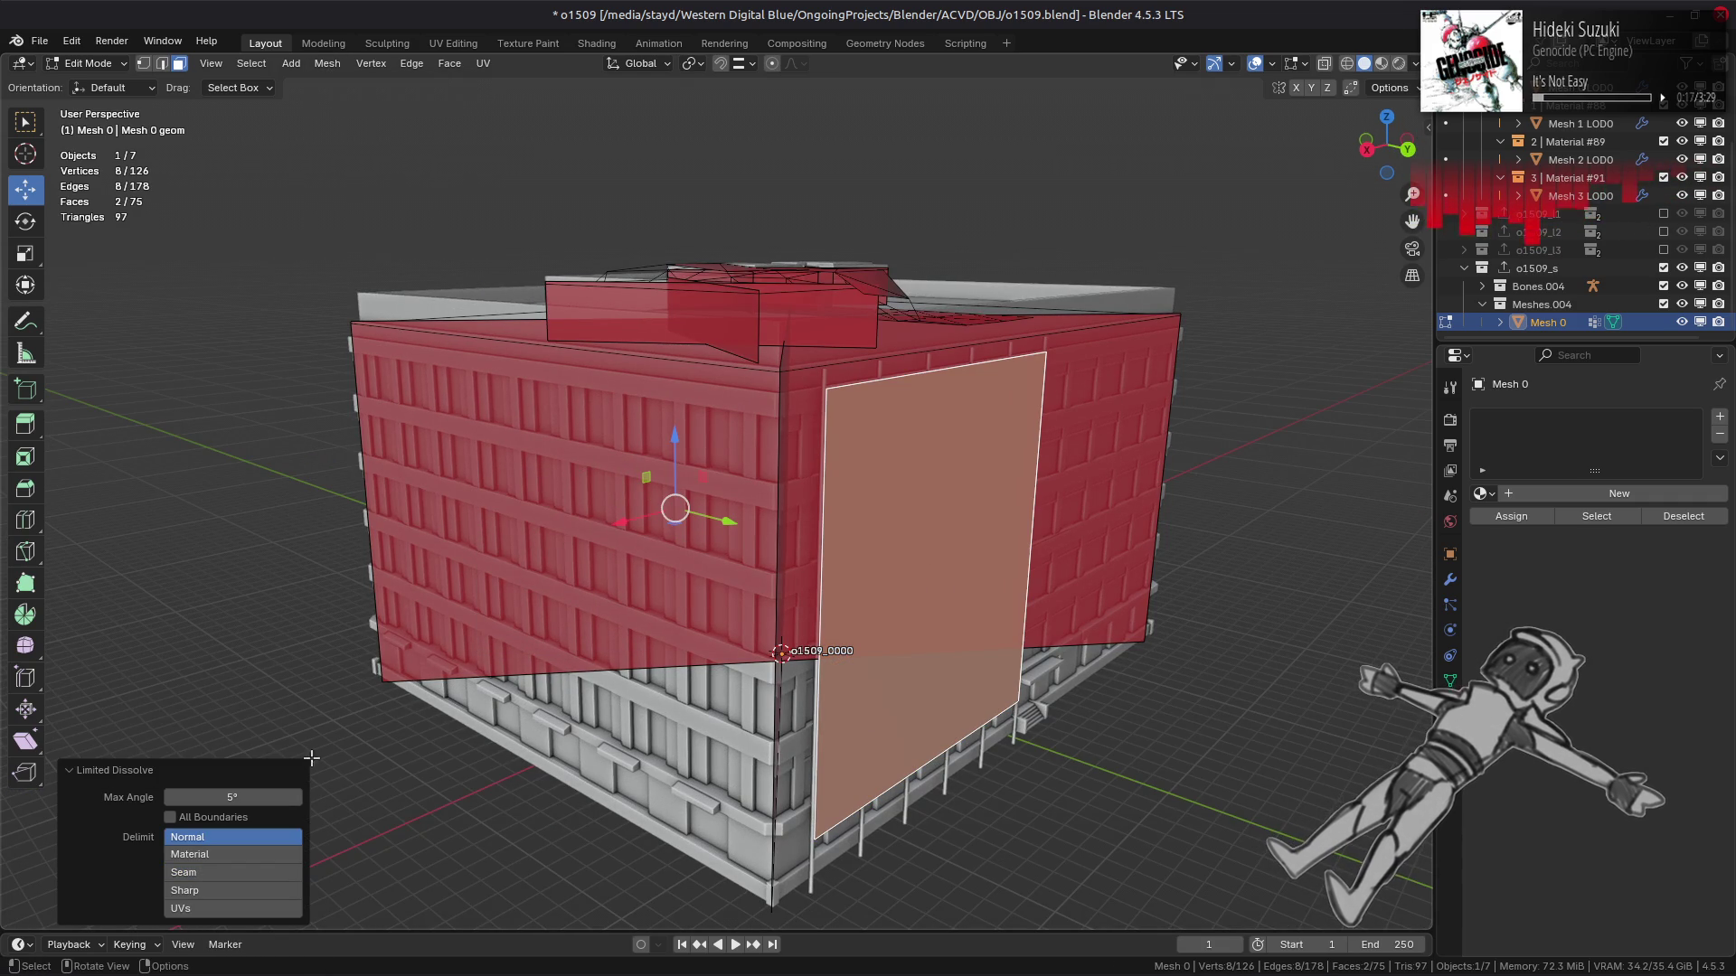
pyautogui.click(254, 797)
pyautogui.write('10')
pyautogui.press('Return')
pyautogui.click(254, 797)
pyautogui.press('Return')
pyautogui.click(254, 797)
pyautogui.write('5')
pyautogui.press('Return')
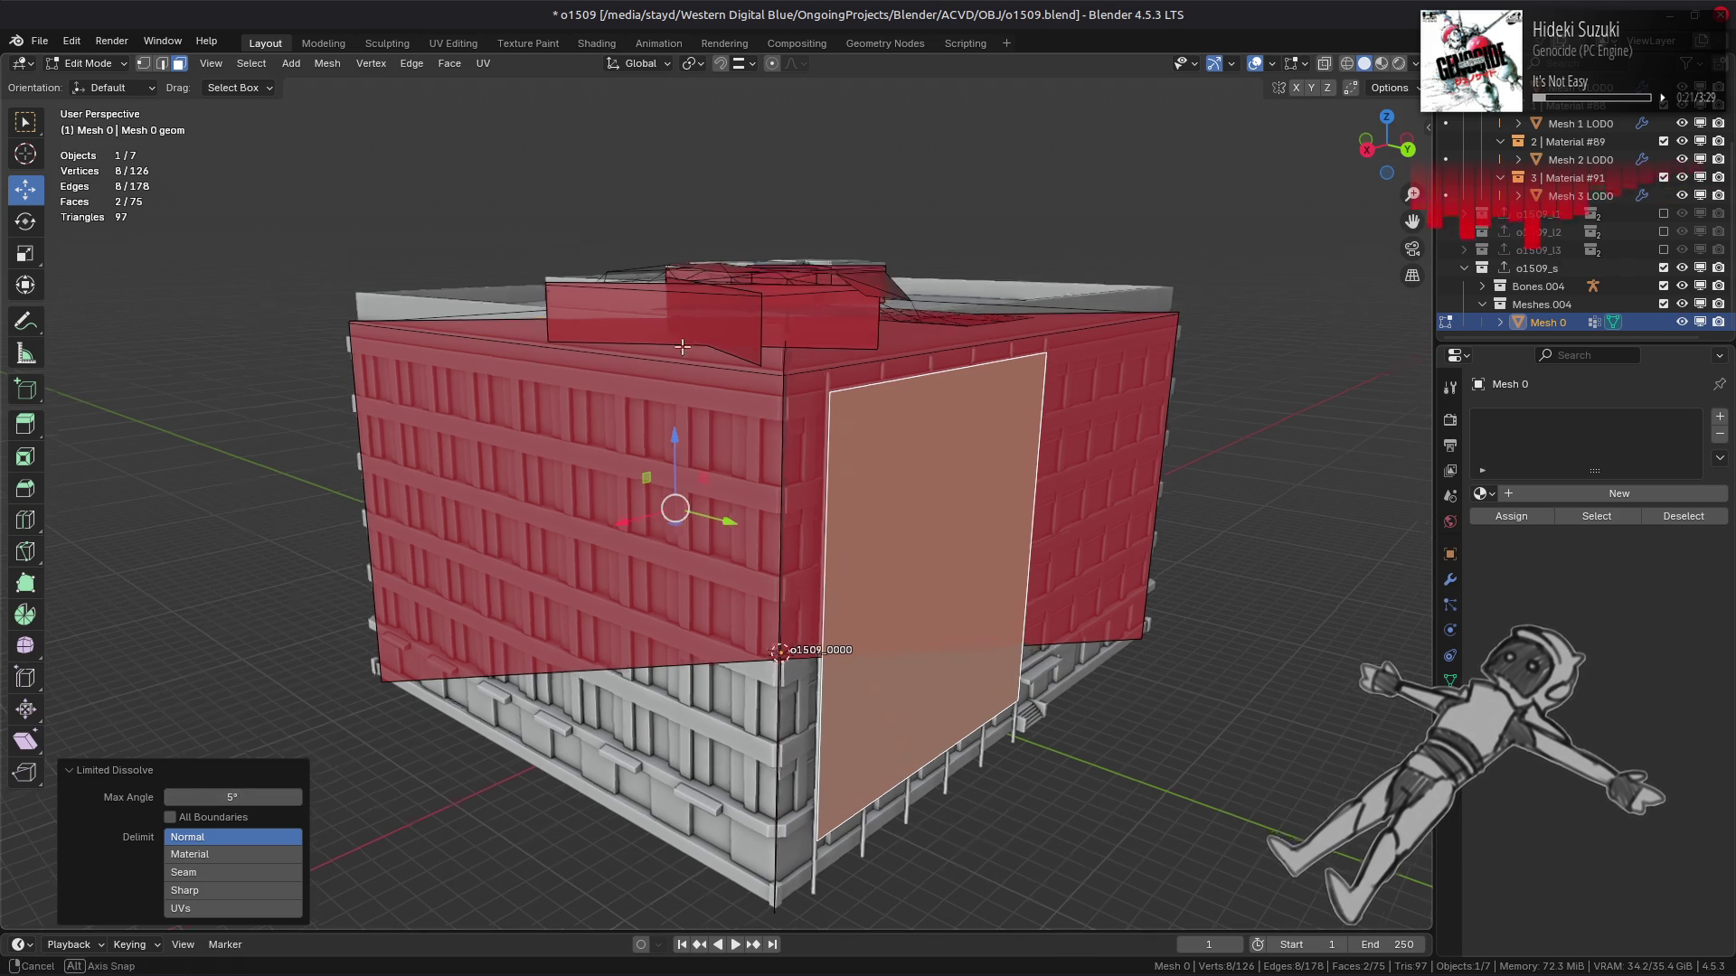
# Try a Limited Dissolve at 1° on the linked rooftop mound.
pyautogui.moveTo(676, 338); pyautogui.dragTo(651, 208, button='middle')
pyautogui.click(651, 208)
pyautogui.scroll(5, 768, 362)
pyautogui.moveTo(768, 361)
pyautogui.mouseDown(button='middle')
pyautogui.moveTo(819, 398)
pyautogui.moveTo(874, 392)
pyautogui.mouseUp(button='middle')
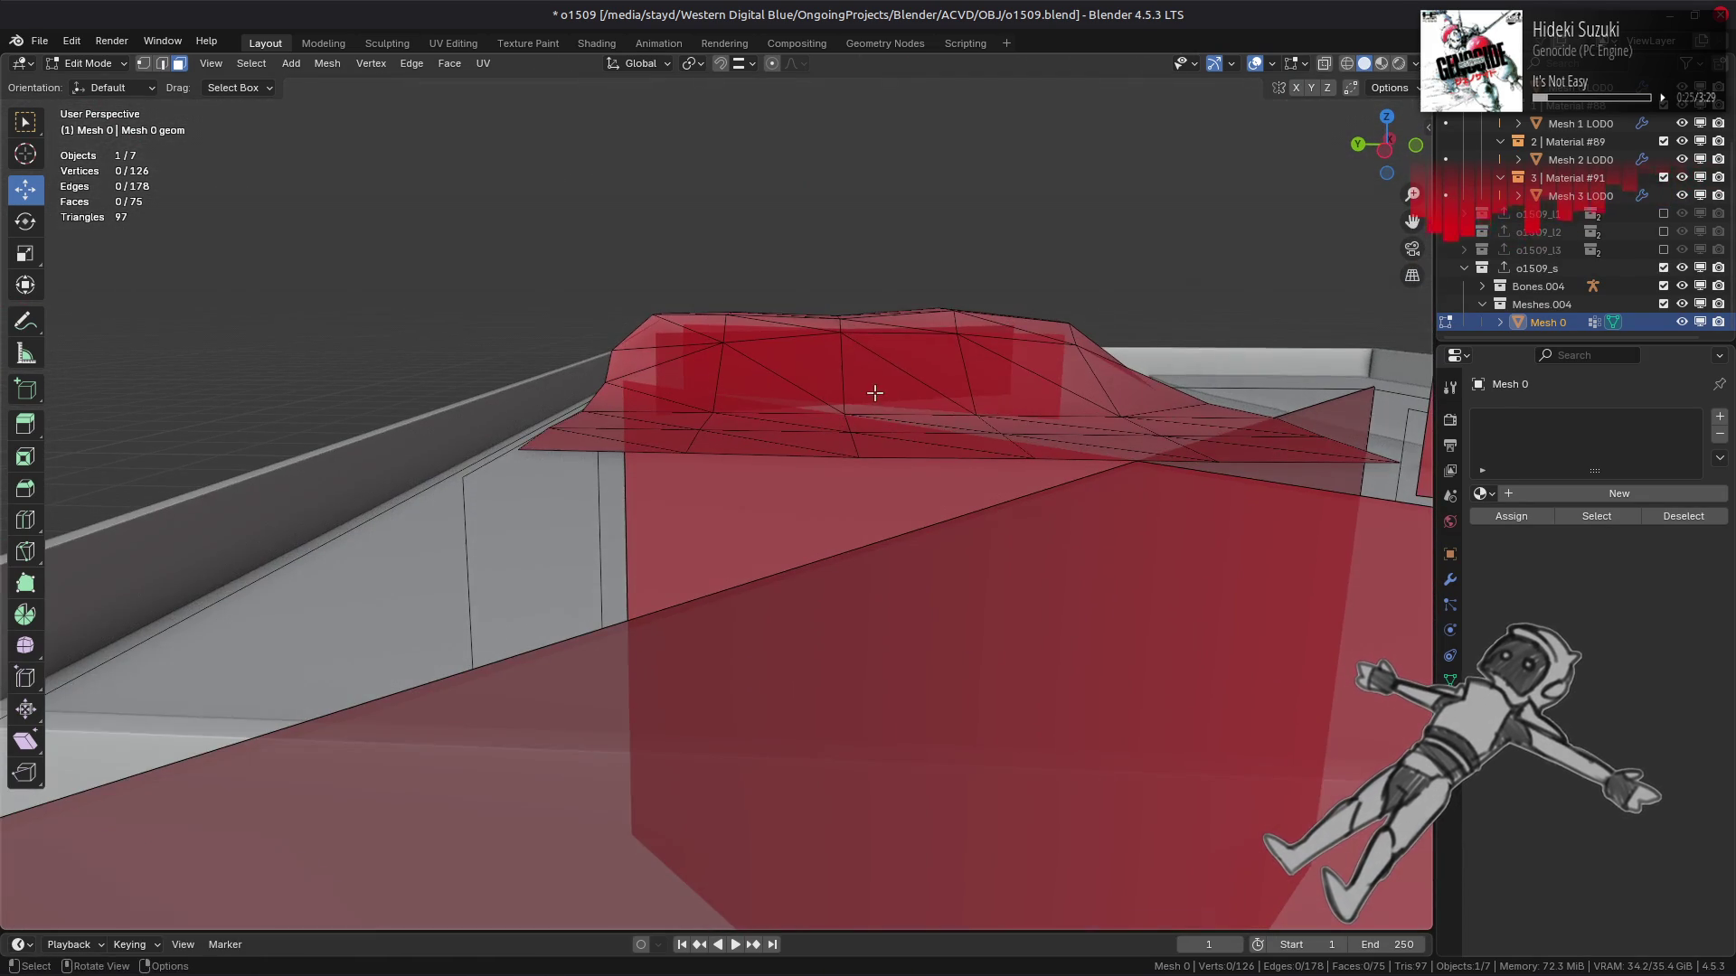
pyautogui.click(875, 393)
pyautogui.hotkey('ctrl', 'l')
pyautogui.click(335, 64)
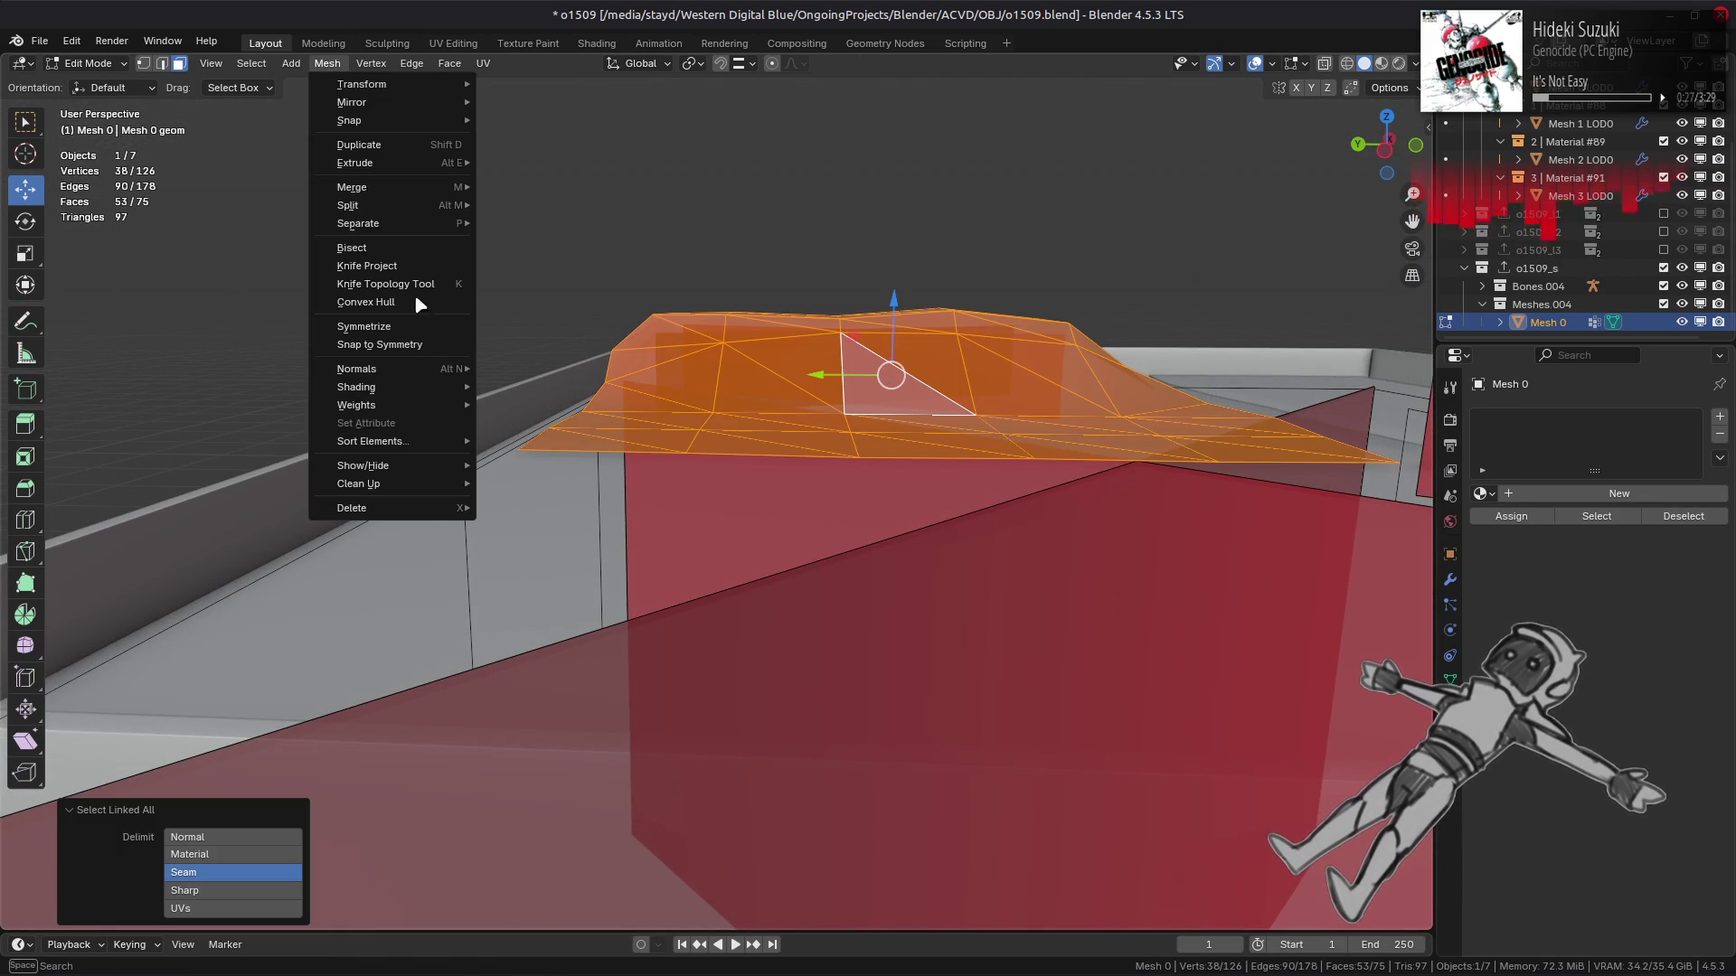
pyautogui.moveTo(443, 484)
pyautogui.click(534, 540)
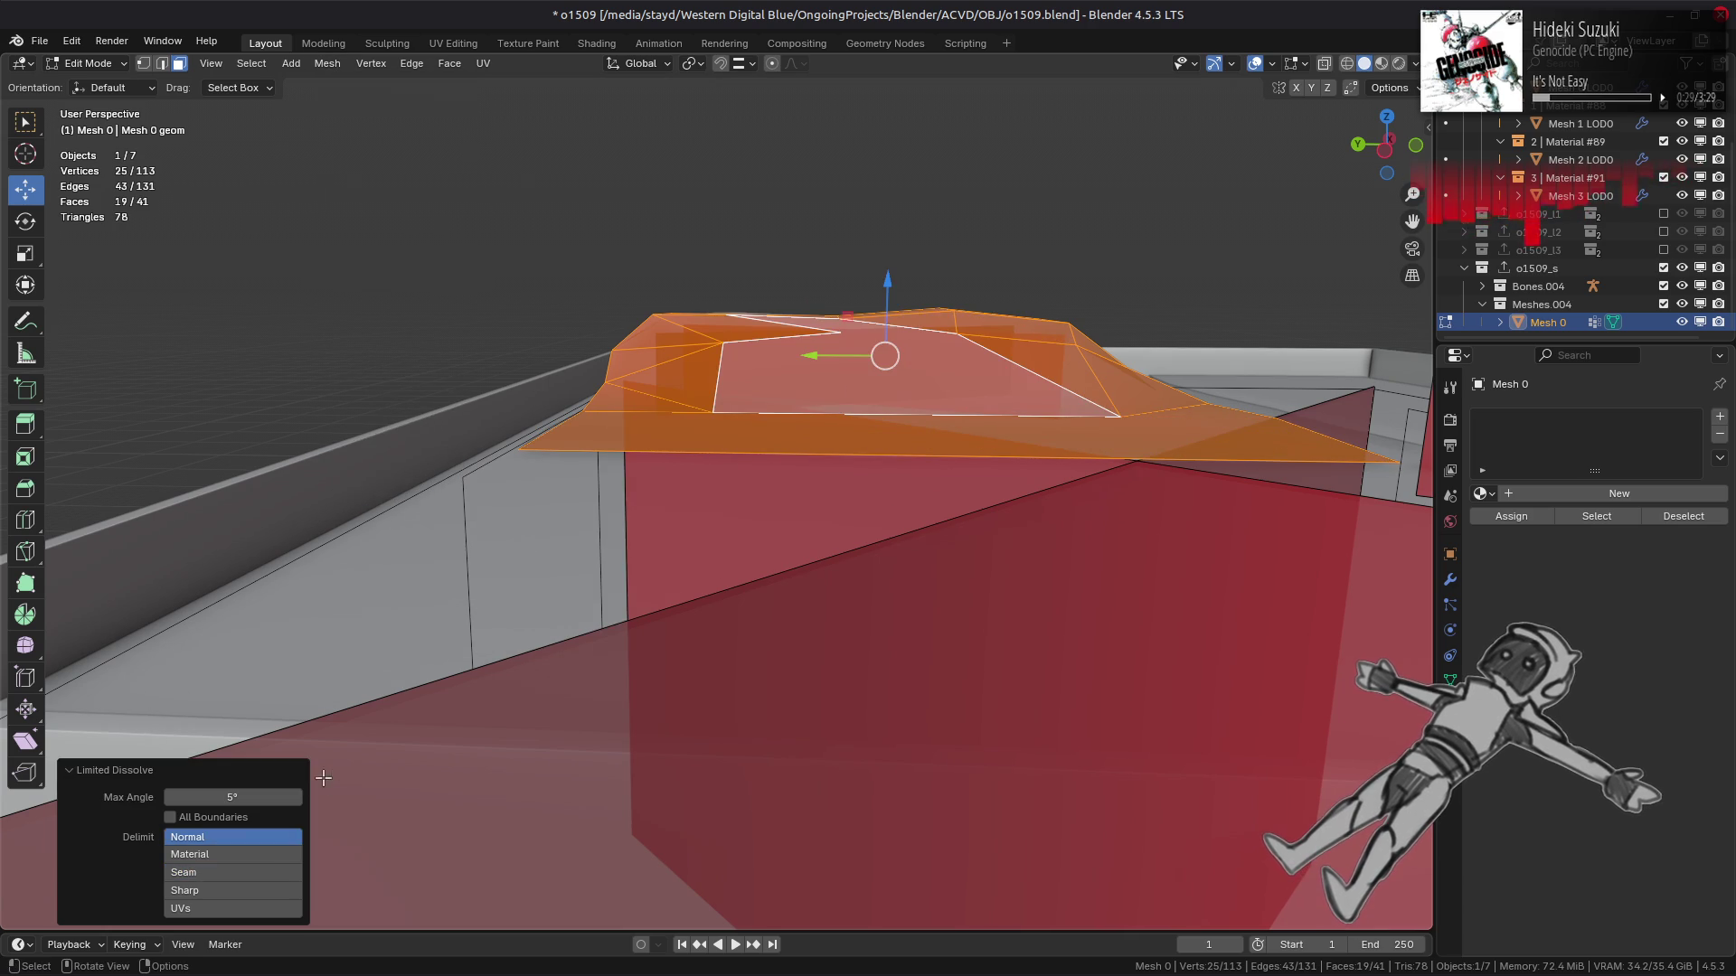
pyautogui.click(233, 796)
pyautogui.write('1')
pyautogui.press('Return')
# Undo the mound dissolve to keep its triangles, then select the large facade face.
pyautogui.scroll(-2, 609, 508)
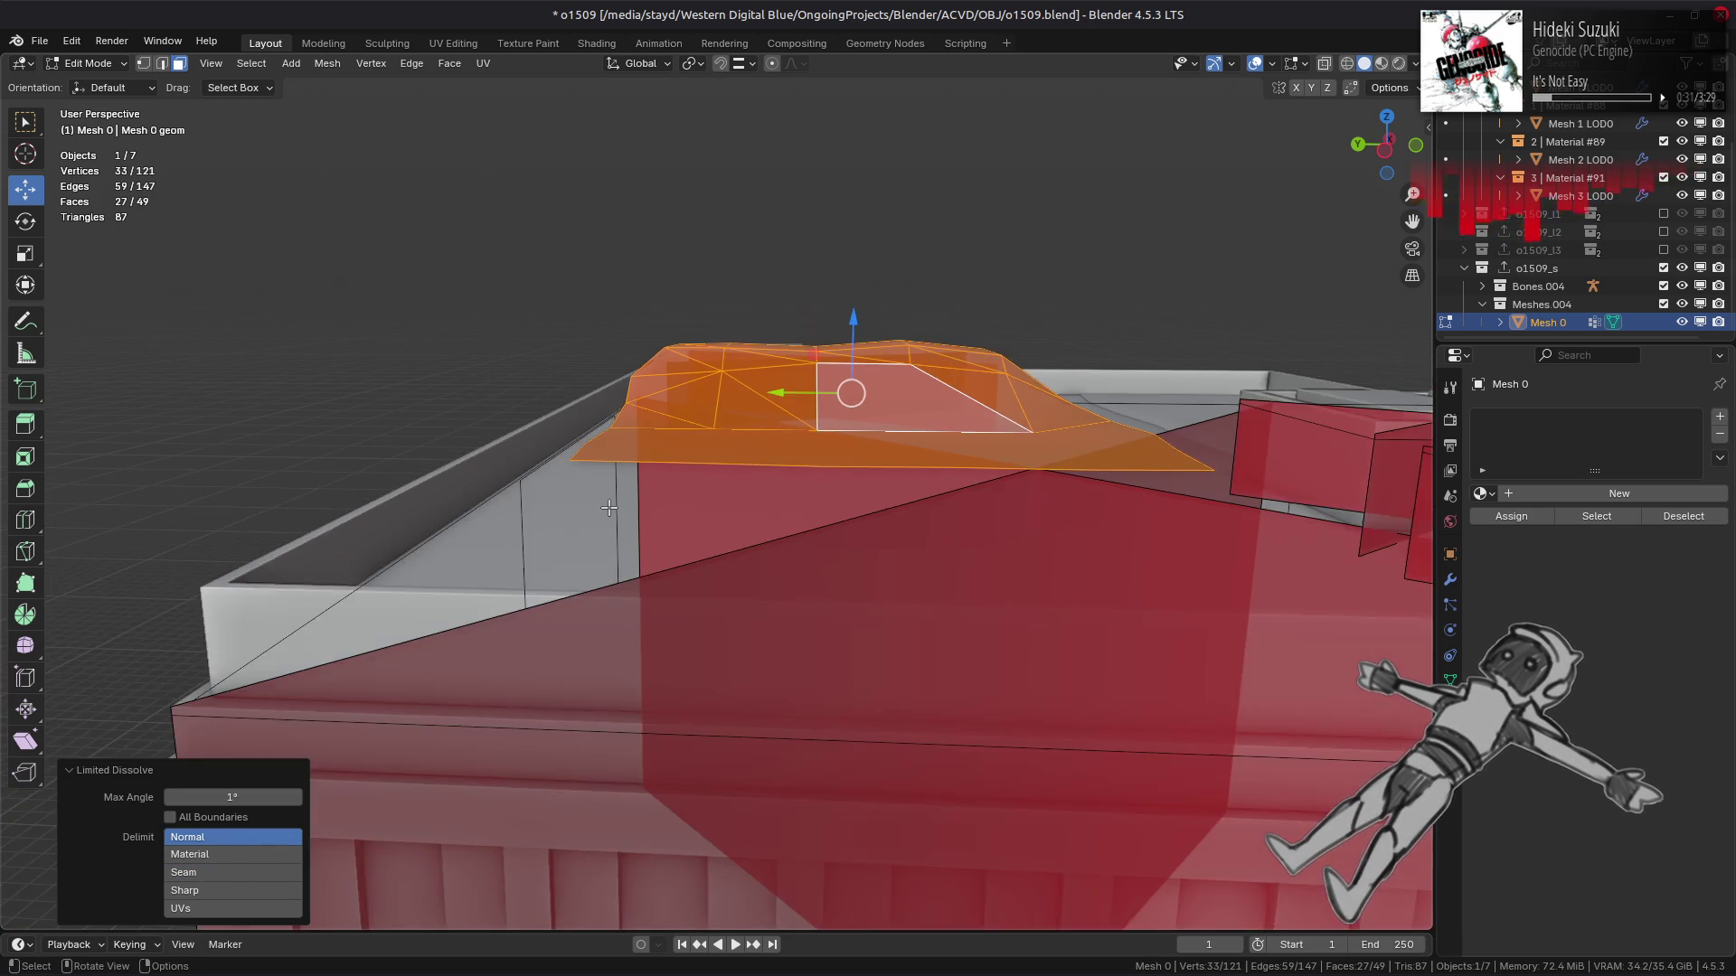
pyautogui.moveTo(609, 508)
pyautogui.mouseDown(button='middle')
pyautogui.moveTo(548, 533)
pyautogui.moveTo(686, 449)
pyautogui.mouseUp(button='middle')
pyautogui.hotkey('ctrl', 'z')
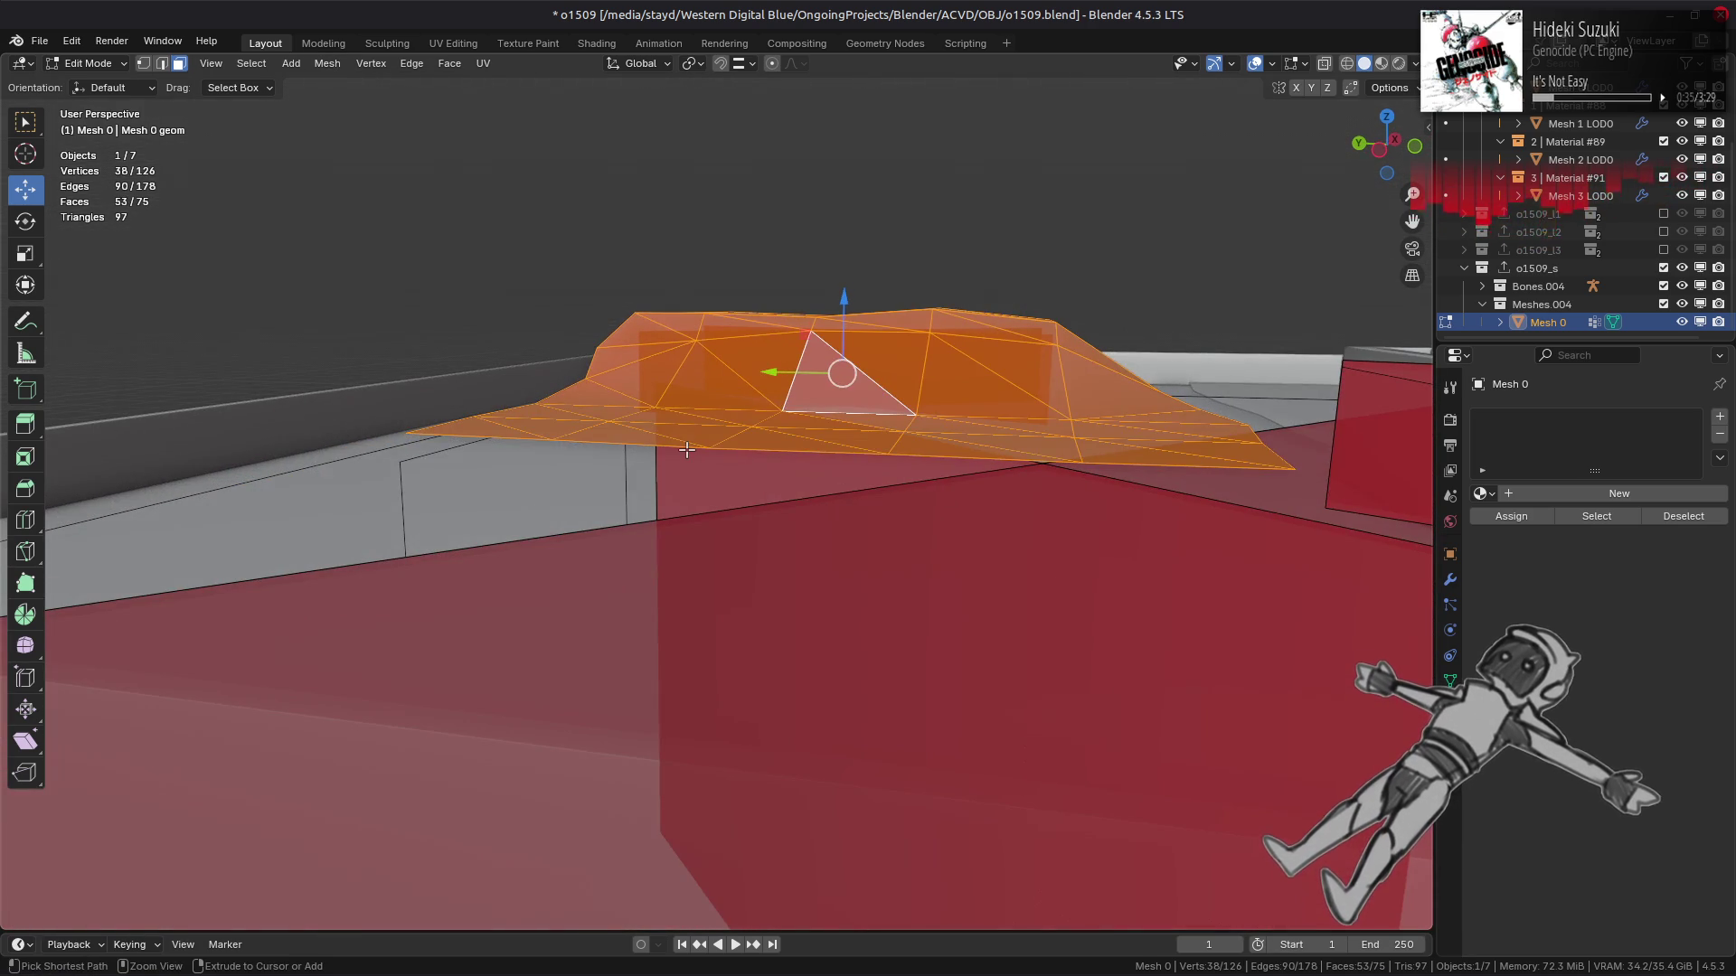
pyautogui.hotkey('ctrl', 'shift', 'z')
pyautogui.hotkey('ctrl', 'z')
pyautogui.hotkey('ctrl', 'shift', 'z')
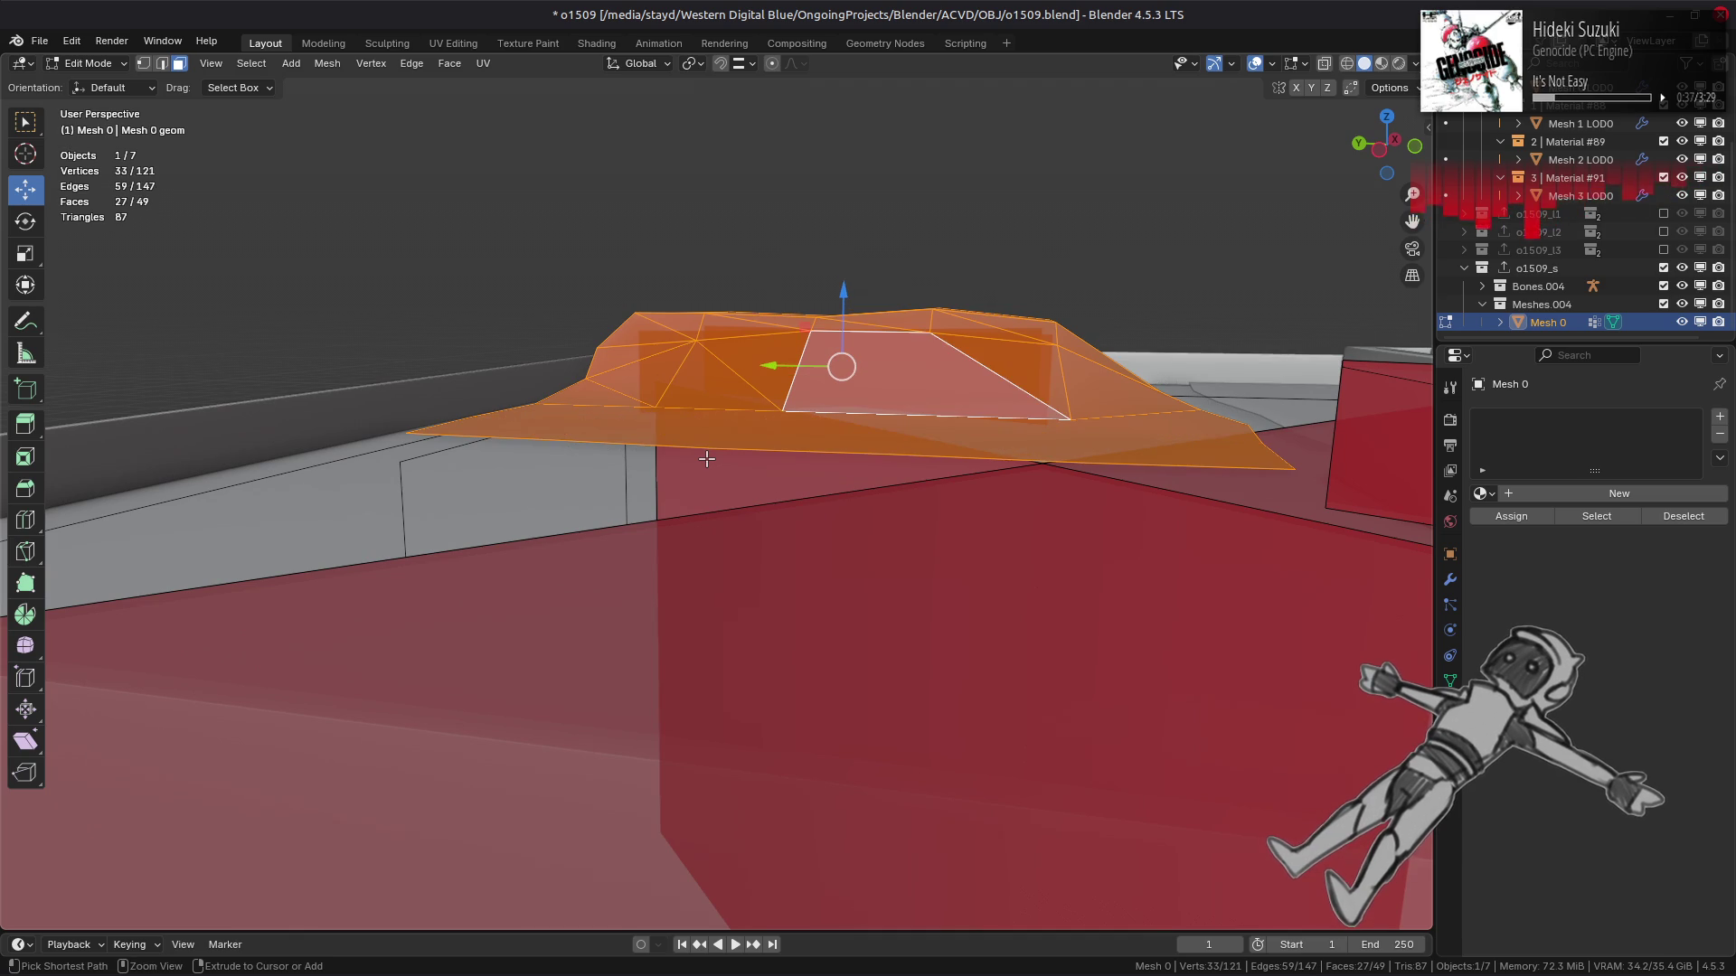
pyautogui.hotkey('ctrl', 'z')
pyautogui.moveTo(706, 459)
pyautogui.mouseDown(button='middle')
pyautogui.moveTo(693, 491)
pyautogui.moveTo(732, 495)
pyautogui.moveTo(534, 466)
pyautogui.moveTo(711, 557)
pyautogui.moveTo(784, 470)
pyautogui.mouseUp(button='middle')
pyautogui.hotkey('alt', 'a')
pyautogui.click(942, 576)
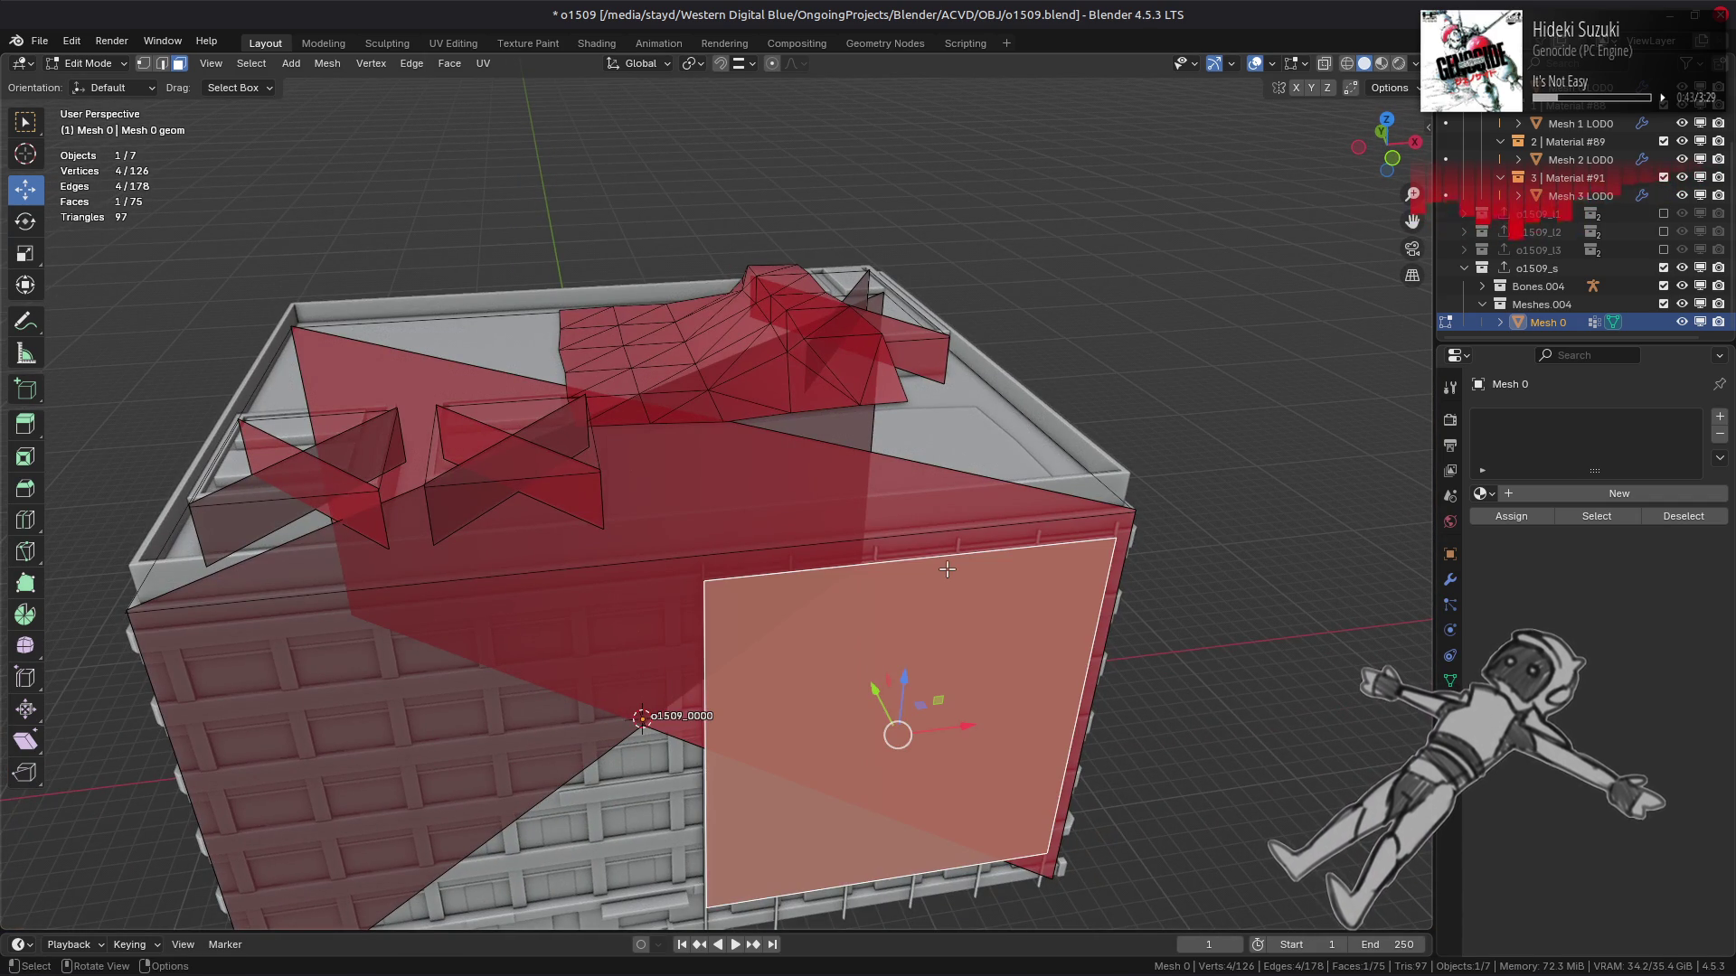
# Add a second facade face and shrink both faces inward 0.15 m along their normals.
pyautogui.moveTo(947, 567); pyautogui.dragTo(641, 544, button='middle')
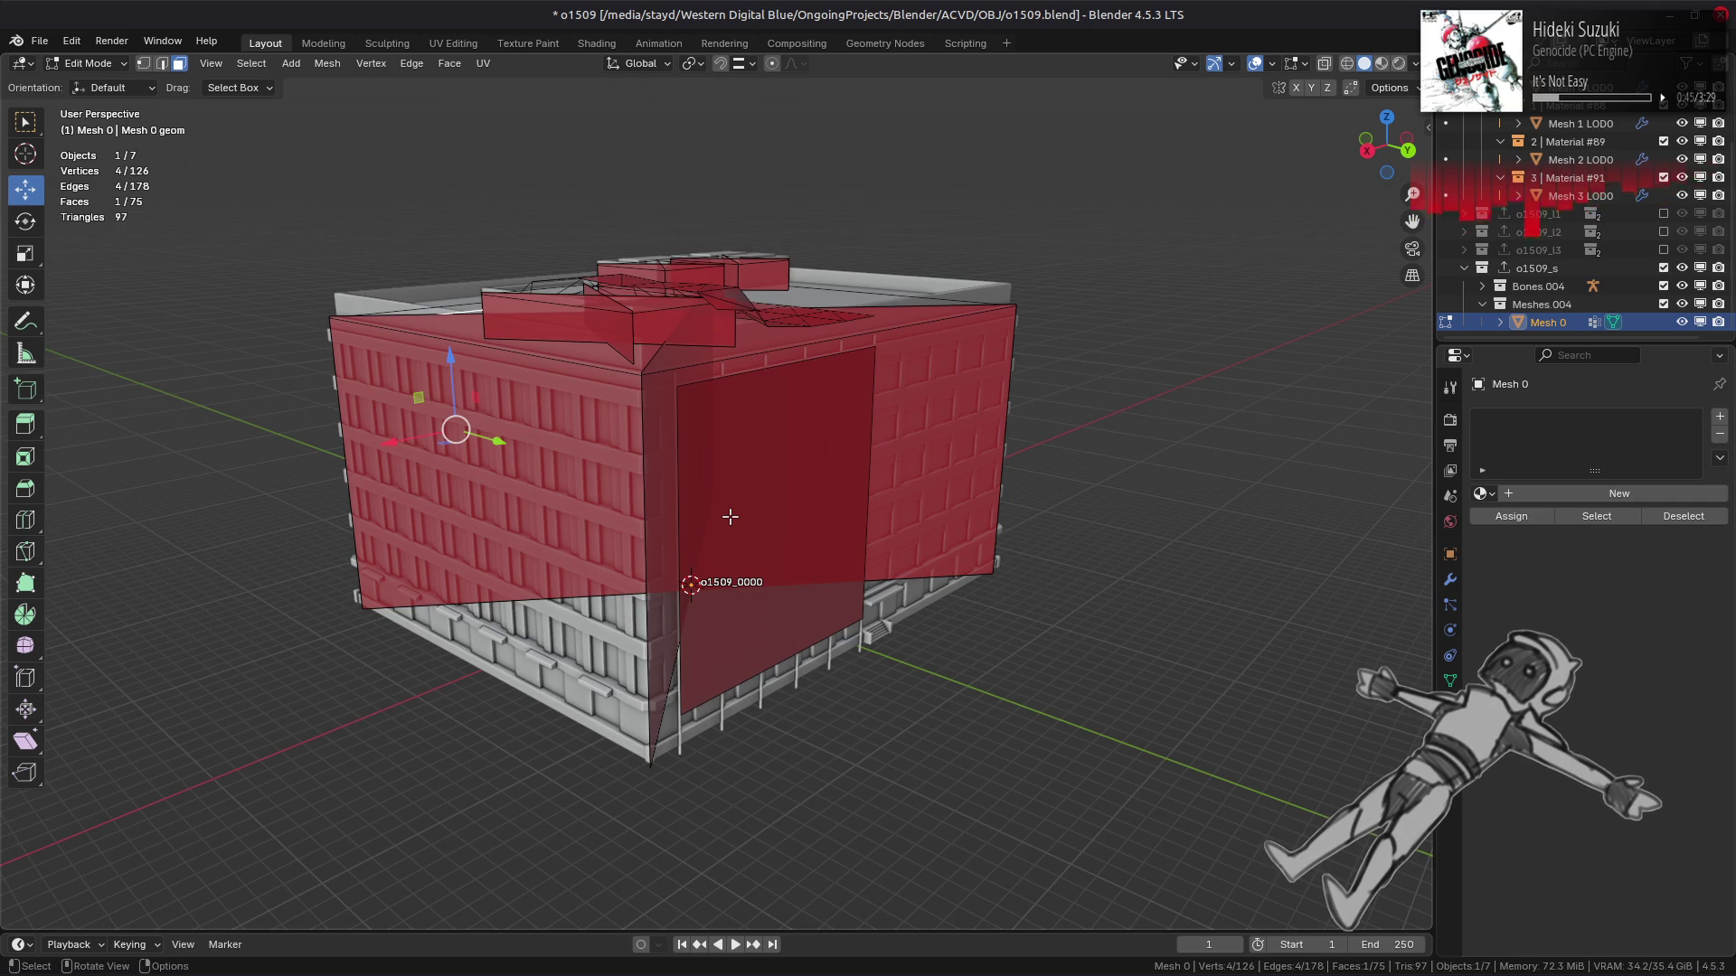
pyautogui.scroll(3, 731, 517)
pyautogui.keyDown('shift'); pyautogui.click(814, 488); pyautogui.keyUp('shift')
pyautogui.moveTo(814, 489); pyautogui.dragTo(883, 434, button='middle')
pyautogui.hotkey('alt', 's')
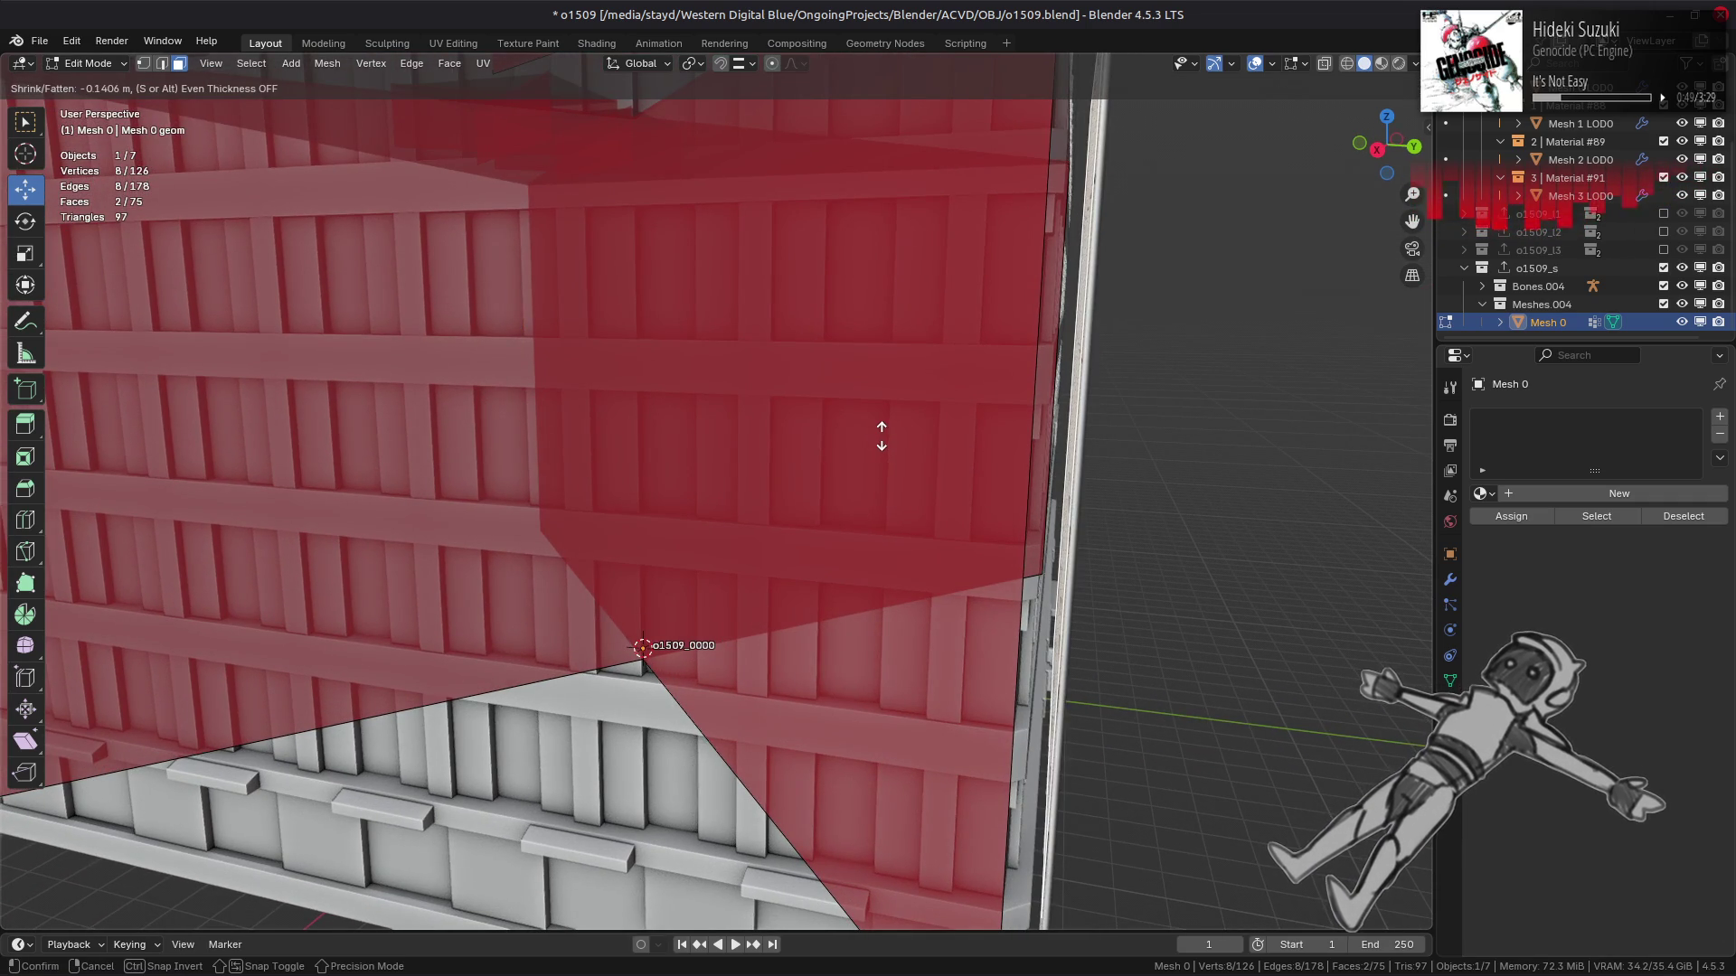
pyautogui.write('-2')
pyautogui.press('BackSpace')
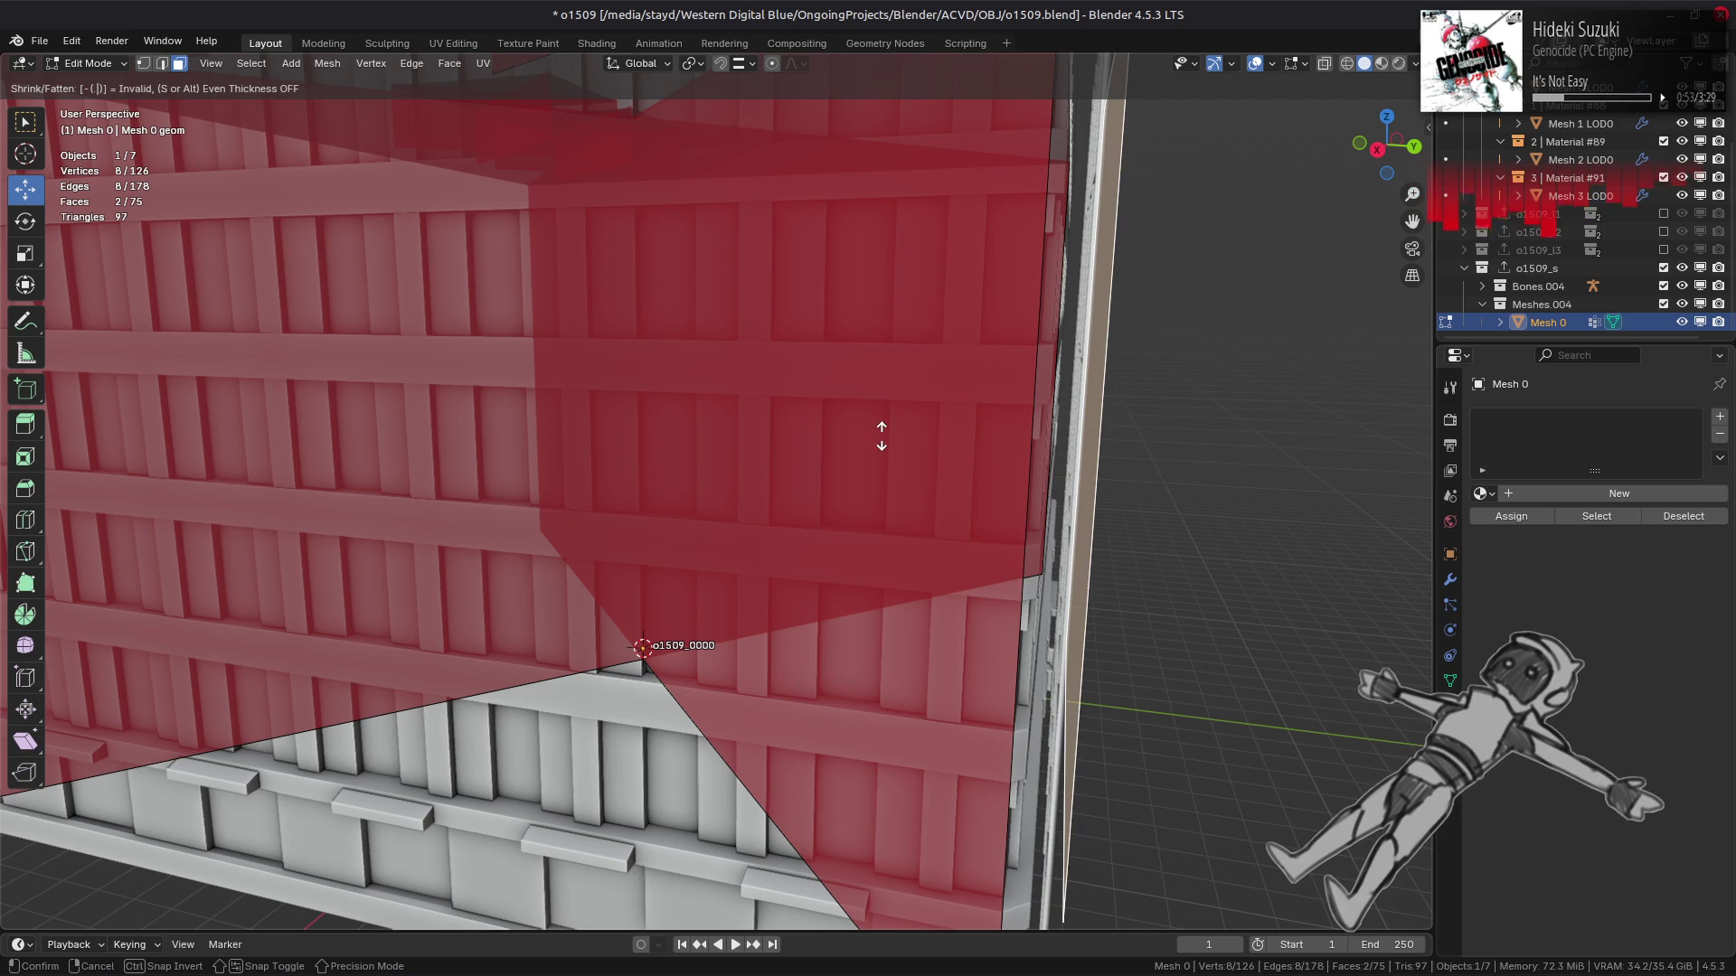
pyautogui.write('0.1')
pyautogui.press('Return')
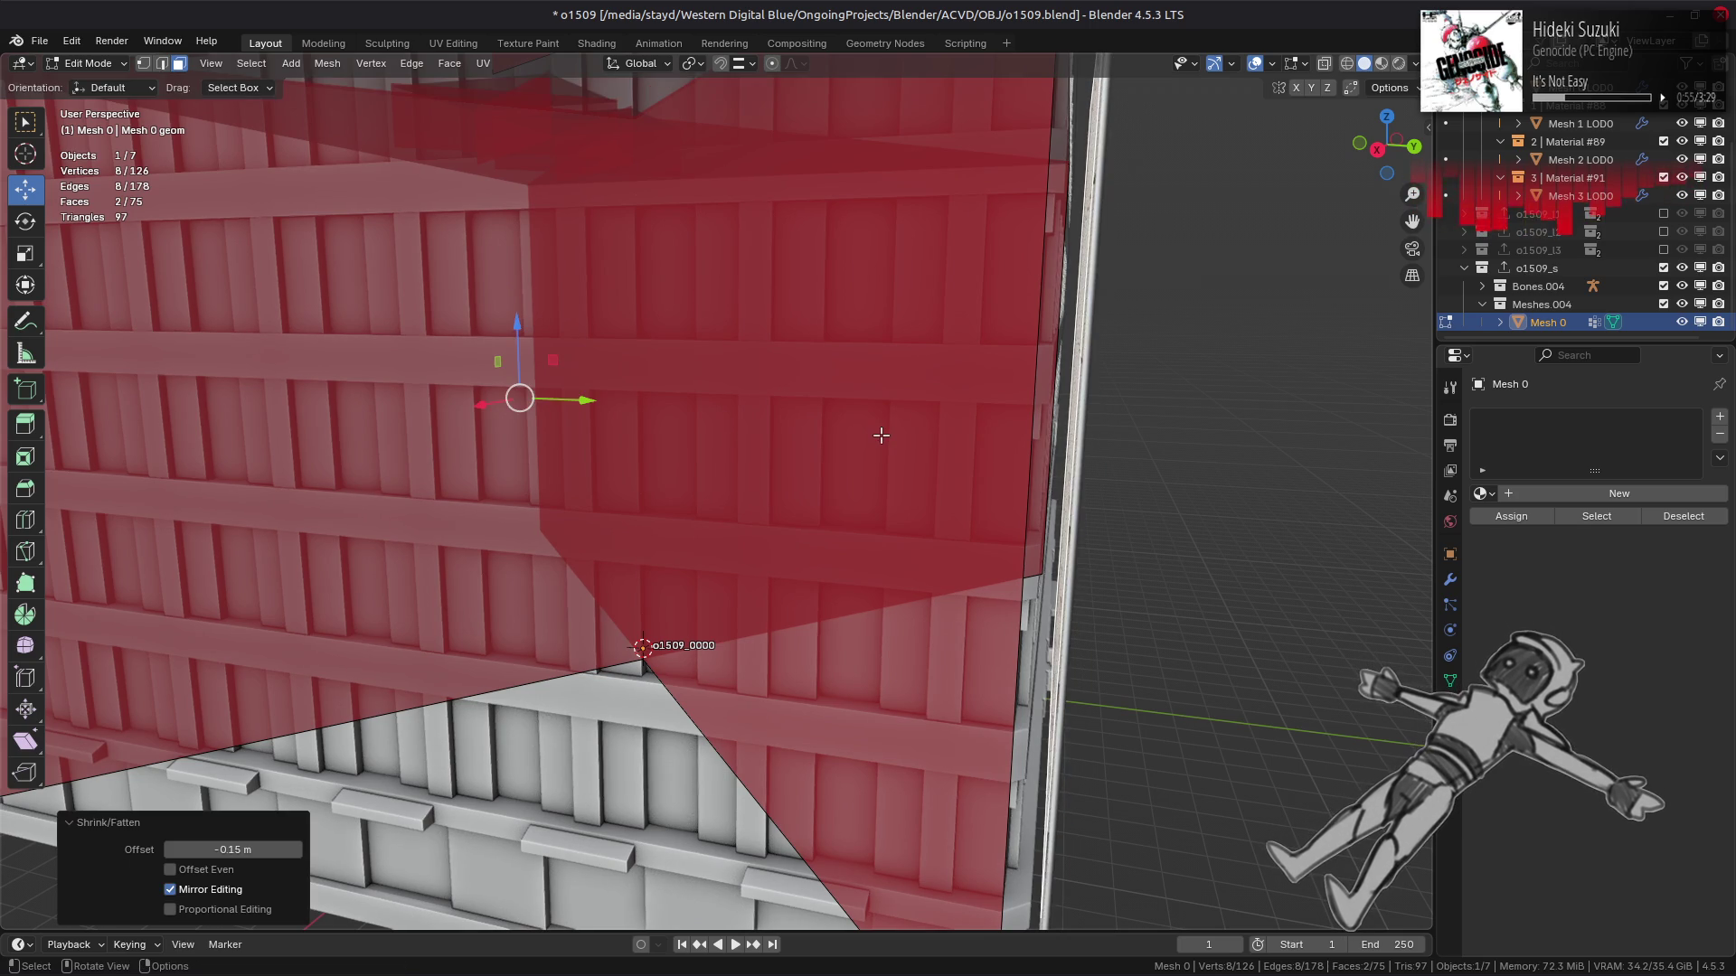
# Compare the facade offset by undoing and redoing it, then deselect the faces.
pyautogui.moveTo(881, 436); pyautogui.dragTo(777, 457, button='middle')
pyautogui.scroll(-3, 766, 471)
pyautogui.hotkey('ctrl', 'z')
pyautogui.hotkey('ctrl', 'shift', 'z')
pyautogui.hotkey('alt', 'a')
# Select the linked rooftop mound and pull it back 0.1 m along its normals.
pyautogui.moveTo(748, 350); pyautogui.dragTo(681, 552, button='middle')
pyautogui.moveTo(763, 420); pyautogui.dragTo(814, 362, button='middle')
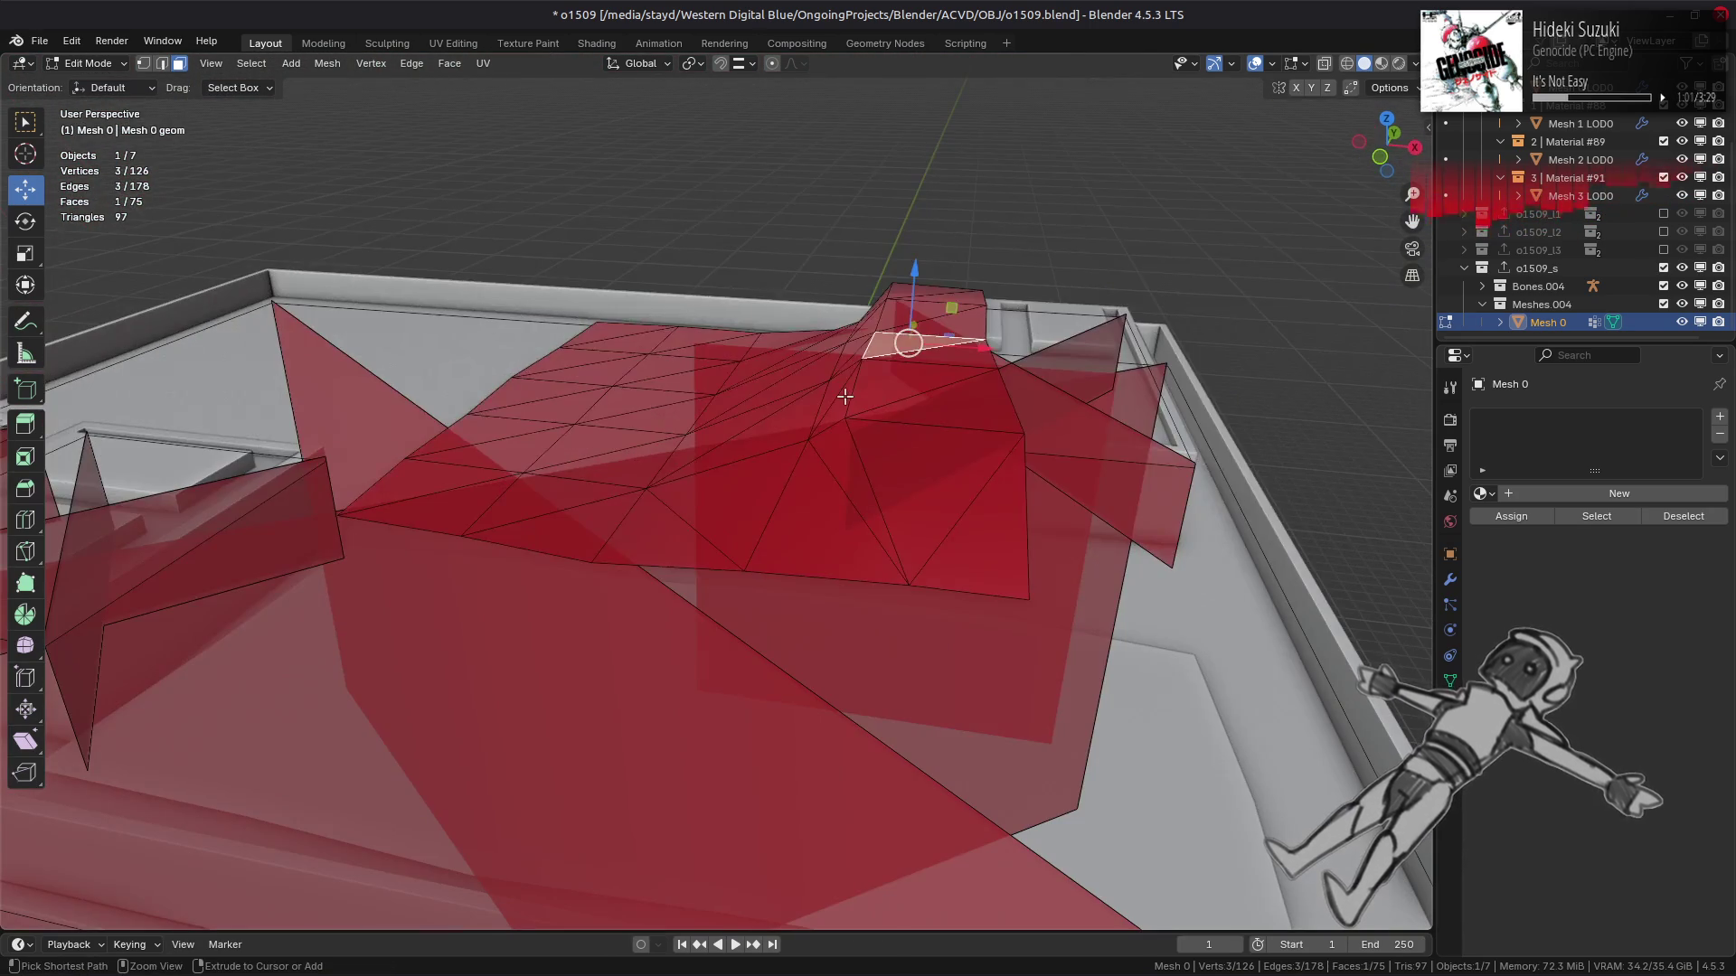
pyautogui.hotkey('ctrl', 'l')
pyautogui.scroll(2, 874, 376)
pyautogui.hotkey('alt', 's')
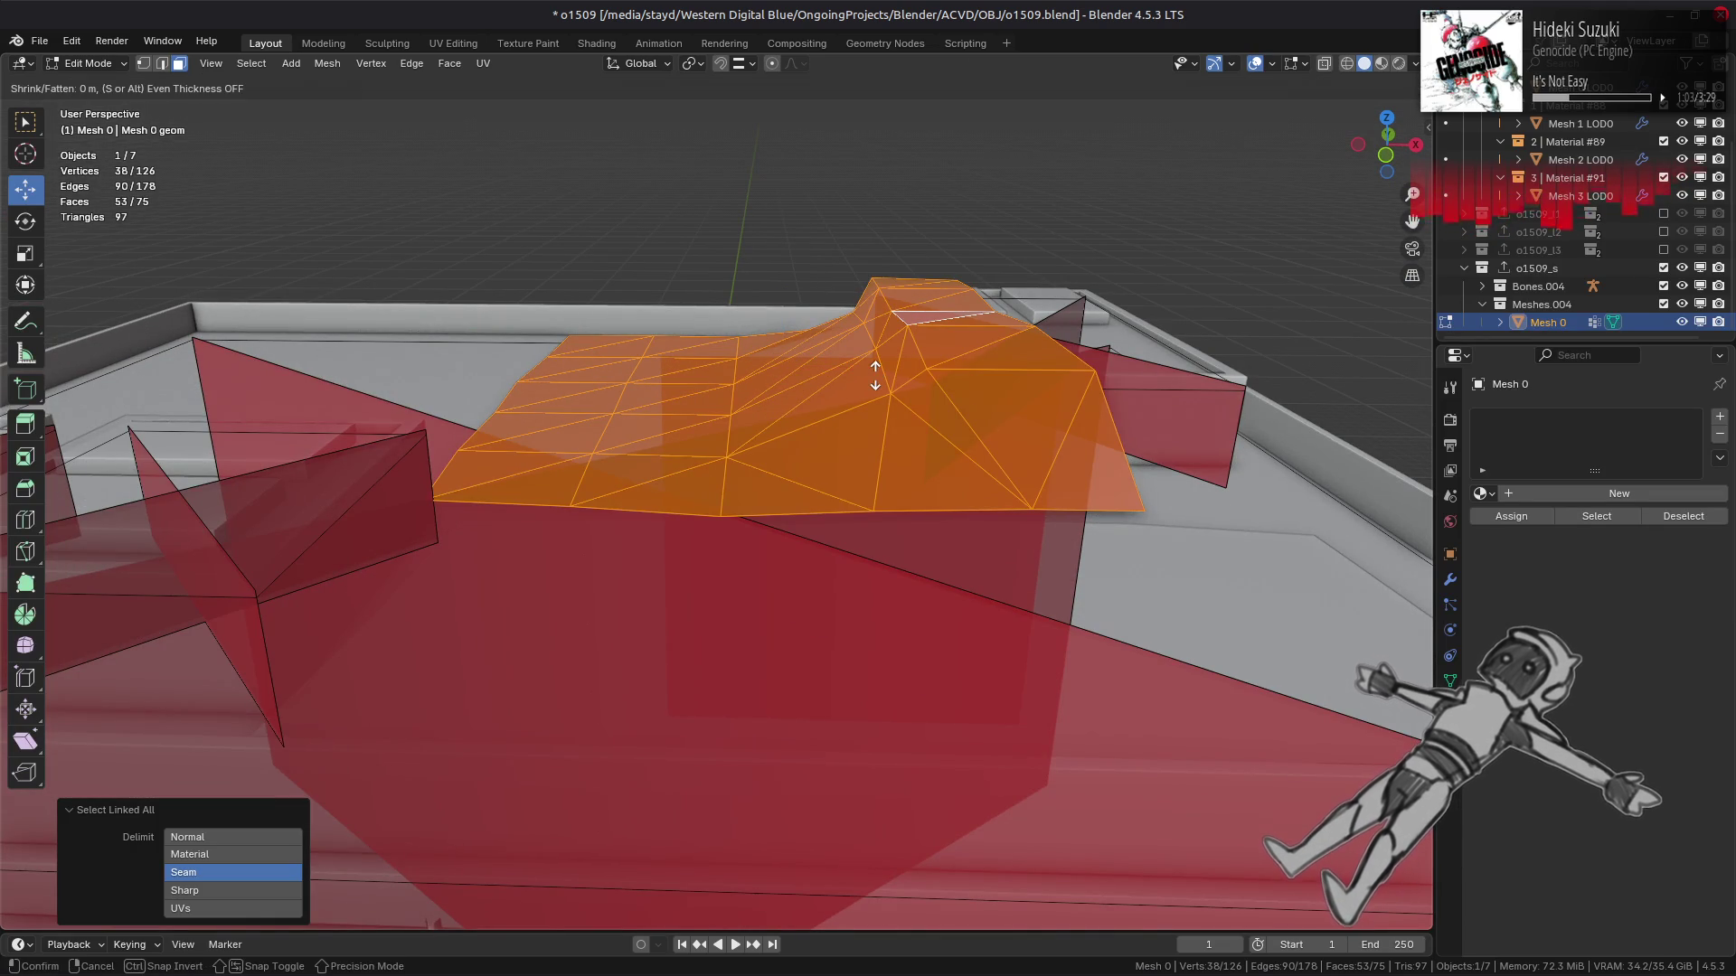
pyautogui.write('1')
pyautogui.press('Return')
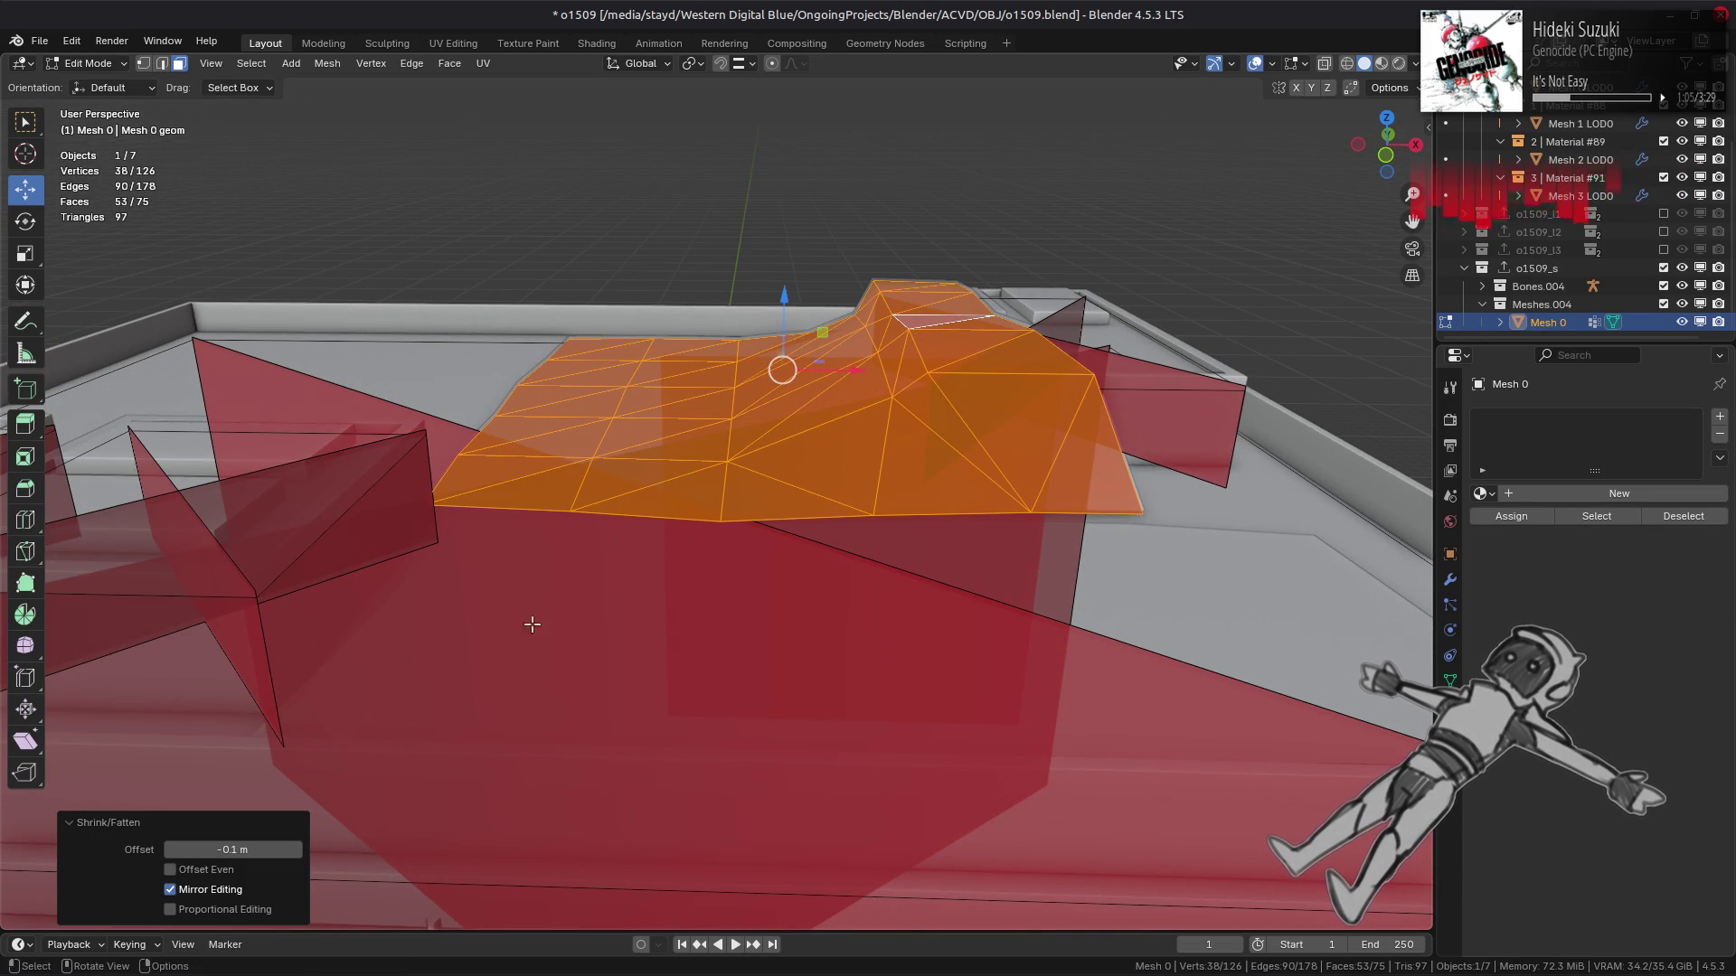
pyautogui.moveTo(760, 452)
pyautogui.mouseDown(button='middle')
pyautogui.moveTo(988, 415)
pyautogui.moveTo(941, 546)
pyautogui.moveTo(814, 506)
pyautogui.moveTo(793, 517)
pyautogui.moveTo(813, 541)
pyautogui.mouseUp(button='middle')
pyautogui.click(1450, 553)
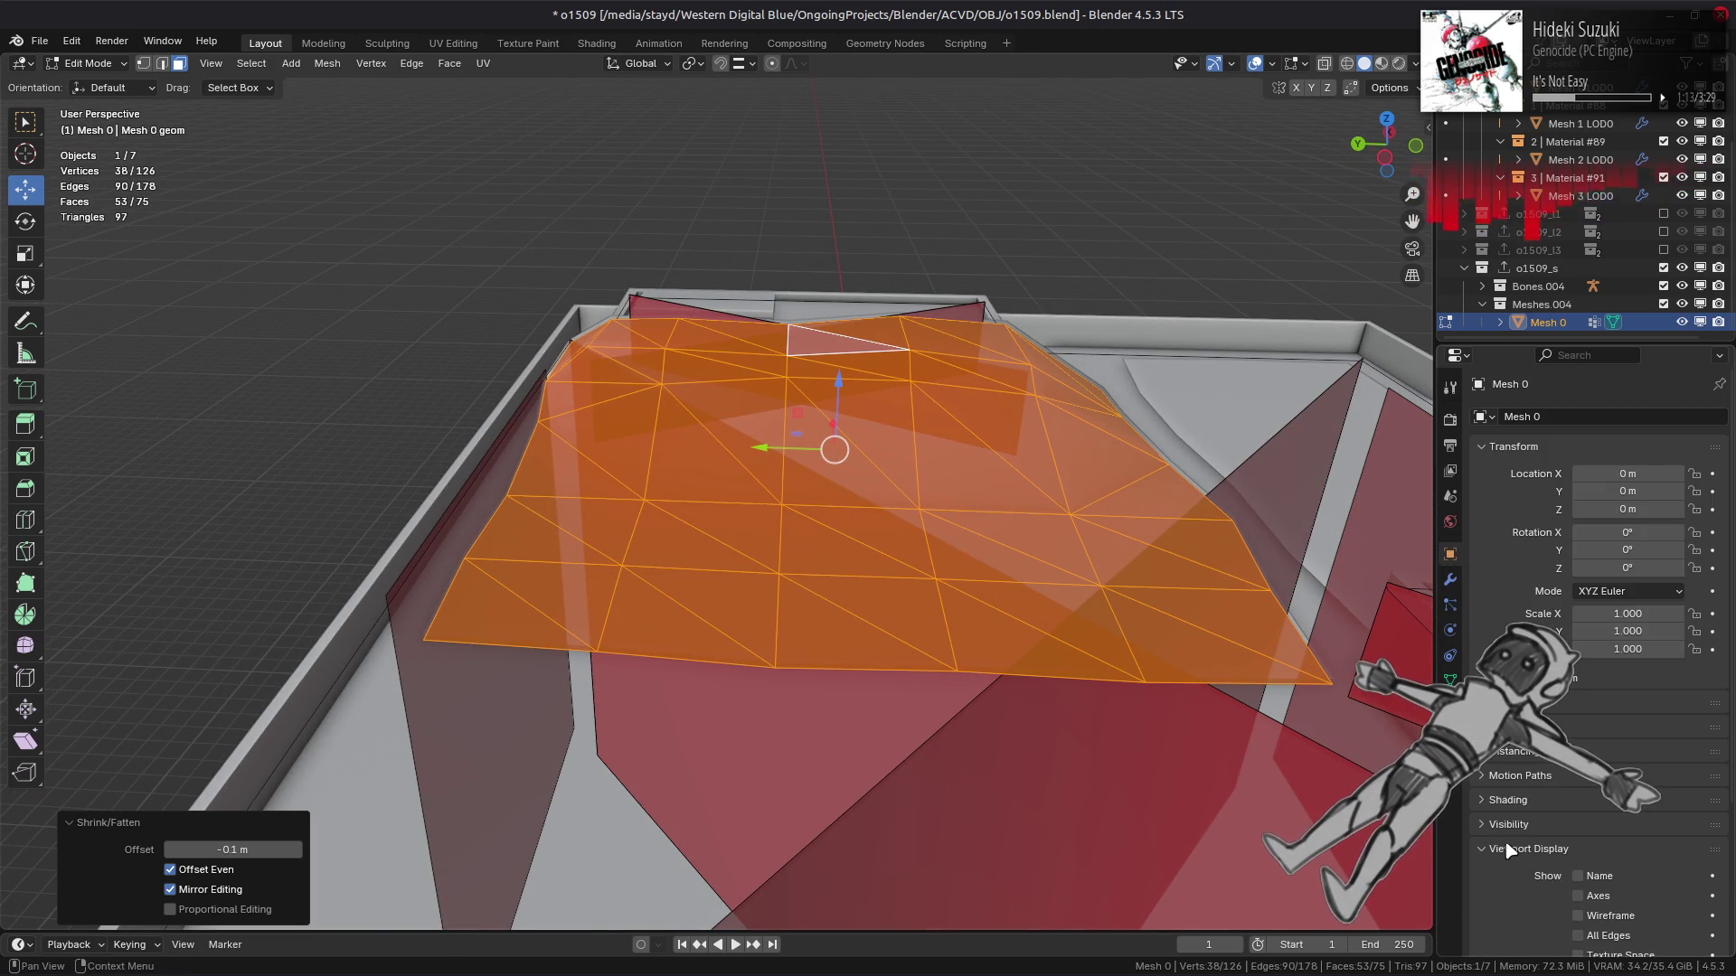
# Turn off Mesh 0's In Front display to inspect the mound against the roof.
pyautogui.scroll(-6, 1591, 633)
pyautogui.click(1600, 802)
pyautogui.moveTo(1074, 526); pyautogui.dragTo(1077, 494, button='middle')
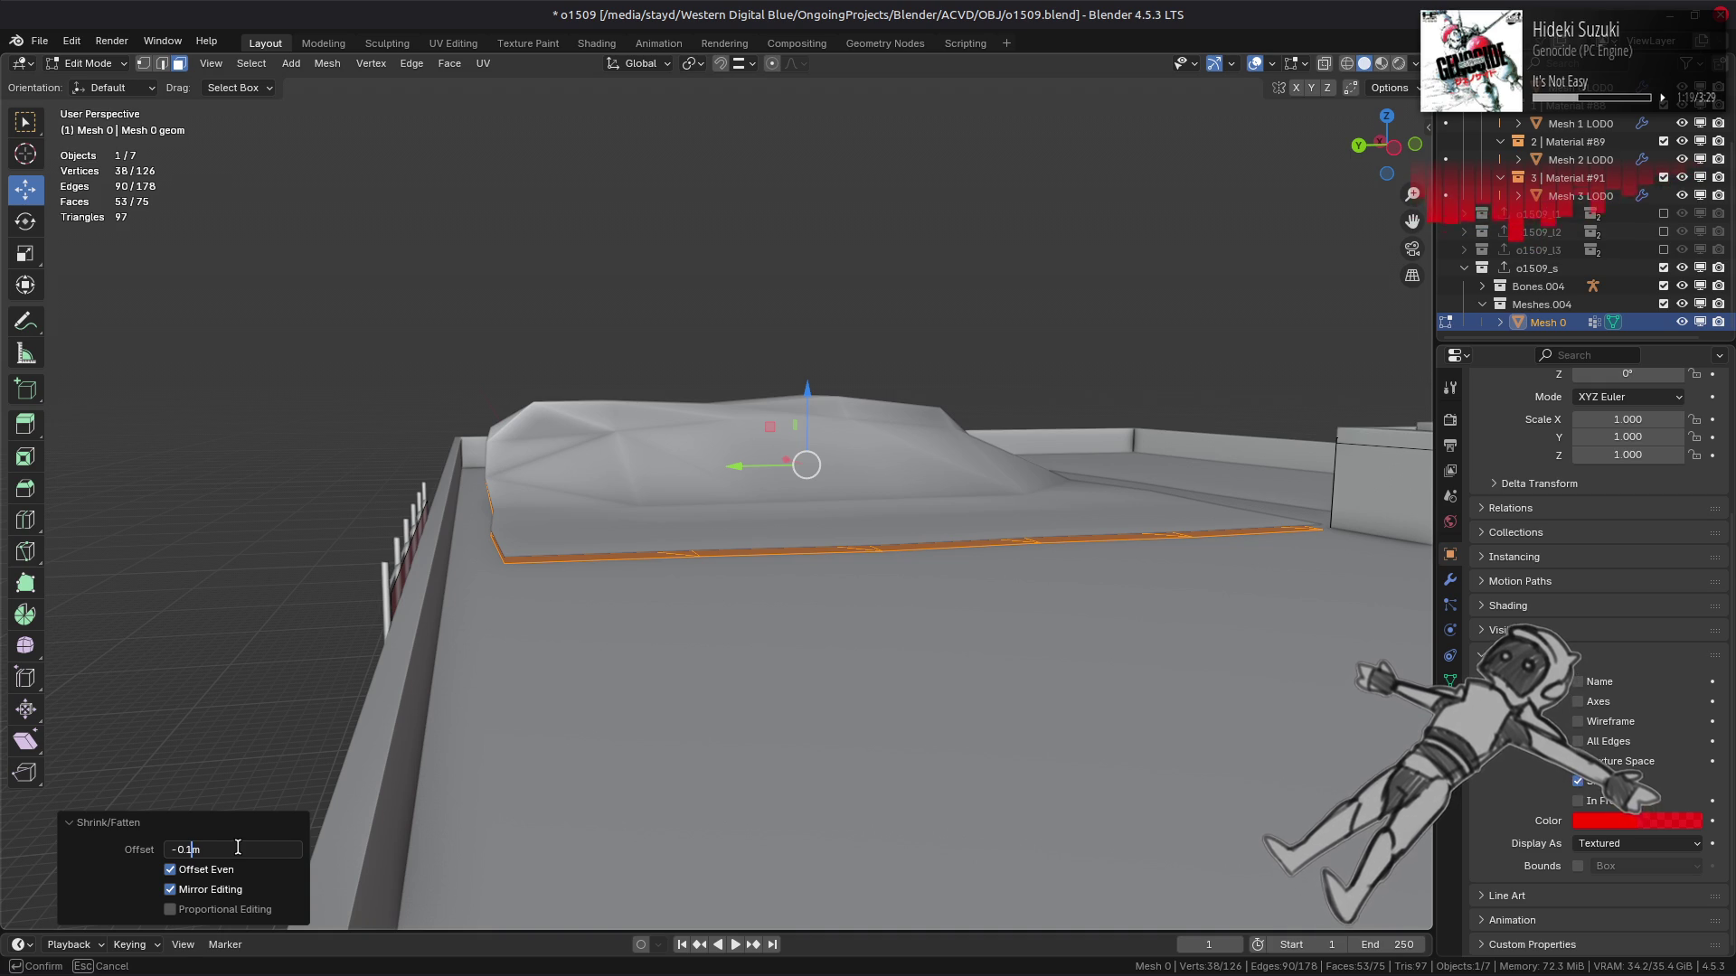
pyautogui.moveTo(506, 506); pyautogui.dragTo(751, 530, button='middle')
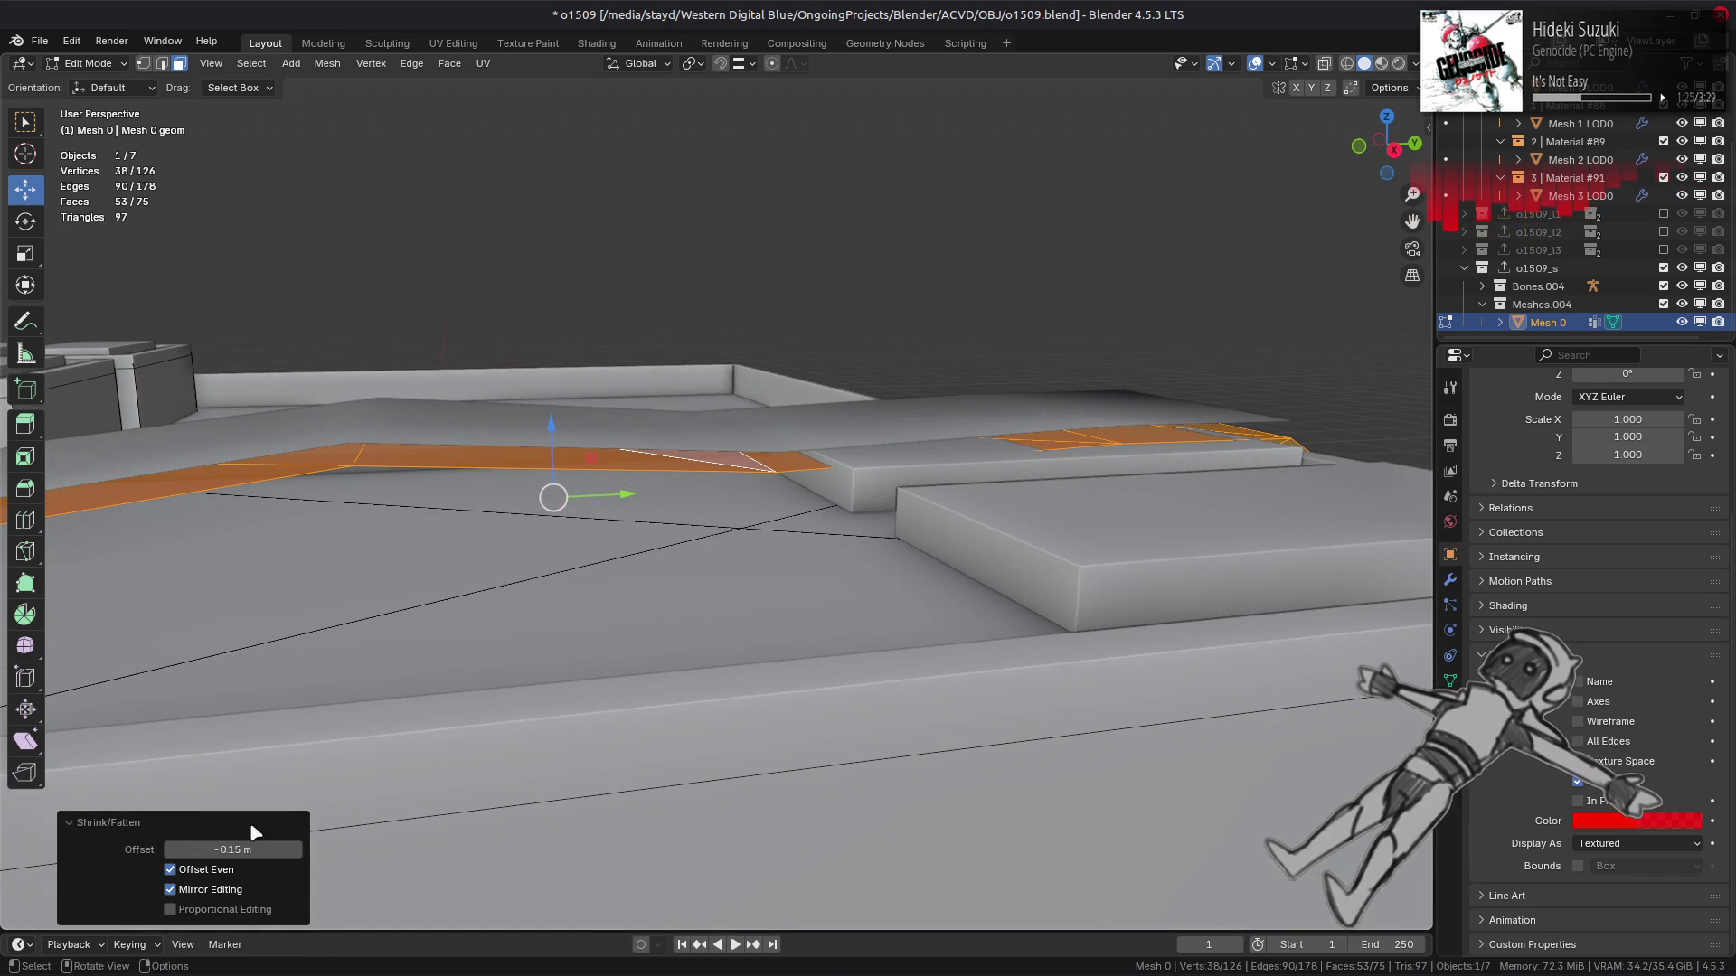
# Correct the Shrink/Fatten offset to -0.1 m and turn In Front back on.
pyautogui.click(189, 848)
pyautogui.click(196, 850)
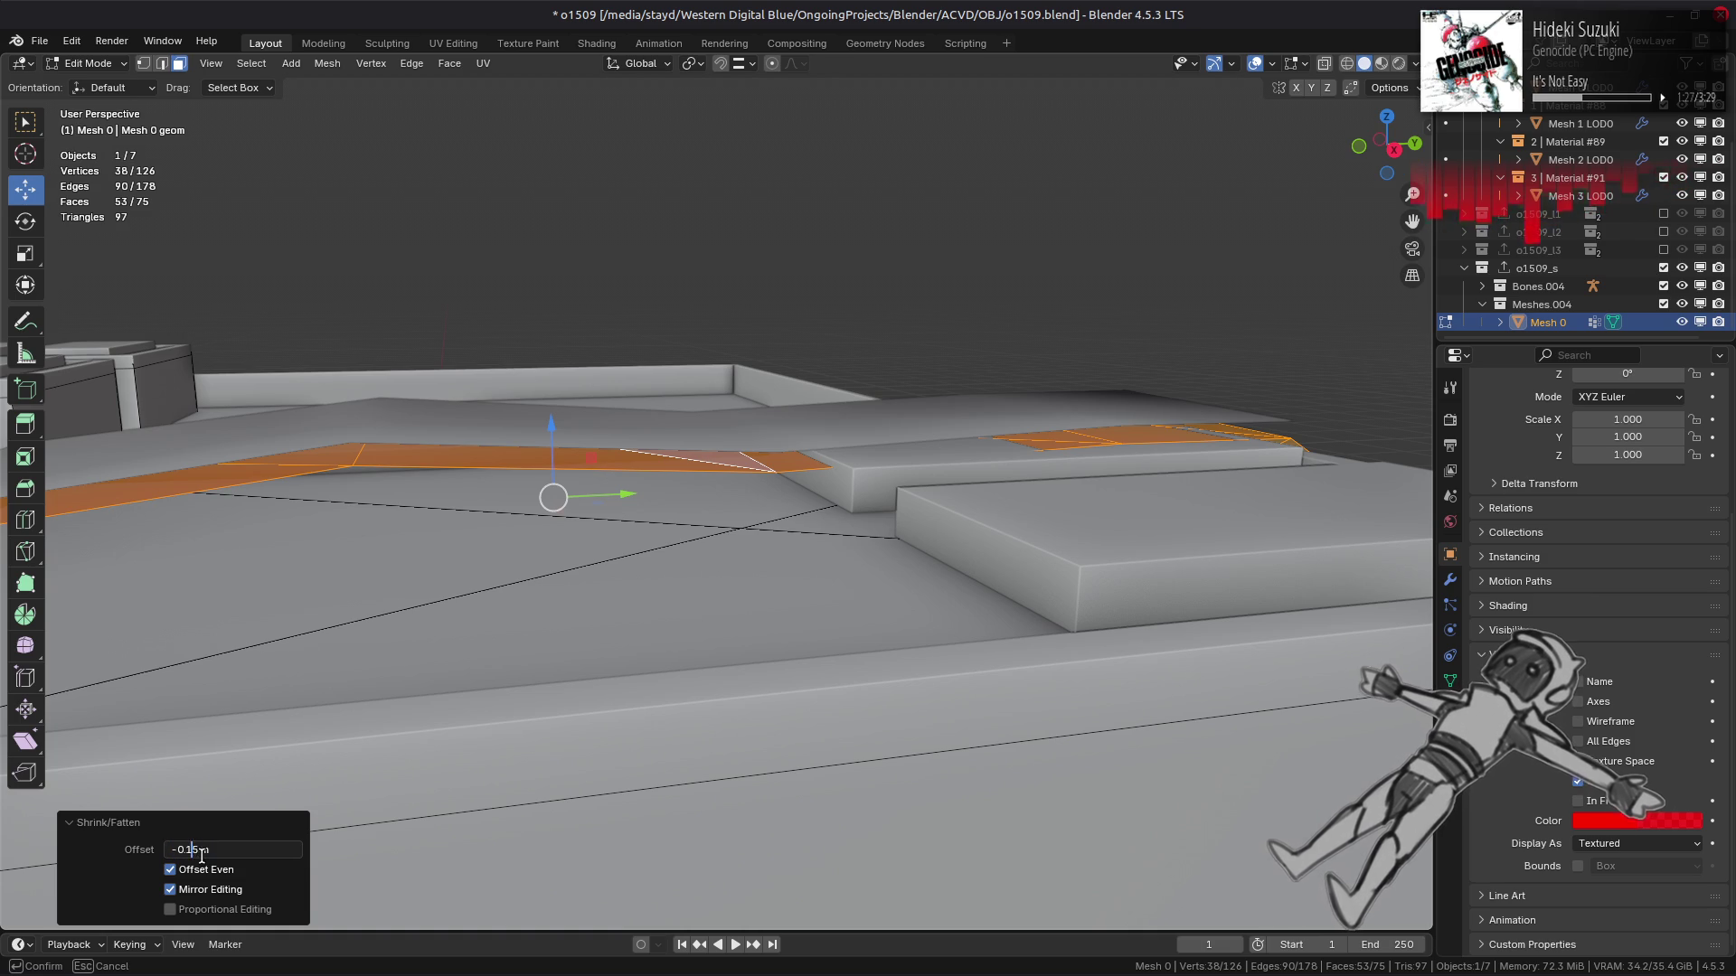
pyautogui.press('BackSpace')
pyautogui.press('Return')
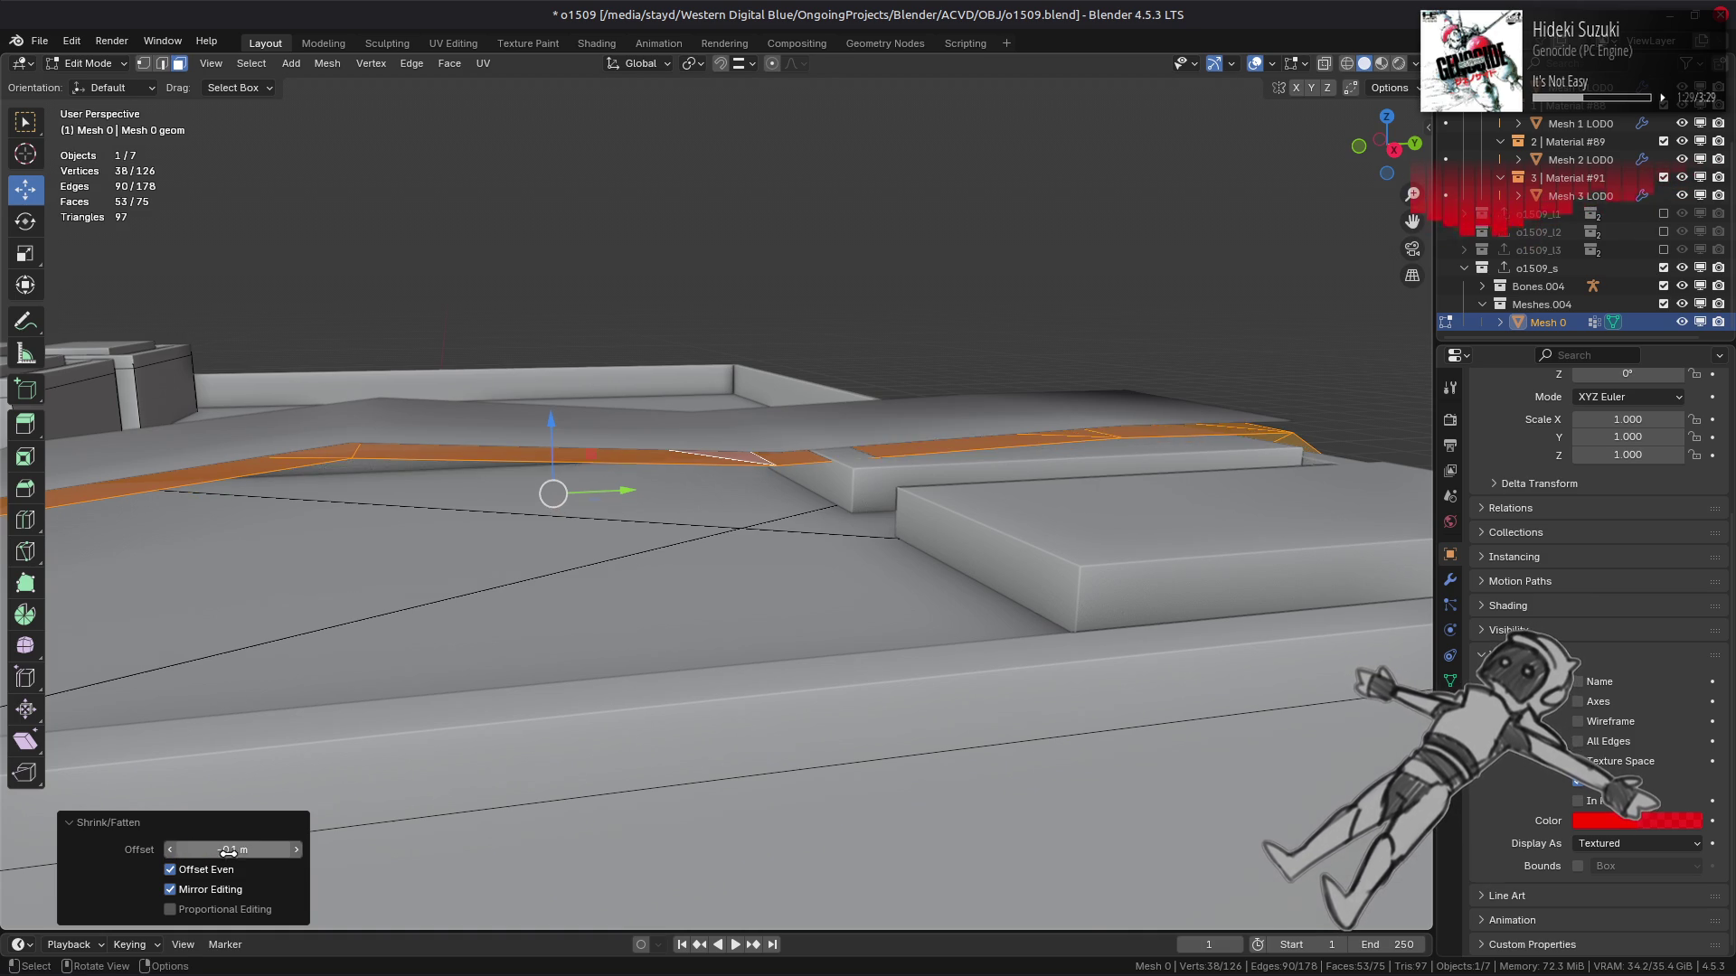
pyautogui.moveTo(647, 568); pyautogui.dragTo(803, 579, button='middle')
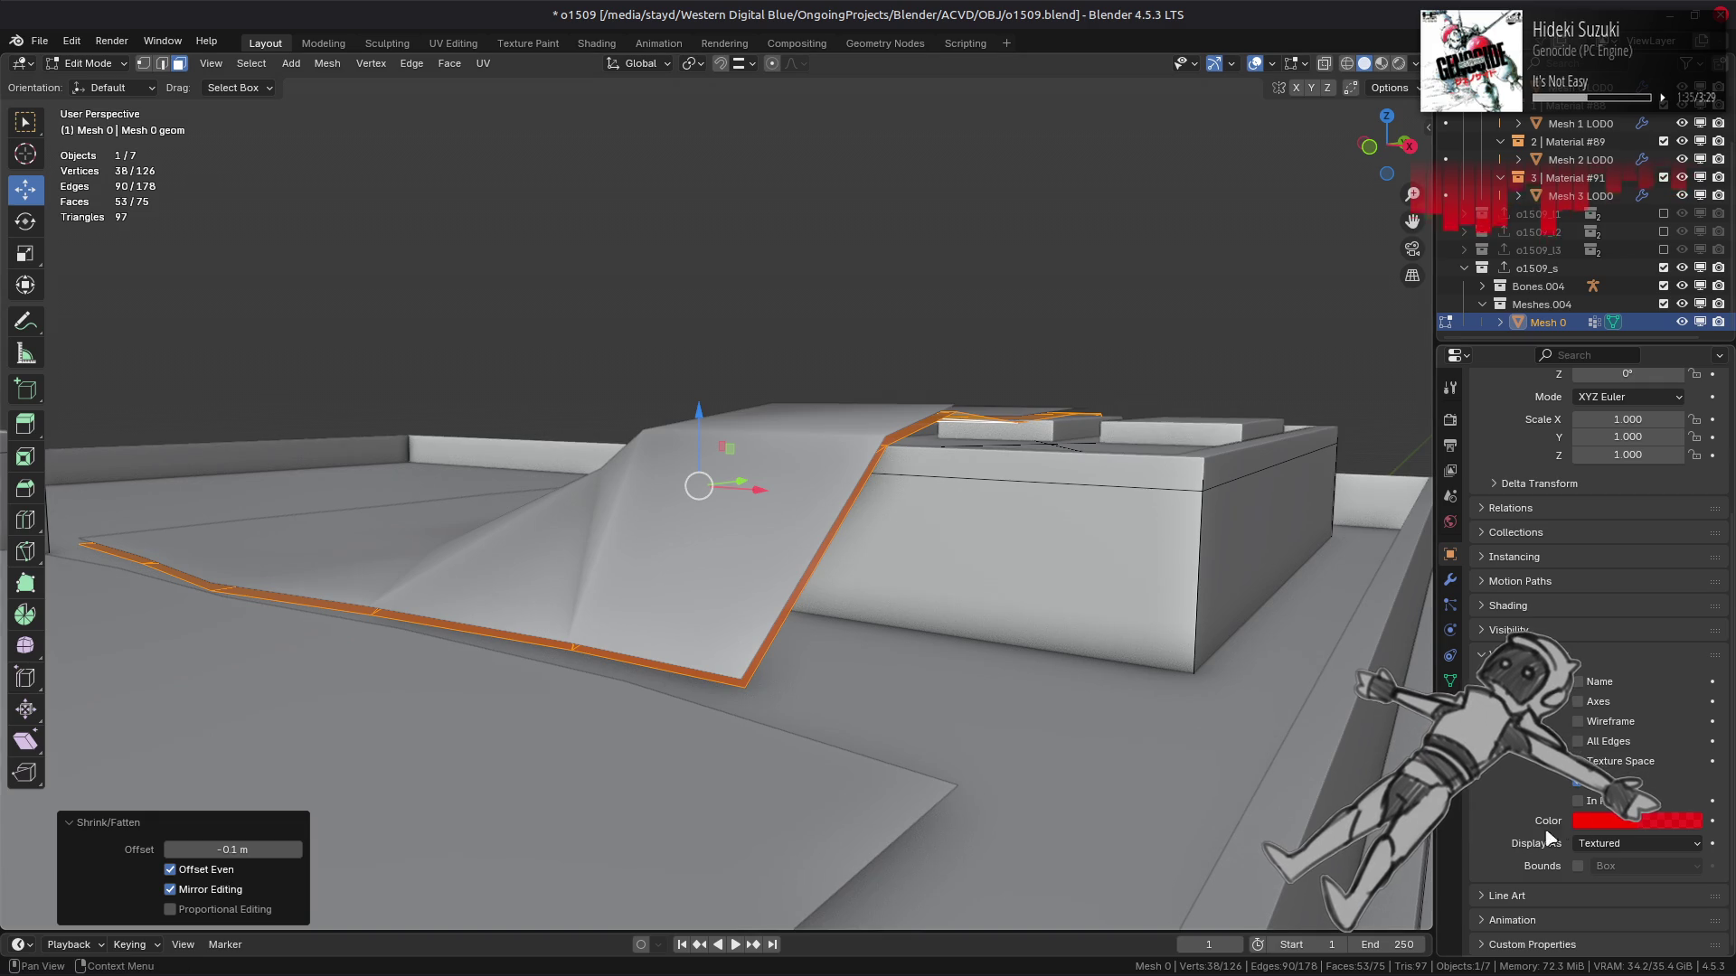
pyautogui.click(1578, 801)
pyautogui.moveTo(845, 523); pyautogui.dragTo(810, 503, button='middle')
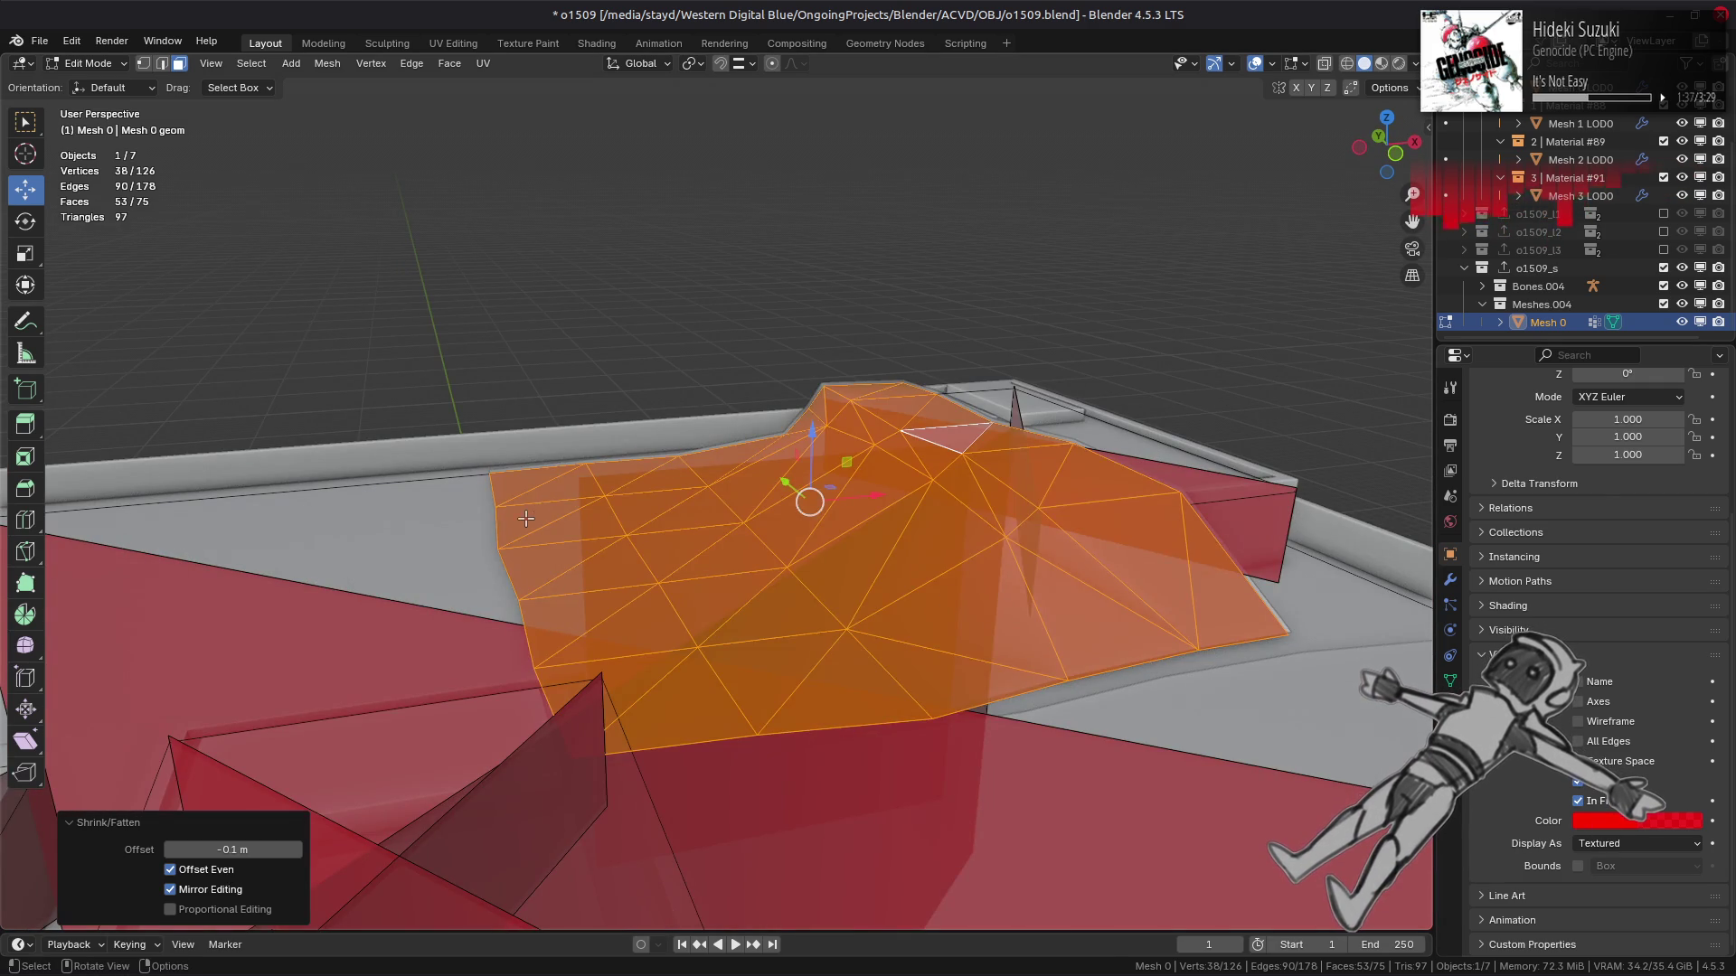
# Select the linked flat roof faces from one mound face and delete them.
pyautogui.click(529, 520)
pyautogui.click(251, 64)
pyautogui.moveTo(361, 325)
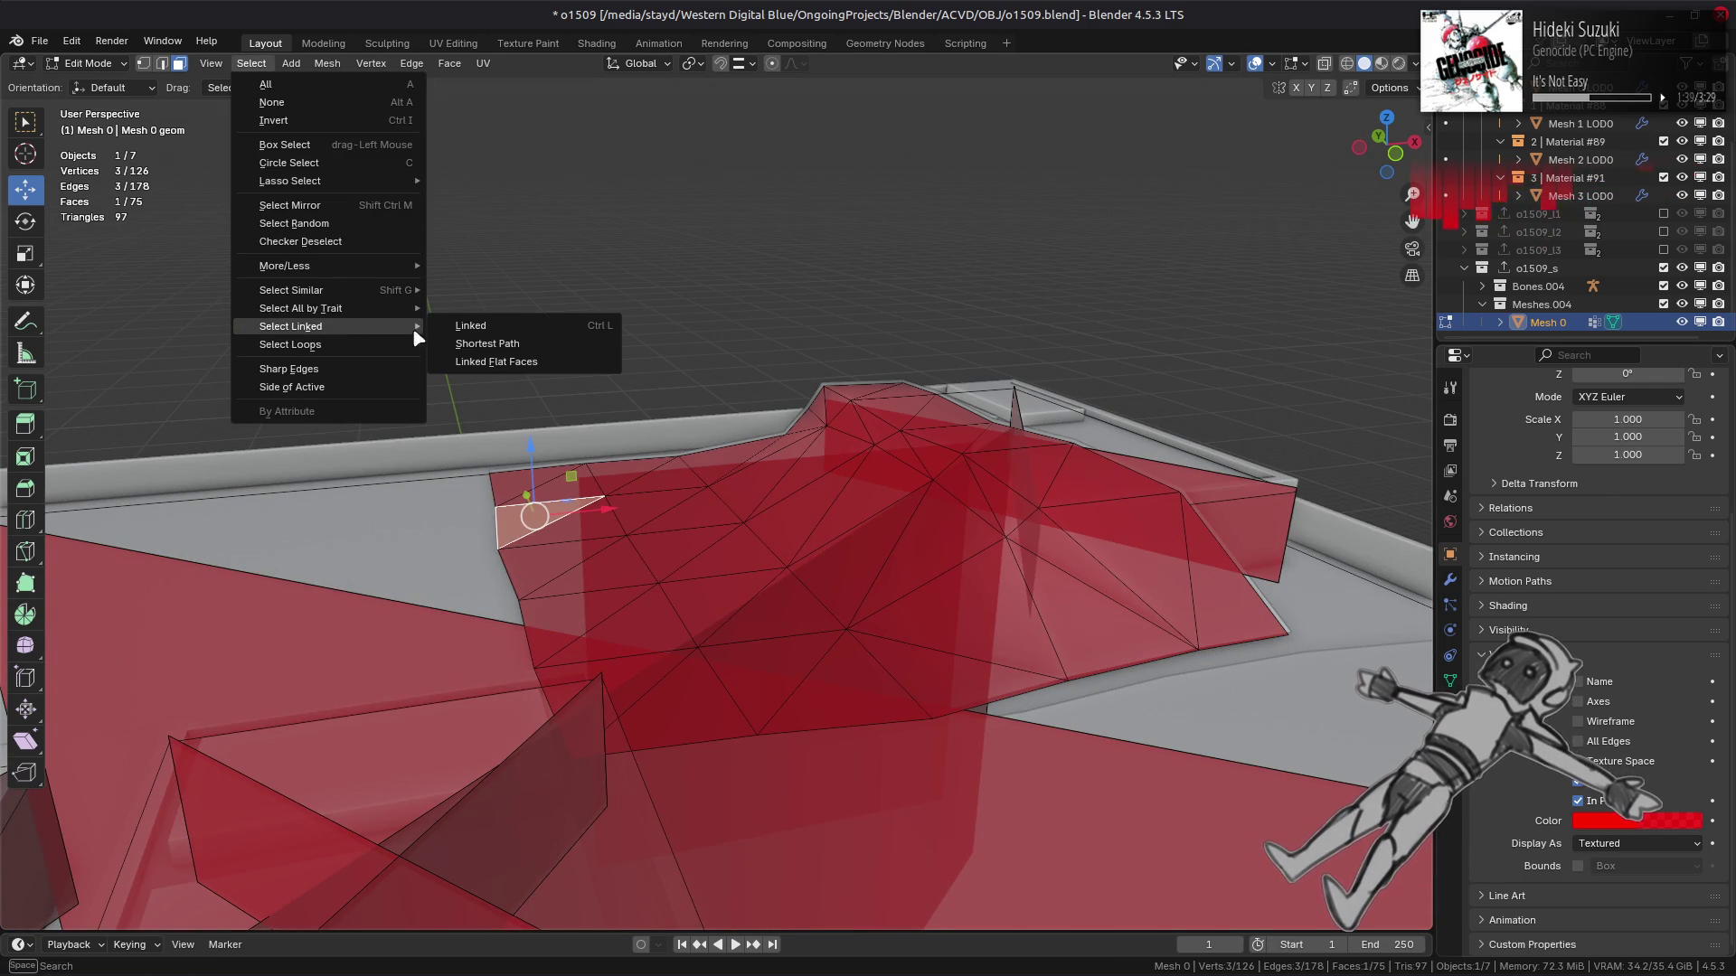
pyautogui.click(497, 369)
pyautogui.moveTo(535, 414)
pyautogui.mouseDown(button='middle')
pyautogui.moveTo(489, 372)
pyautogui.moveTo(573, 569)
pyautogui.mouseUp(button='middle')
pyautogui.rightClick(573, 570)
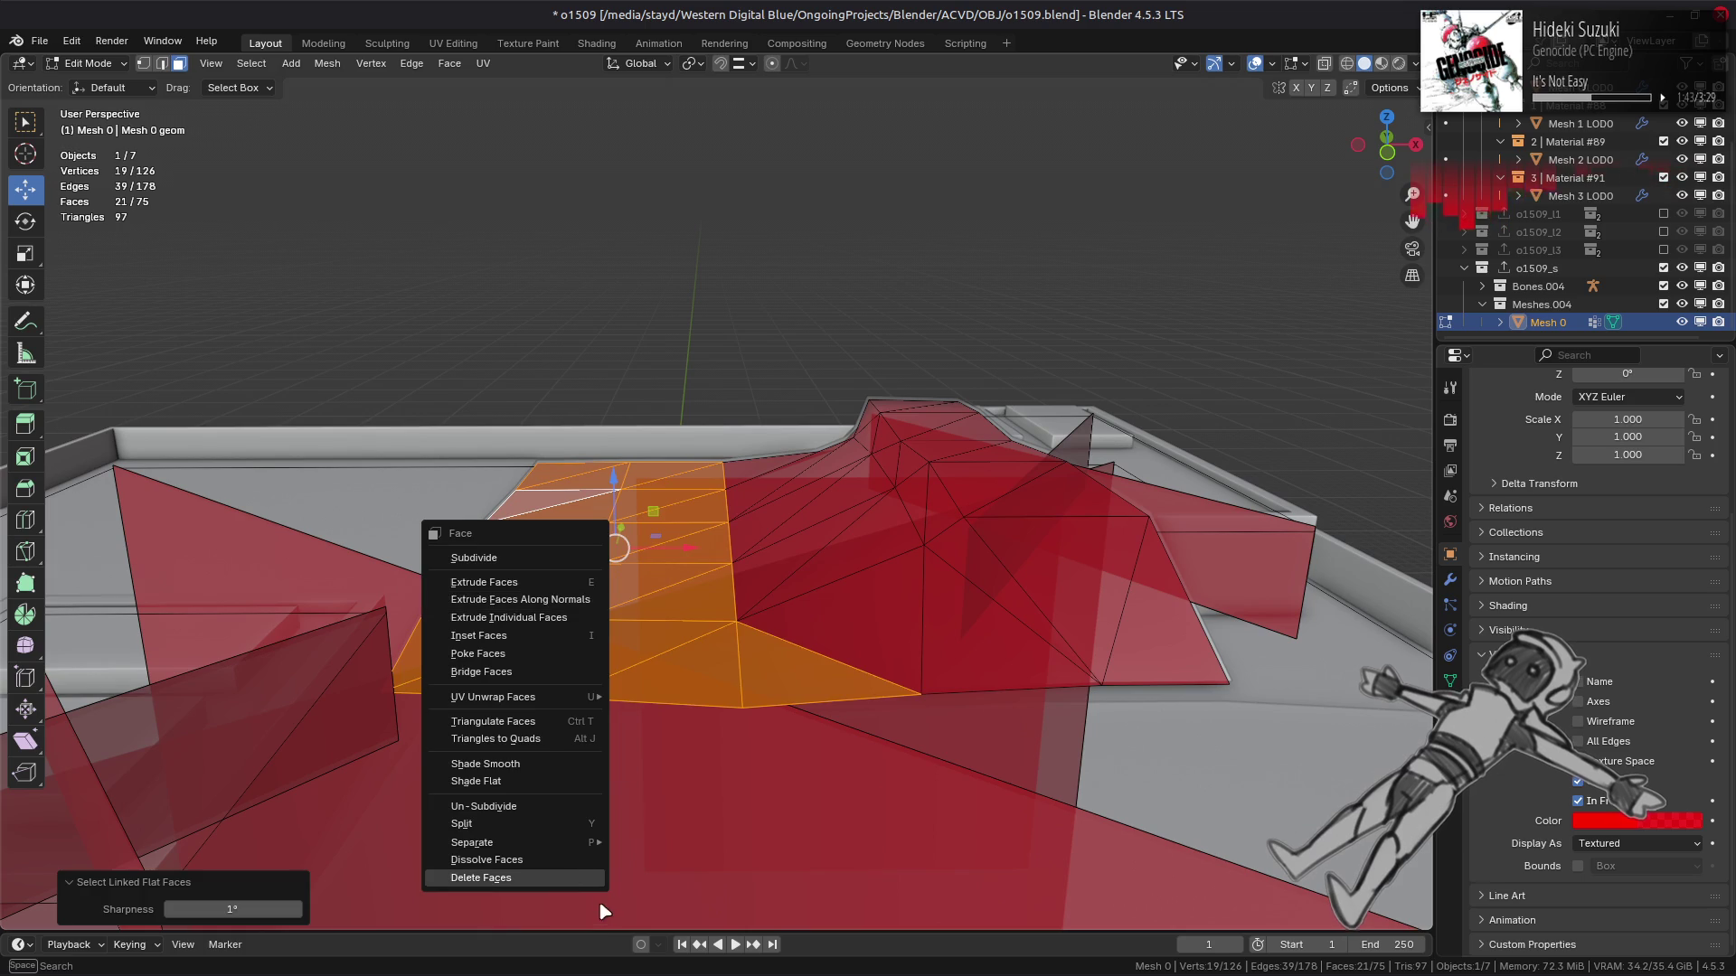
pyautogui.click(506, 875)
# Compare the result by undoing and redoing the deletion, keeping the faces removed.
pyautogui.moveTo(818, 508); pyautogui.dragTo(884, 507, button='middle')
pyautogui.hotkey('ctrl', 'z')
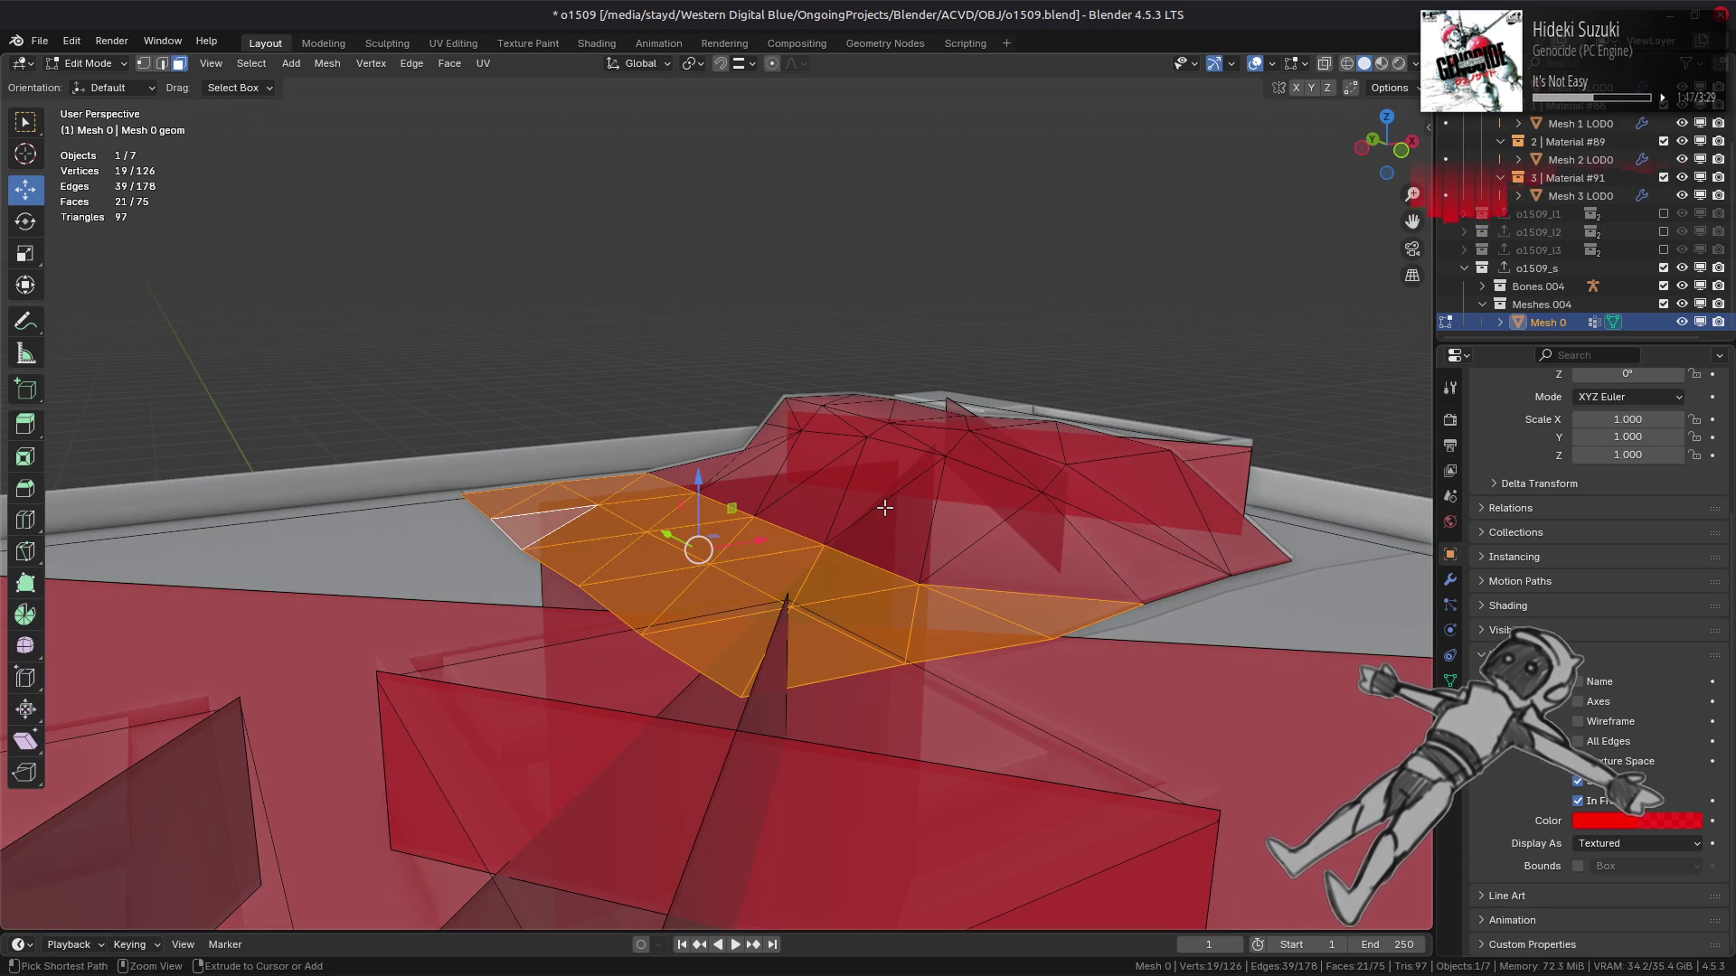
pyautogui.hotkey('ctrl', 'shift', 'z')
pyautogui.hotkey('ctrl', 'z')
pyautogui.hotkey('ctrl', 'shift', 'z')
pyautogui.scroll(-2, 884, 507)
pyautogui.moveTo(884, 506)
pyautogui.mouseDown(button='middle')
pyautogui.moveTo(867, 572)
pyautogui.moveTo(1029, 532)
pyautogui.mouseUp(button='middle')
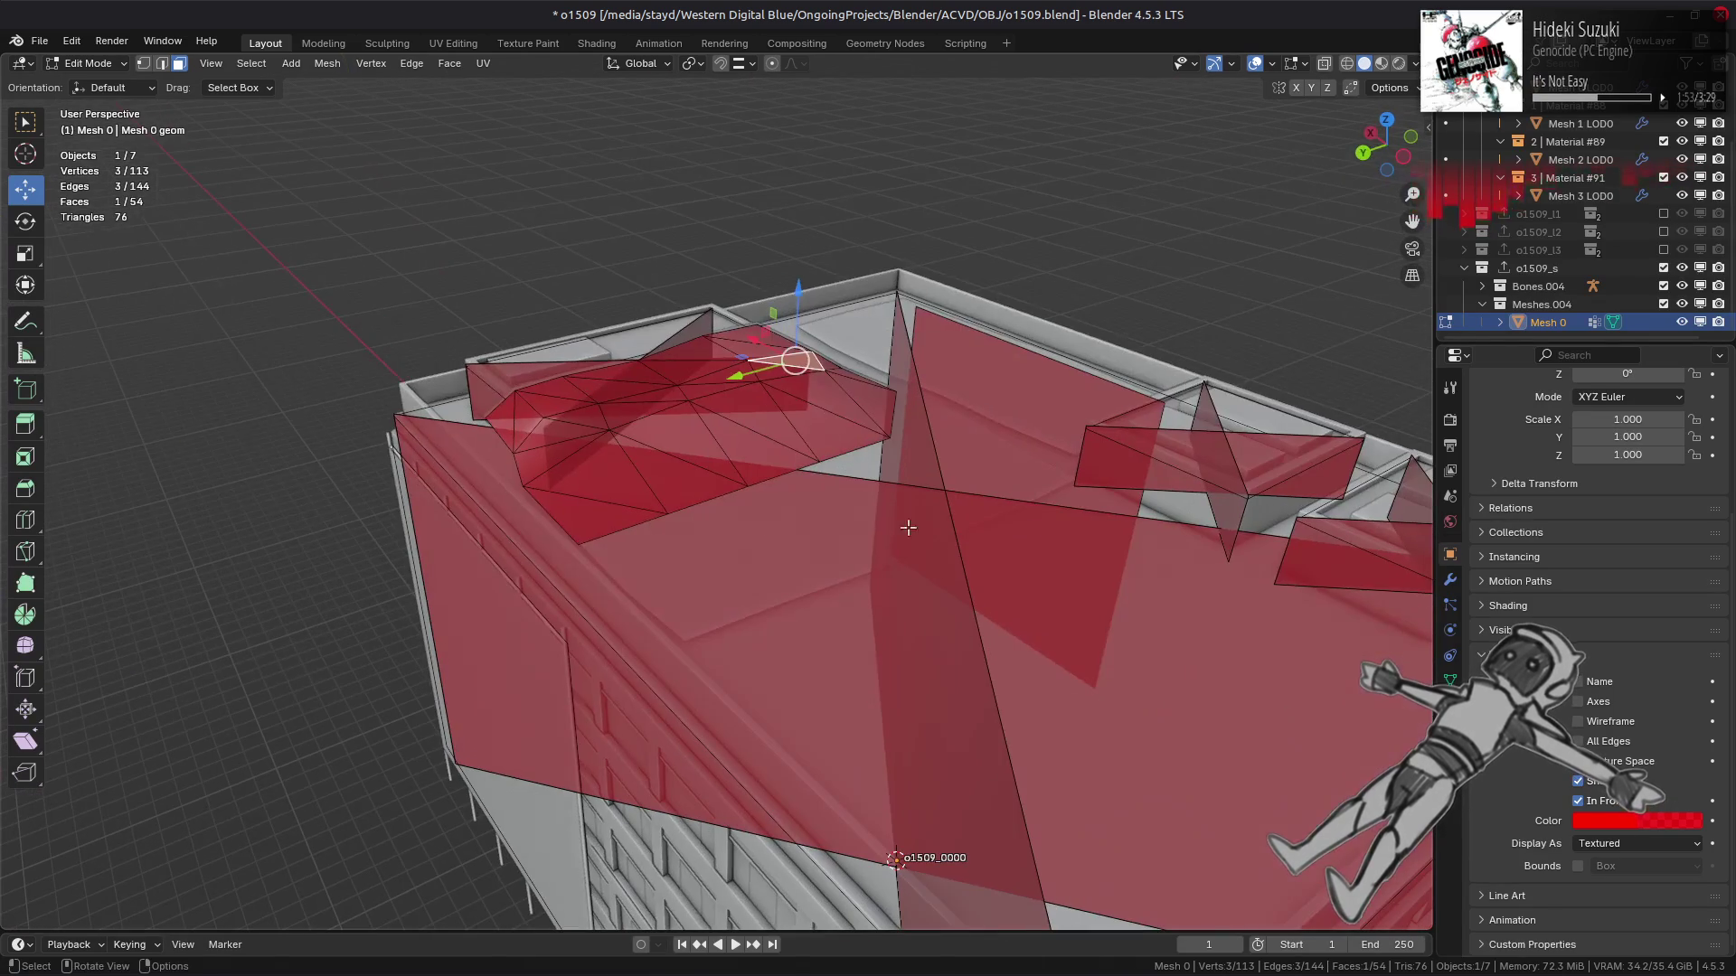
# Select the remaining connected patch, flip its normals, and return to Object Mode.
pyautogui.hotkey('ctrl', 'l')
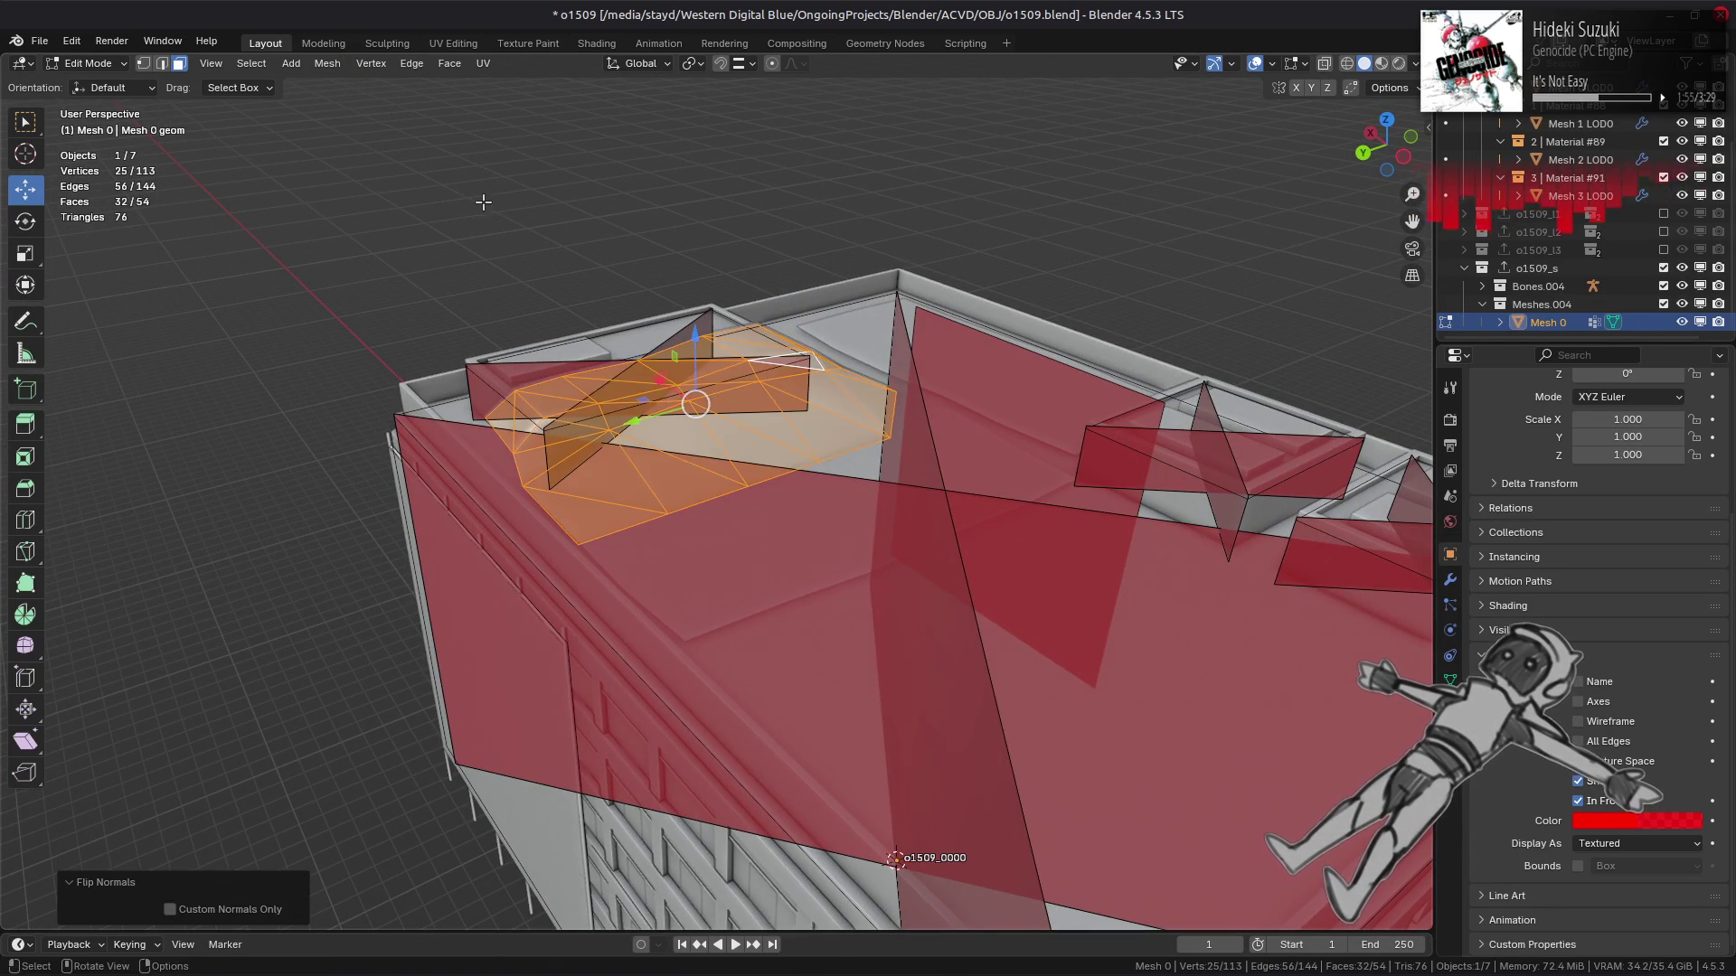
pyautogui.hotkey('alt', 'a')
pyautogui.moveTo(482, 202)
pyautogui.mouseDown(button='middle')
pyautogui.moveTo(775, 522)
pyautogui.moveTo(570, 503)
pyautogui.moveTo(697, 446)
pyautogui.moveTo(724, 376)
pyautogui.mouseUp(button='middle')
pyautogui.press('Tab')
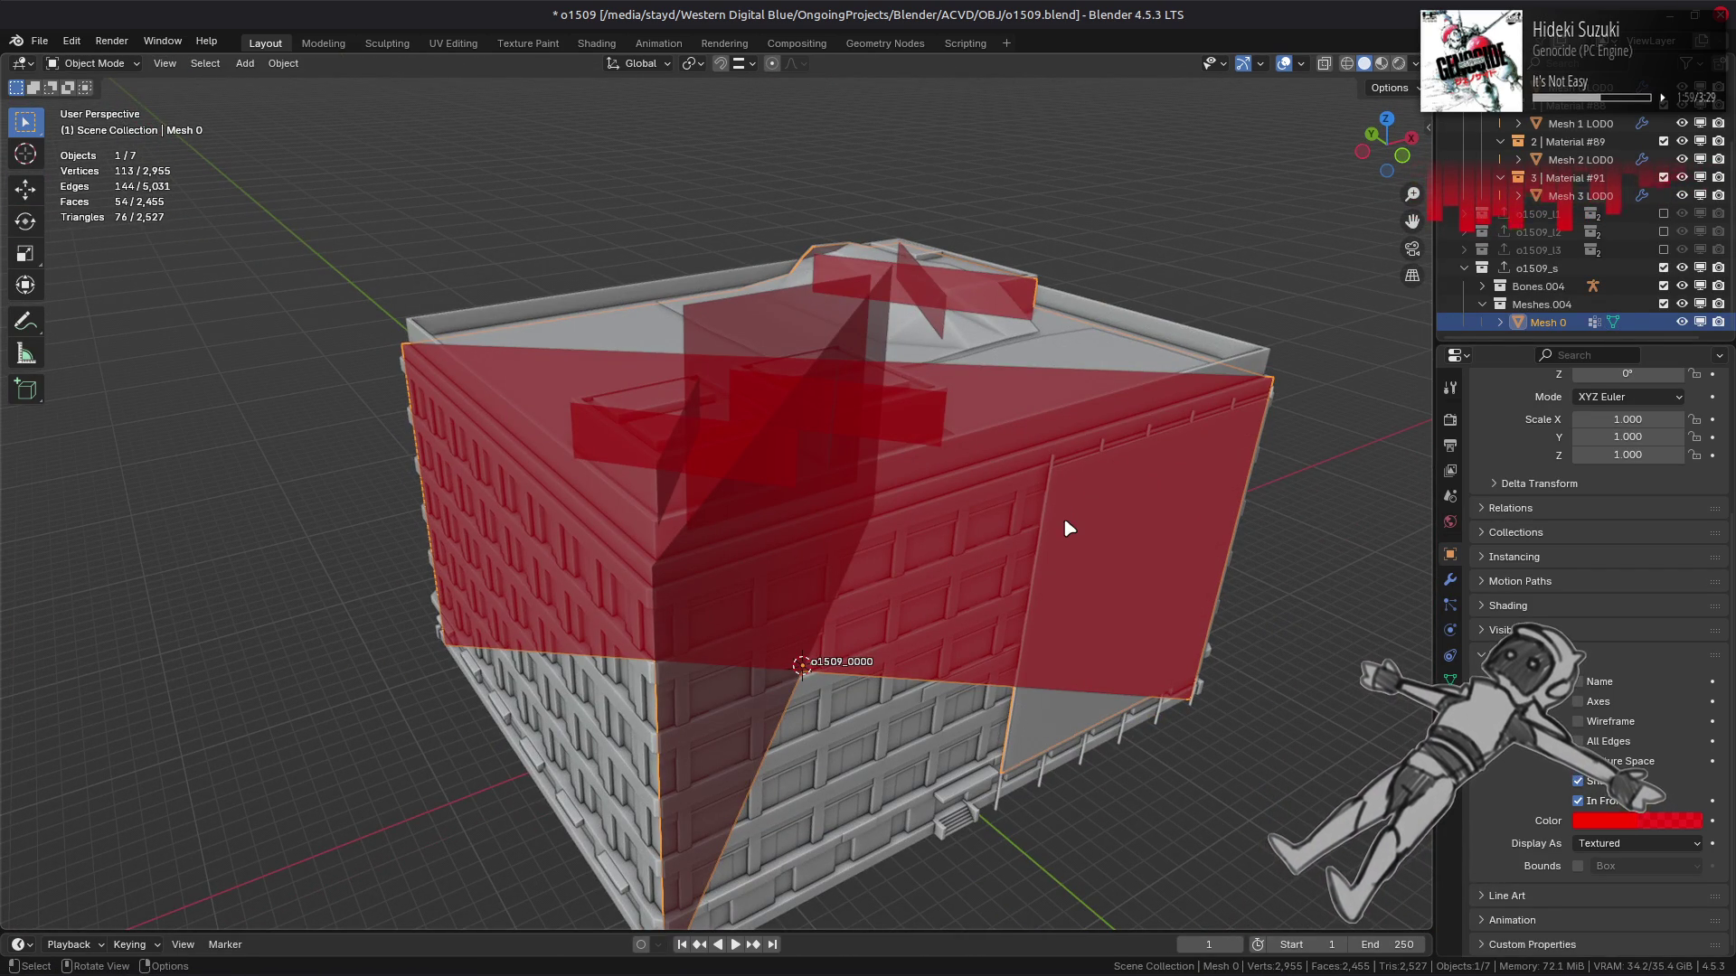
# Save o1509.blend and deselect all objects.
pyautogui.keyDown('shift'); pyautogui.moveTo(1370, 568); pyautogui.dragTo(1291, 506, button='middle'); pyautogui.keyUp('shift')
pyautogui.hotkey('ctrl', 's')
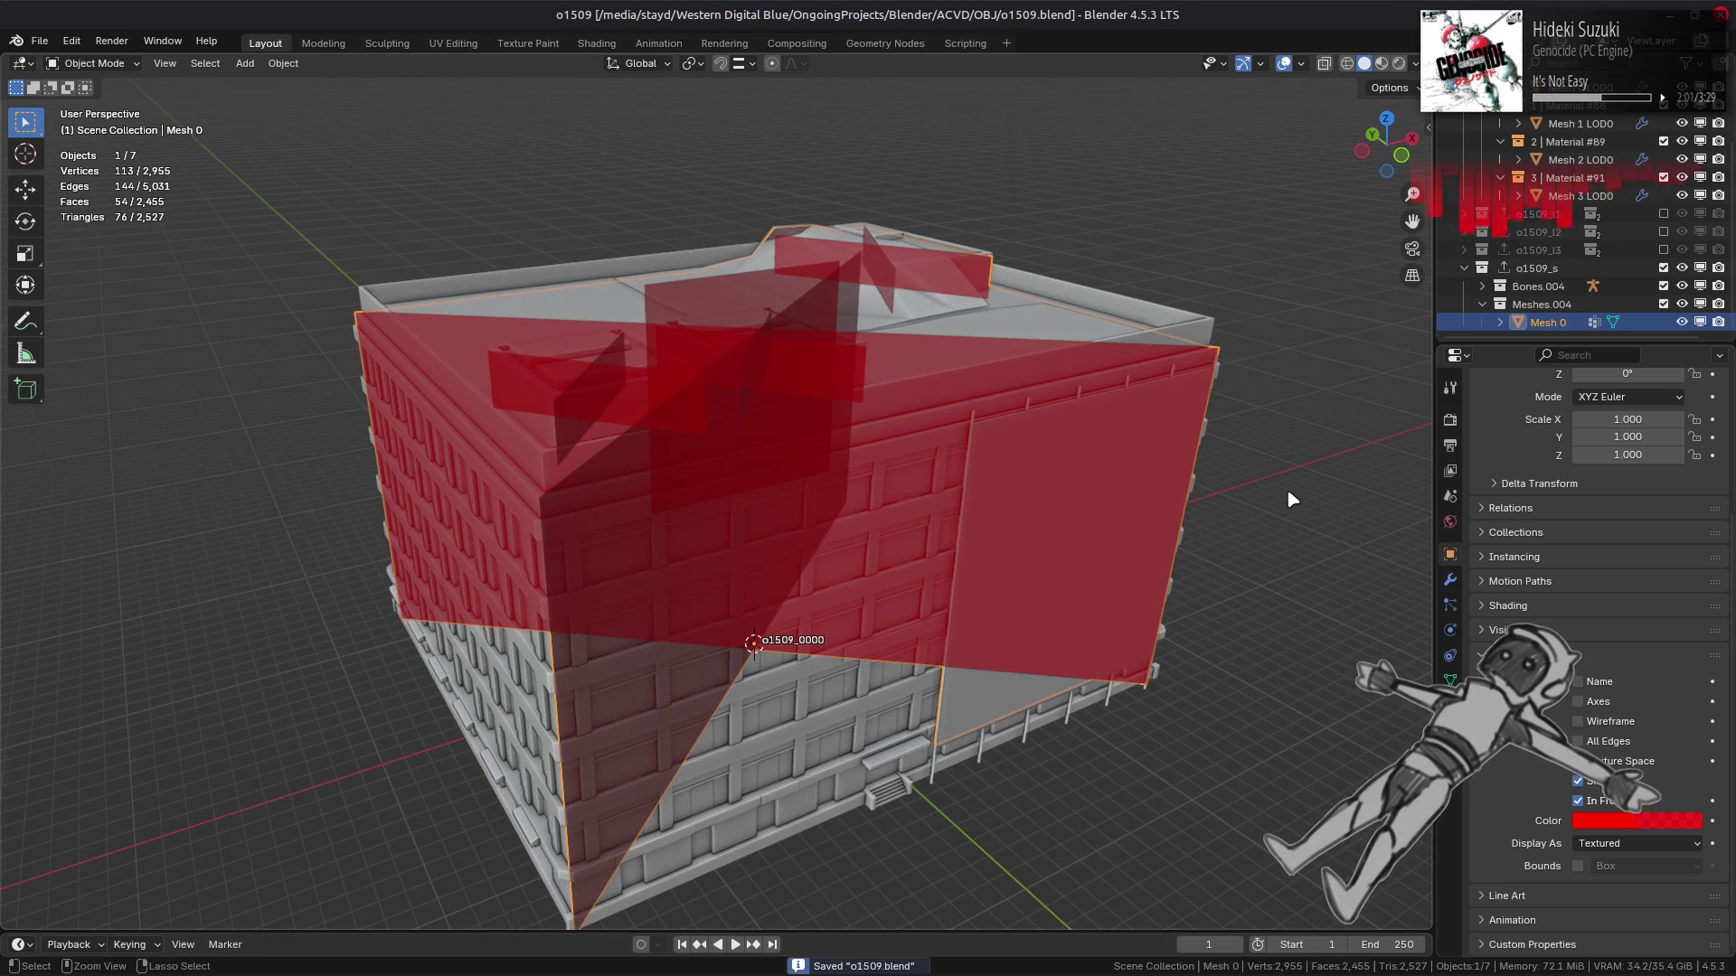
pyautogui.hotkey('alt', 'a')
# Select Mesh 0 in the o1509_s collection and review its mesh data, material and object properties.
pyautogui.click(1537, 269)
pyautogui.click(1547, 322)
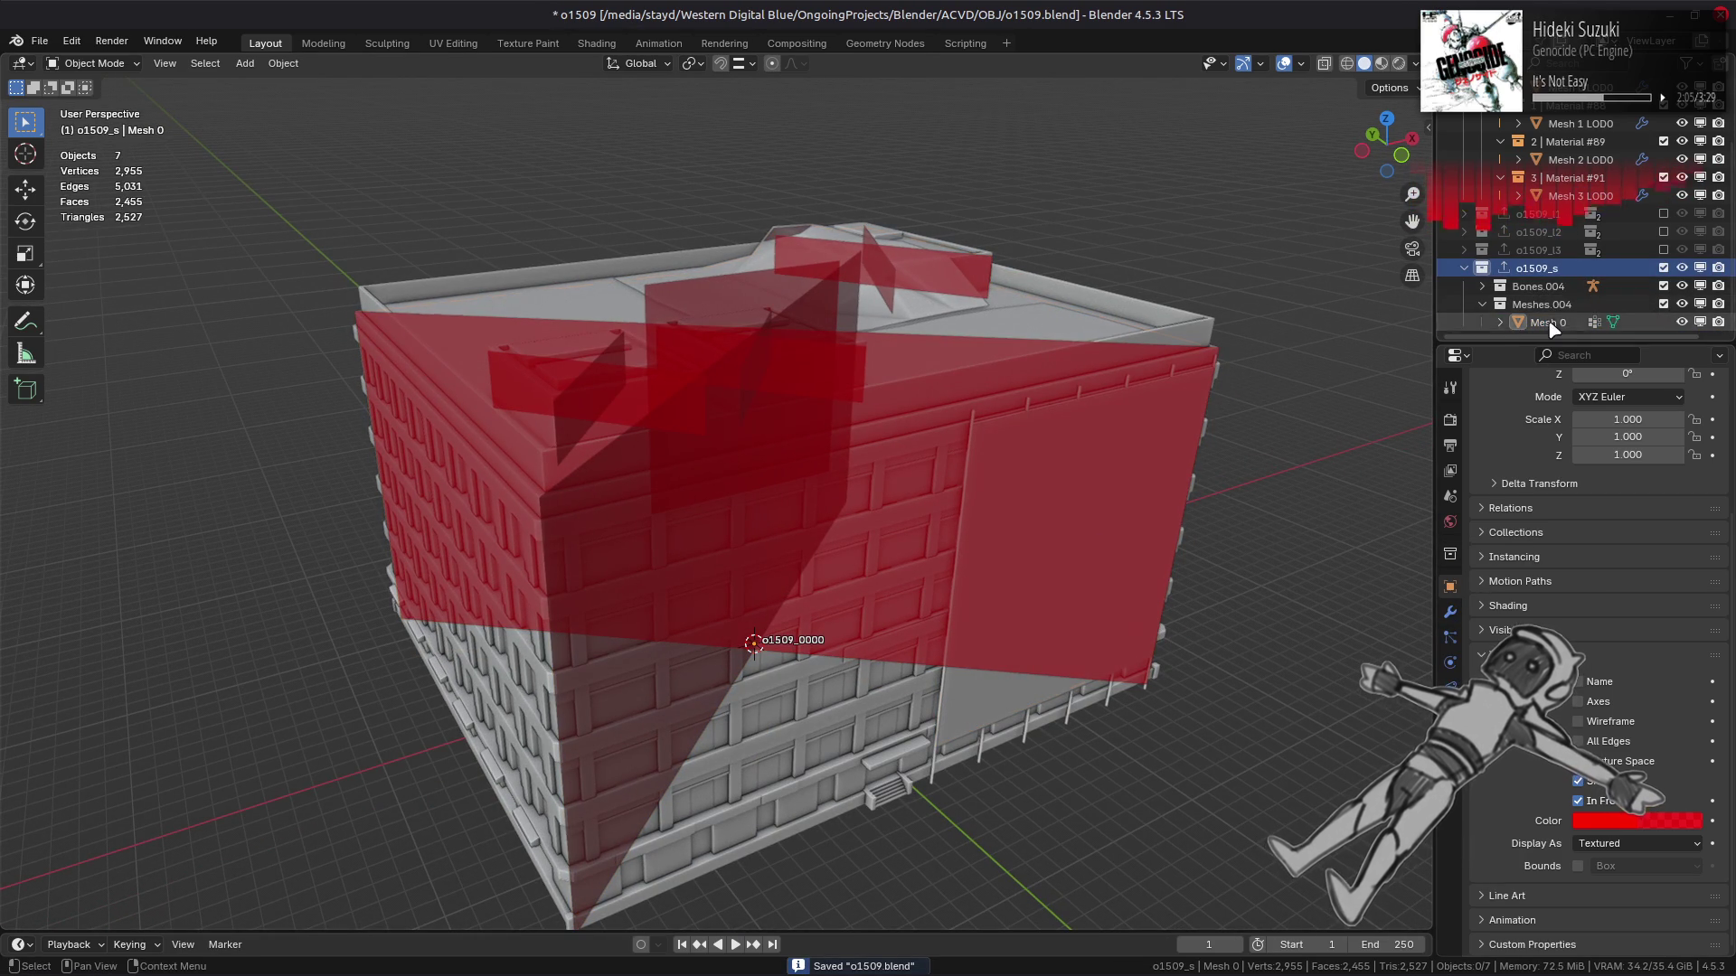
pyautogui.click(1451, 638)
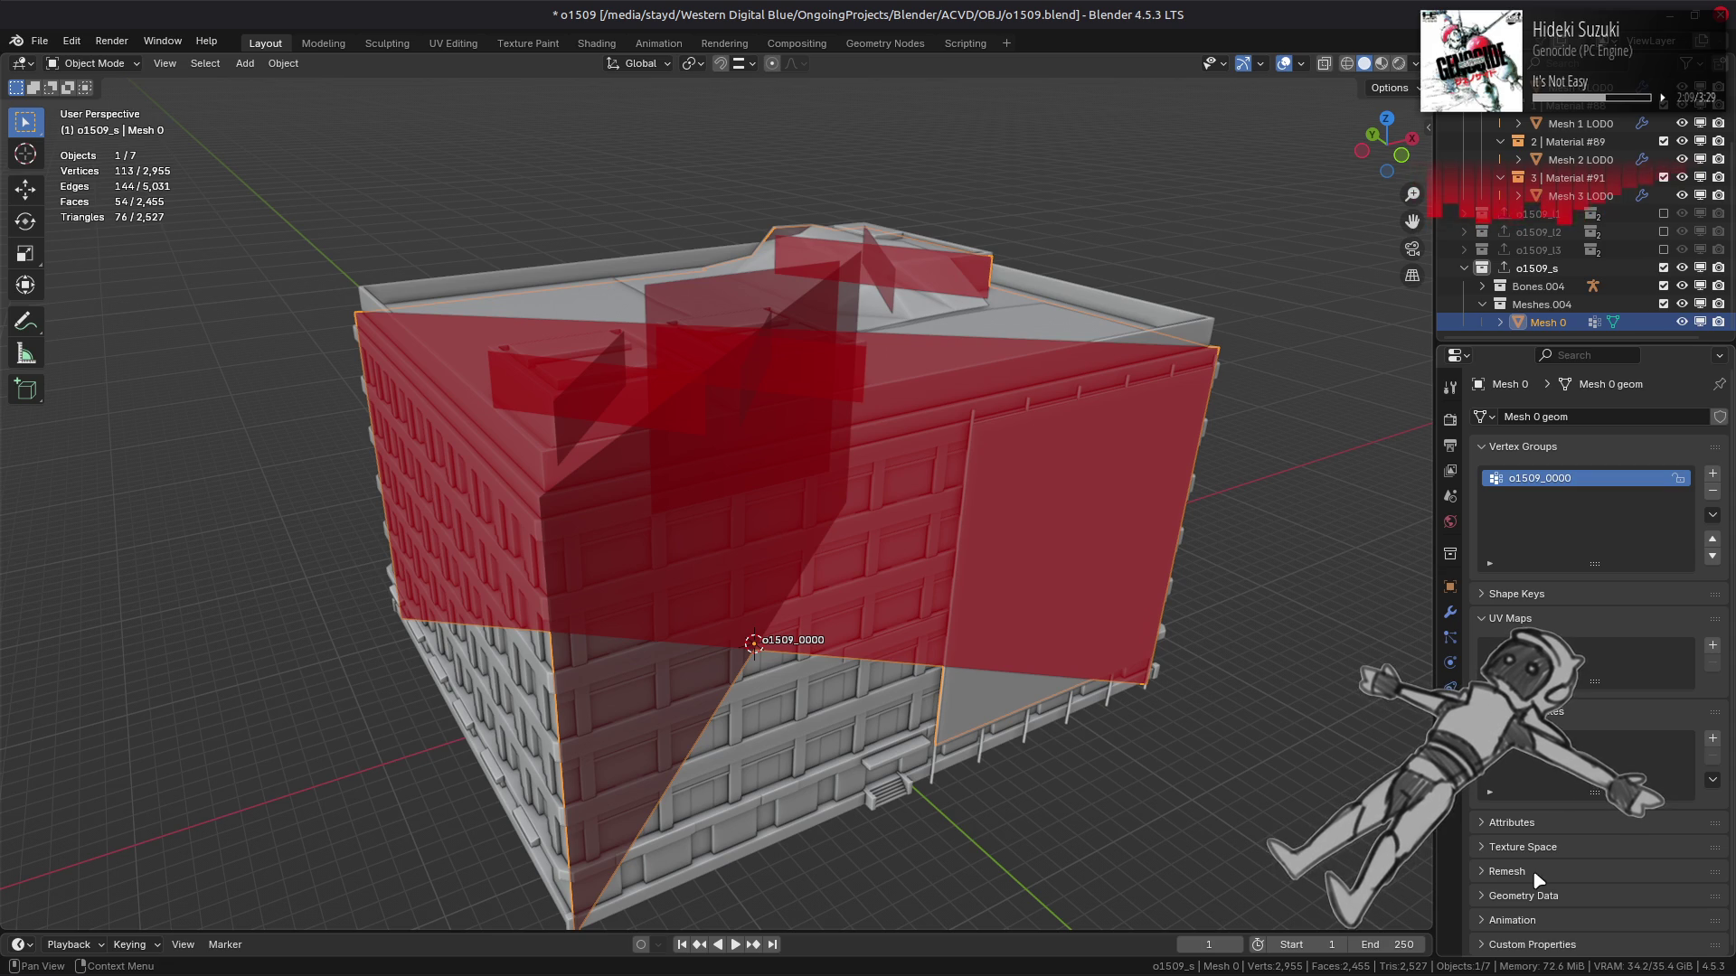
pyautogui.click(1539, 895)
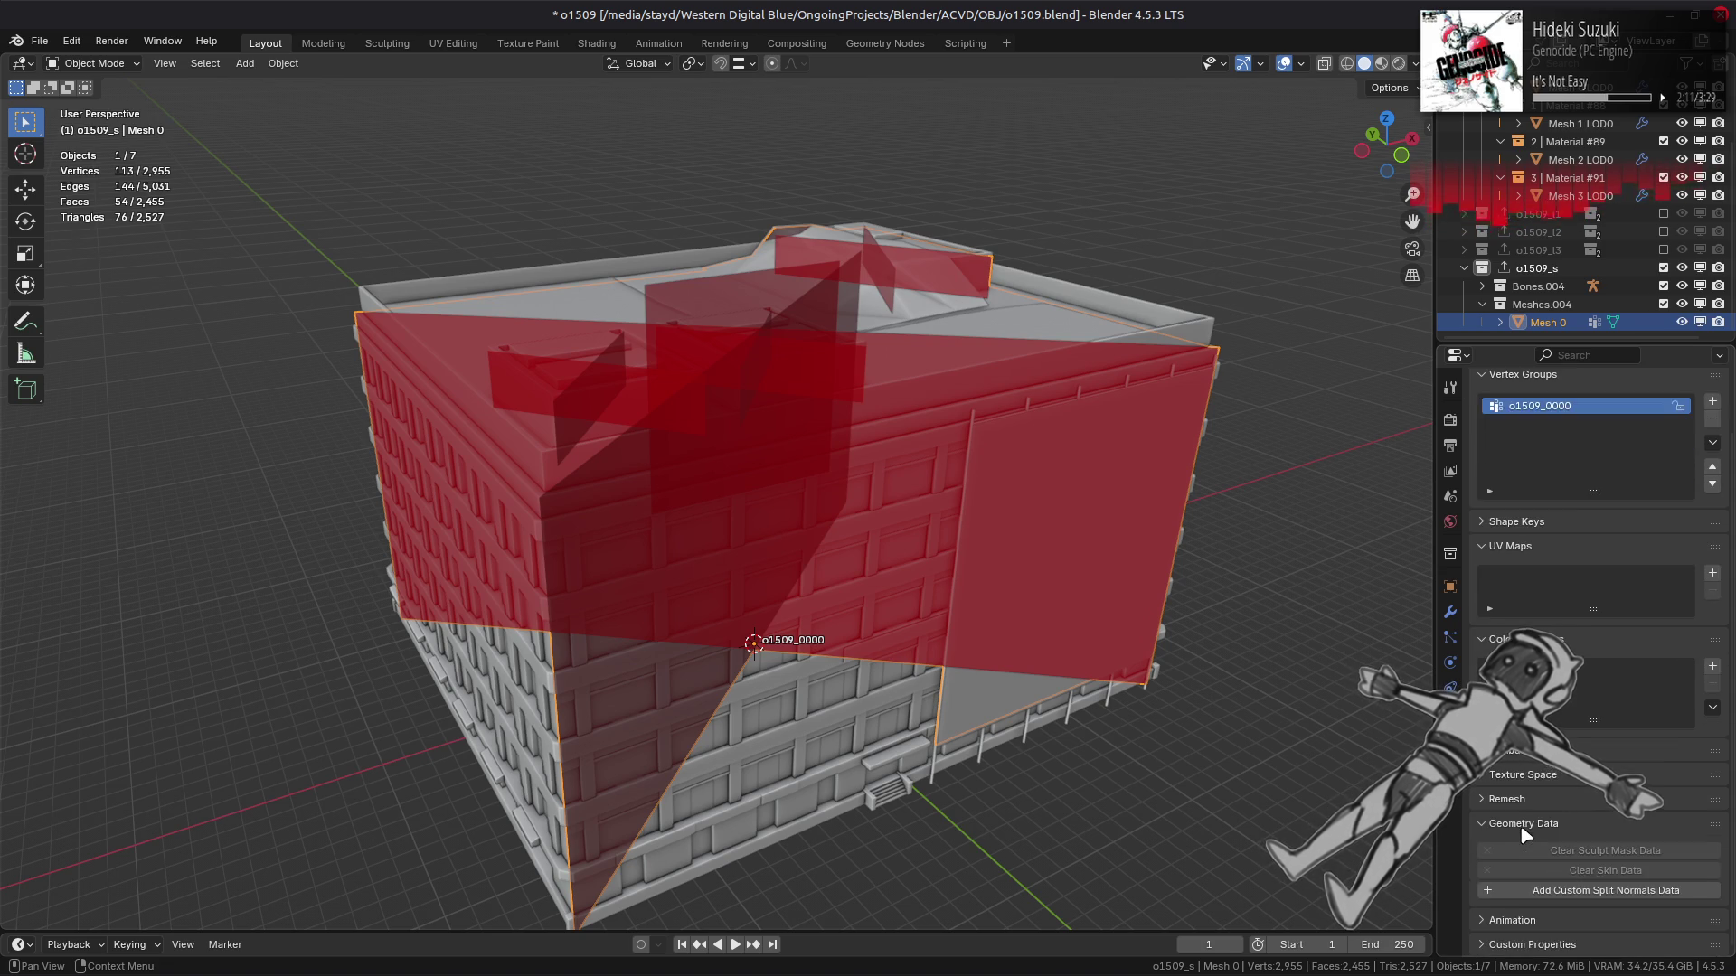
pyautogui.click(1450, 736)
pyautogui.click(1450, 587)
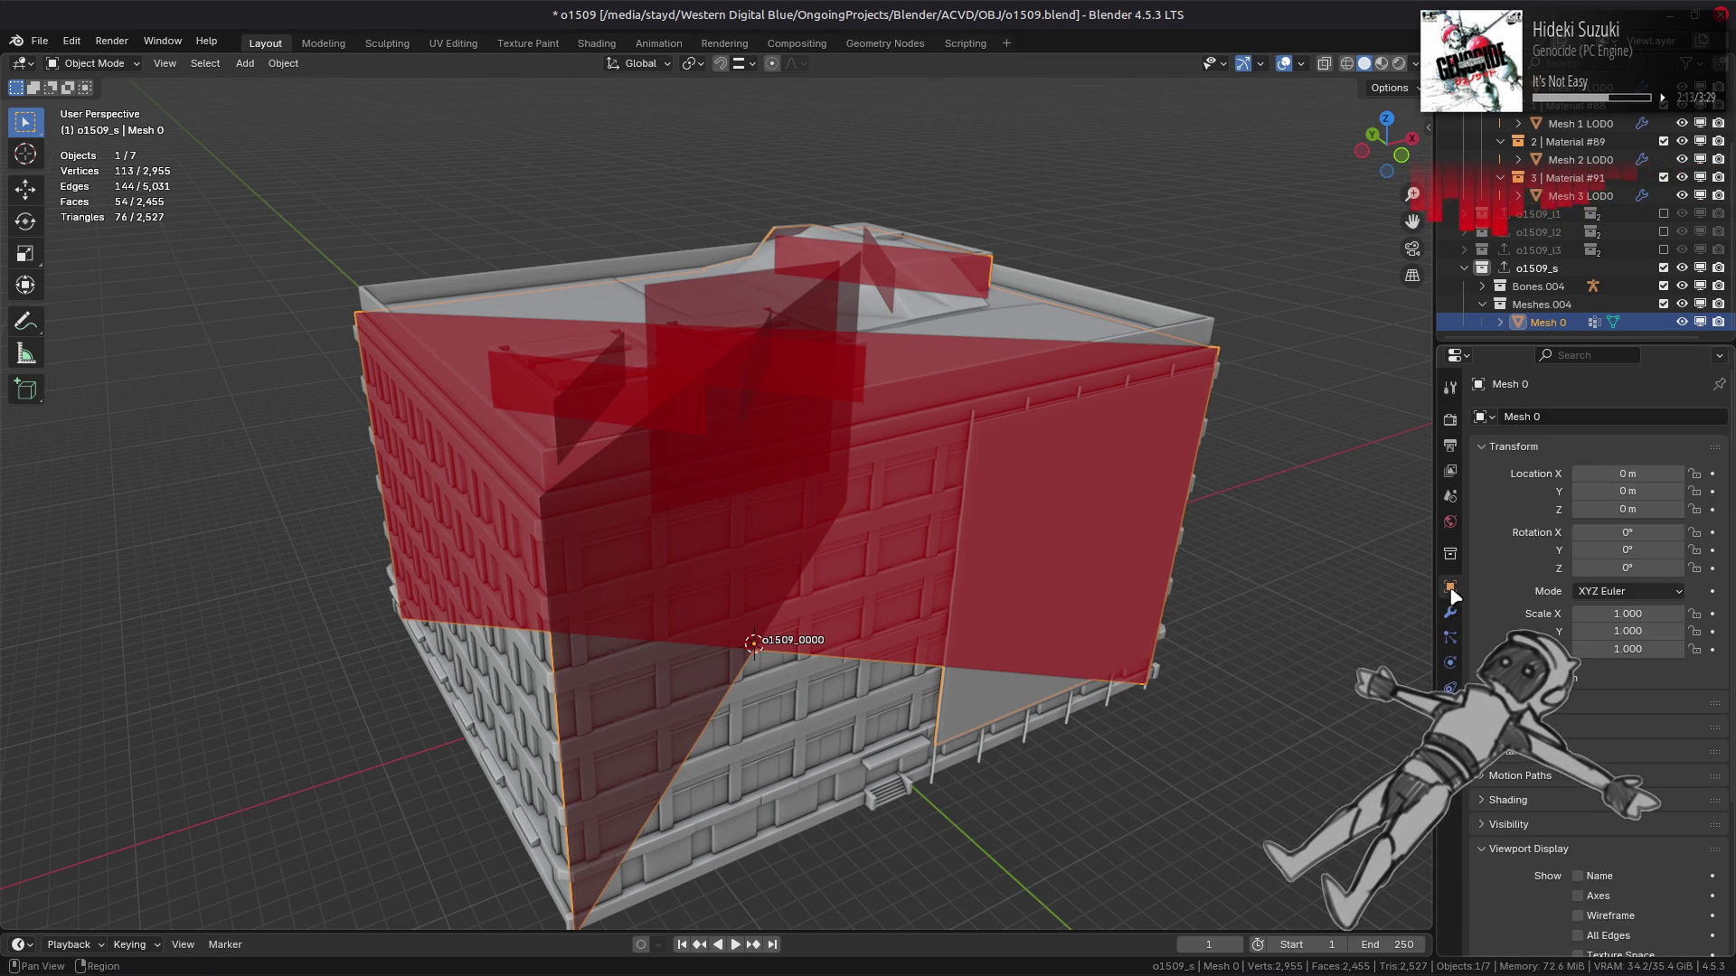
# Save o1509.blend, zoom in on the lower facade, and select the building facade object.
pyautogui.scroll(-5, 1582, 768)
pyautogui.scroll(5, 1546, 951)
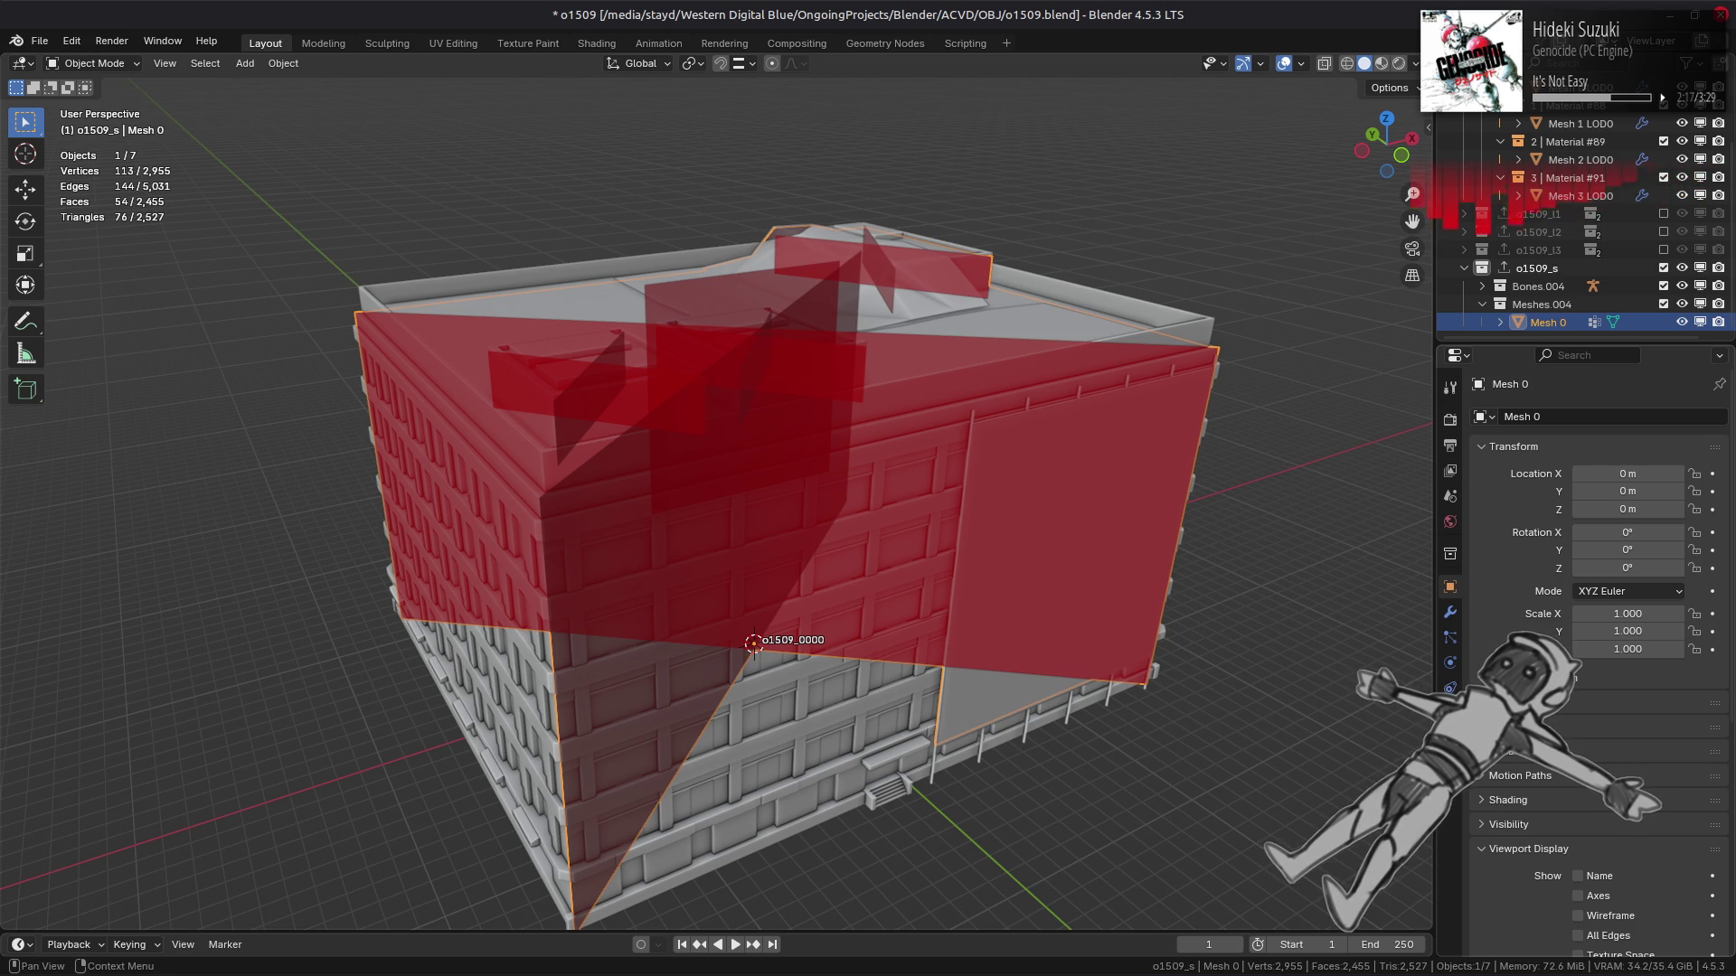
pyautogui.hotkey('ctrl', 's')
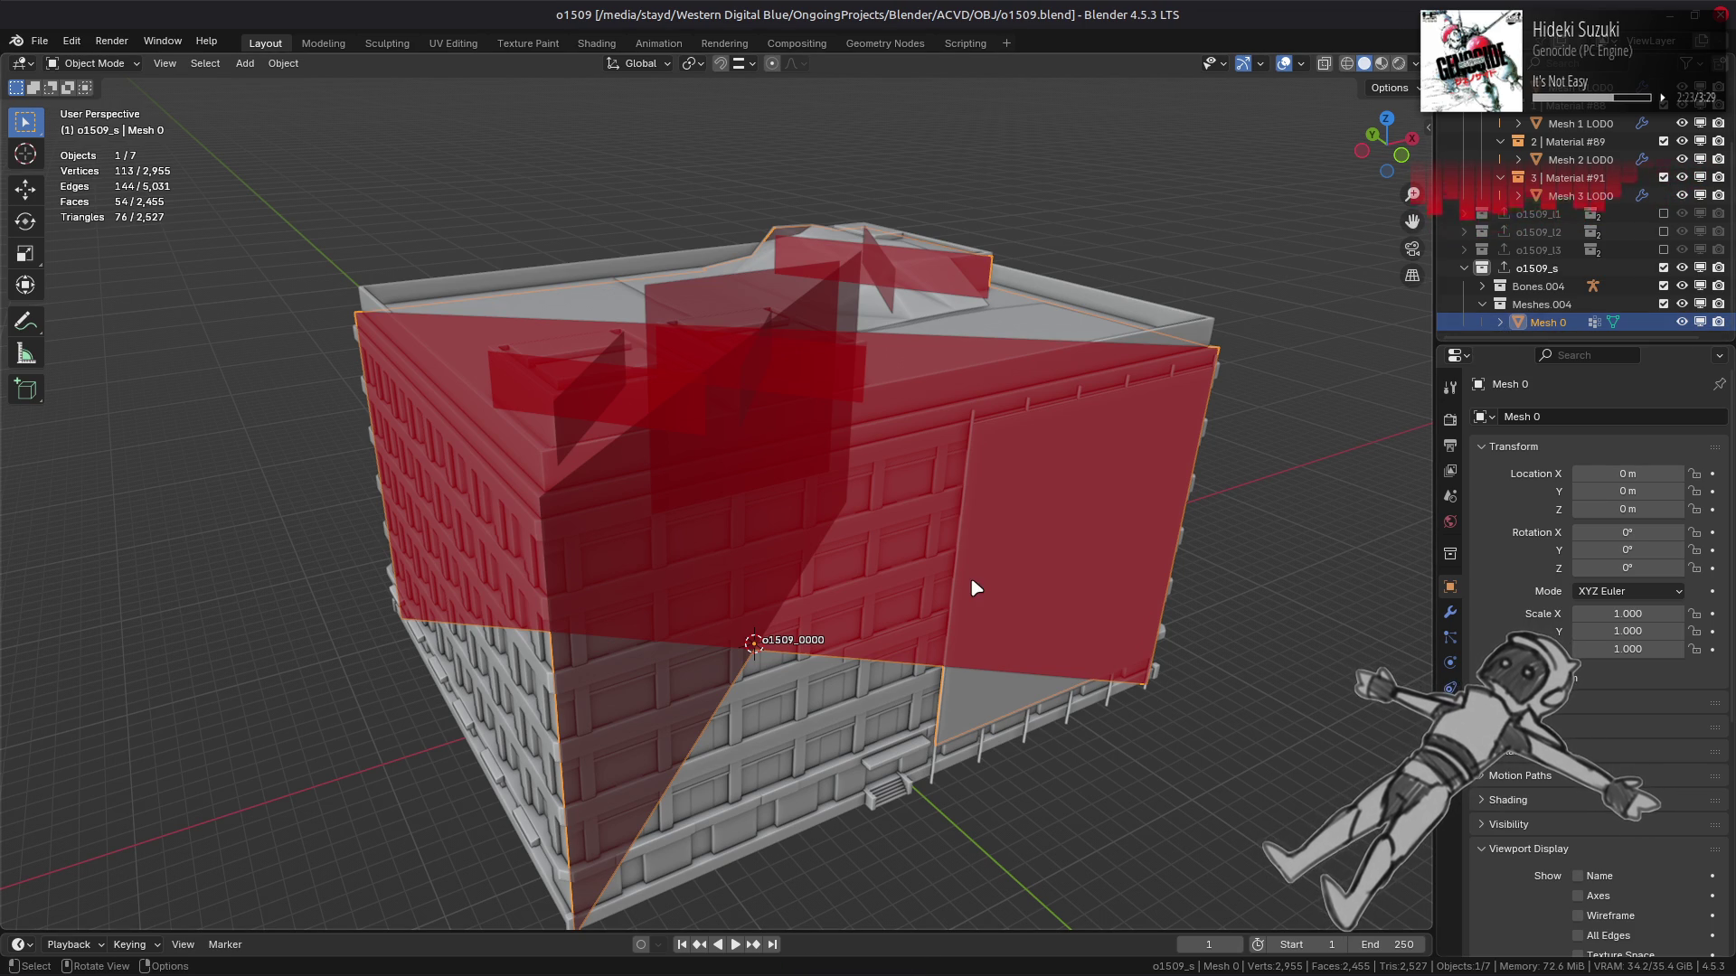
pyautogui.moveTo(1088, 543)
pyautogui.mouseDown(button='middle')
pyautogui.moveTo(852, 507)
pyautogui.moveTo(667, 507)
pyautogui.mouseUp(button='middle')
pyautogui.scroll(5, 697, 535)
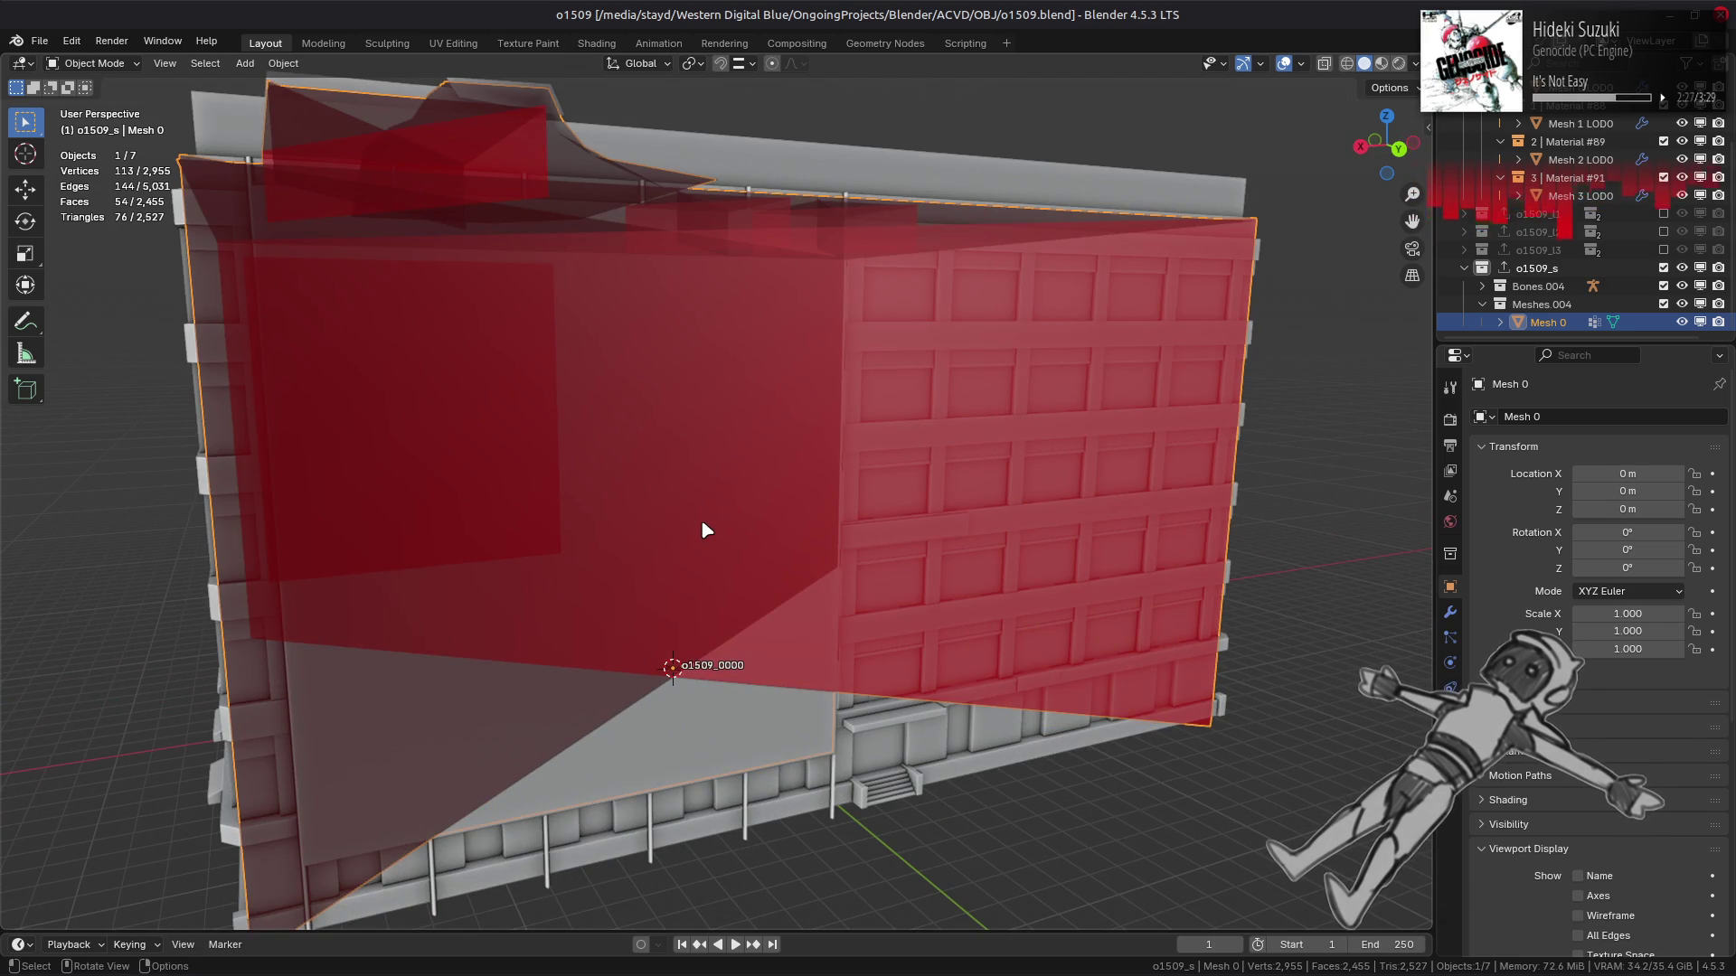
pyautogui.scroll(3, 705, 528)
pyautogui.moveTo(705, 528)
pyautogui.mouseDown(button='middle')
pyautogui.moveTo(907, 523)
pyautogui.moveTo(903, 426)
pyautogui.moveTo(893, 436)
pyautogui.moveTo(1142, 438)
pyautogui.moveTo(1078, 652)
pyautogui.moveTo(938, 635)
pyautogui.mouseUp(button='middle')
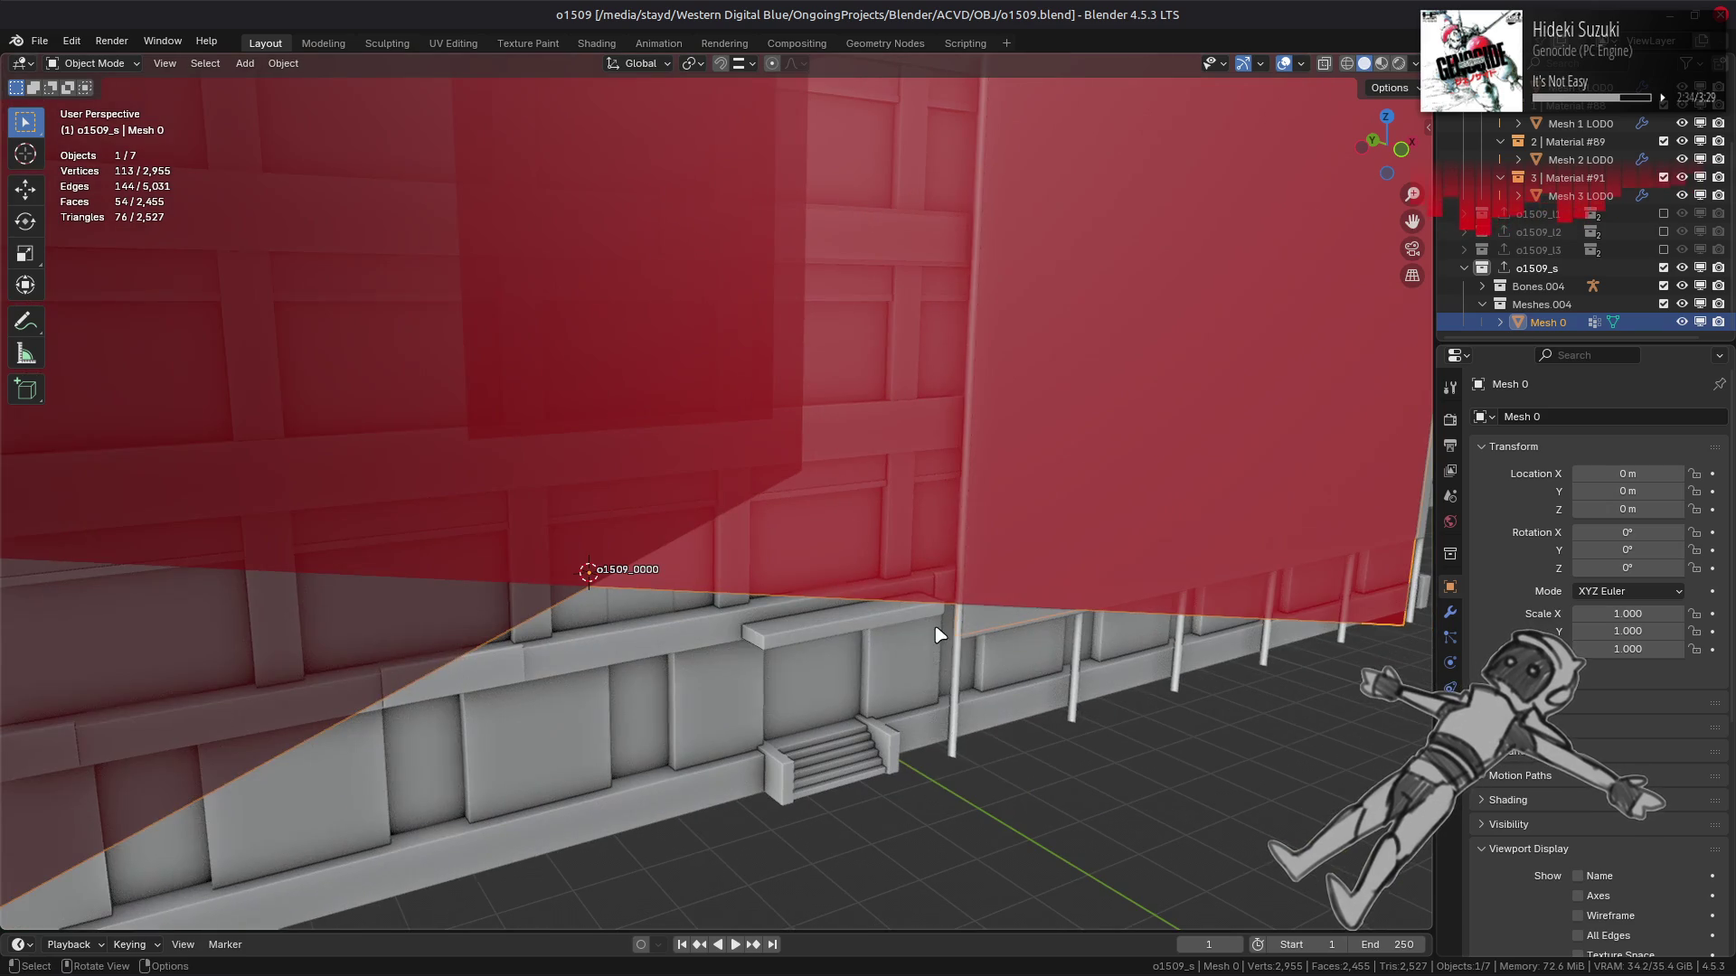
pyautogui.click(848, 631)
# In Edit Mode, select the linked window ledge faces plus the entrance canopy top face.
pyautogui.press('Tab')
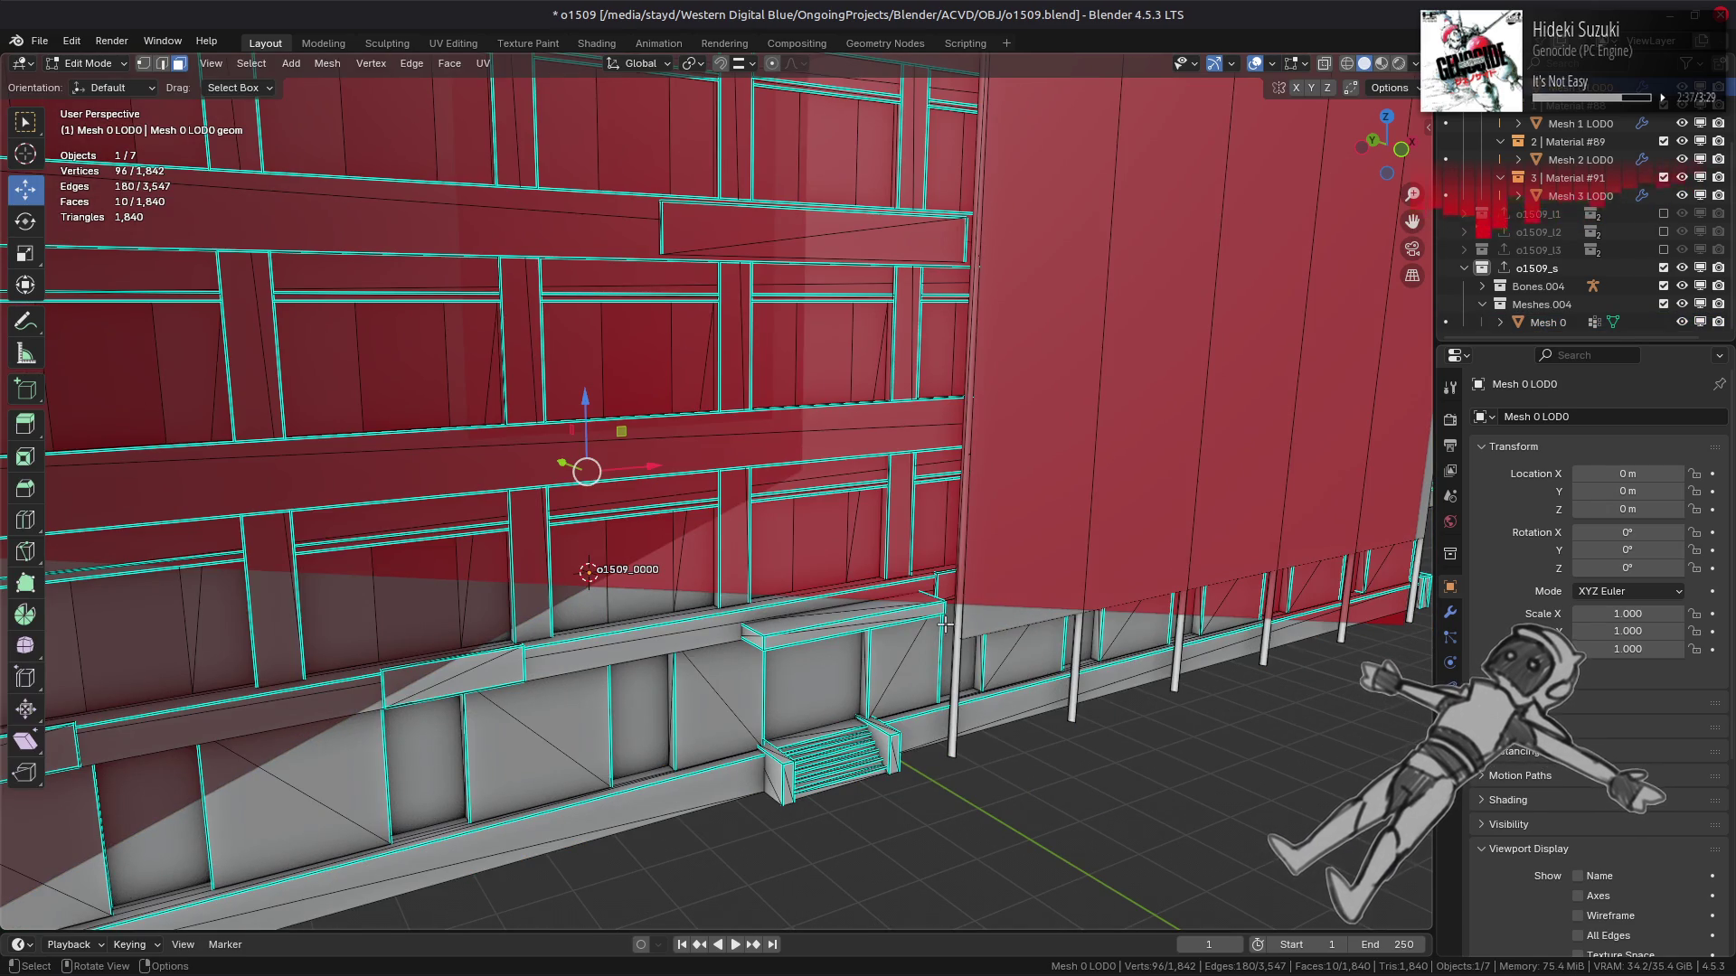
pyautogui.moveTo(940, 625); pyautogui.dragTo(779, 624, button='middle')
pyautogui.click(776, 612)
pyautogui.scroll(2, 922, 600)
pyautogui.keyDown('shift'); pyautogui.click(1120, 534); pyautogui.keyUp('shift')
pyautogui.moveTo(1121, 534); pyautogui.dragTo(903, 693, button='middle')
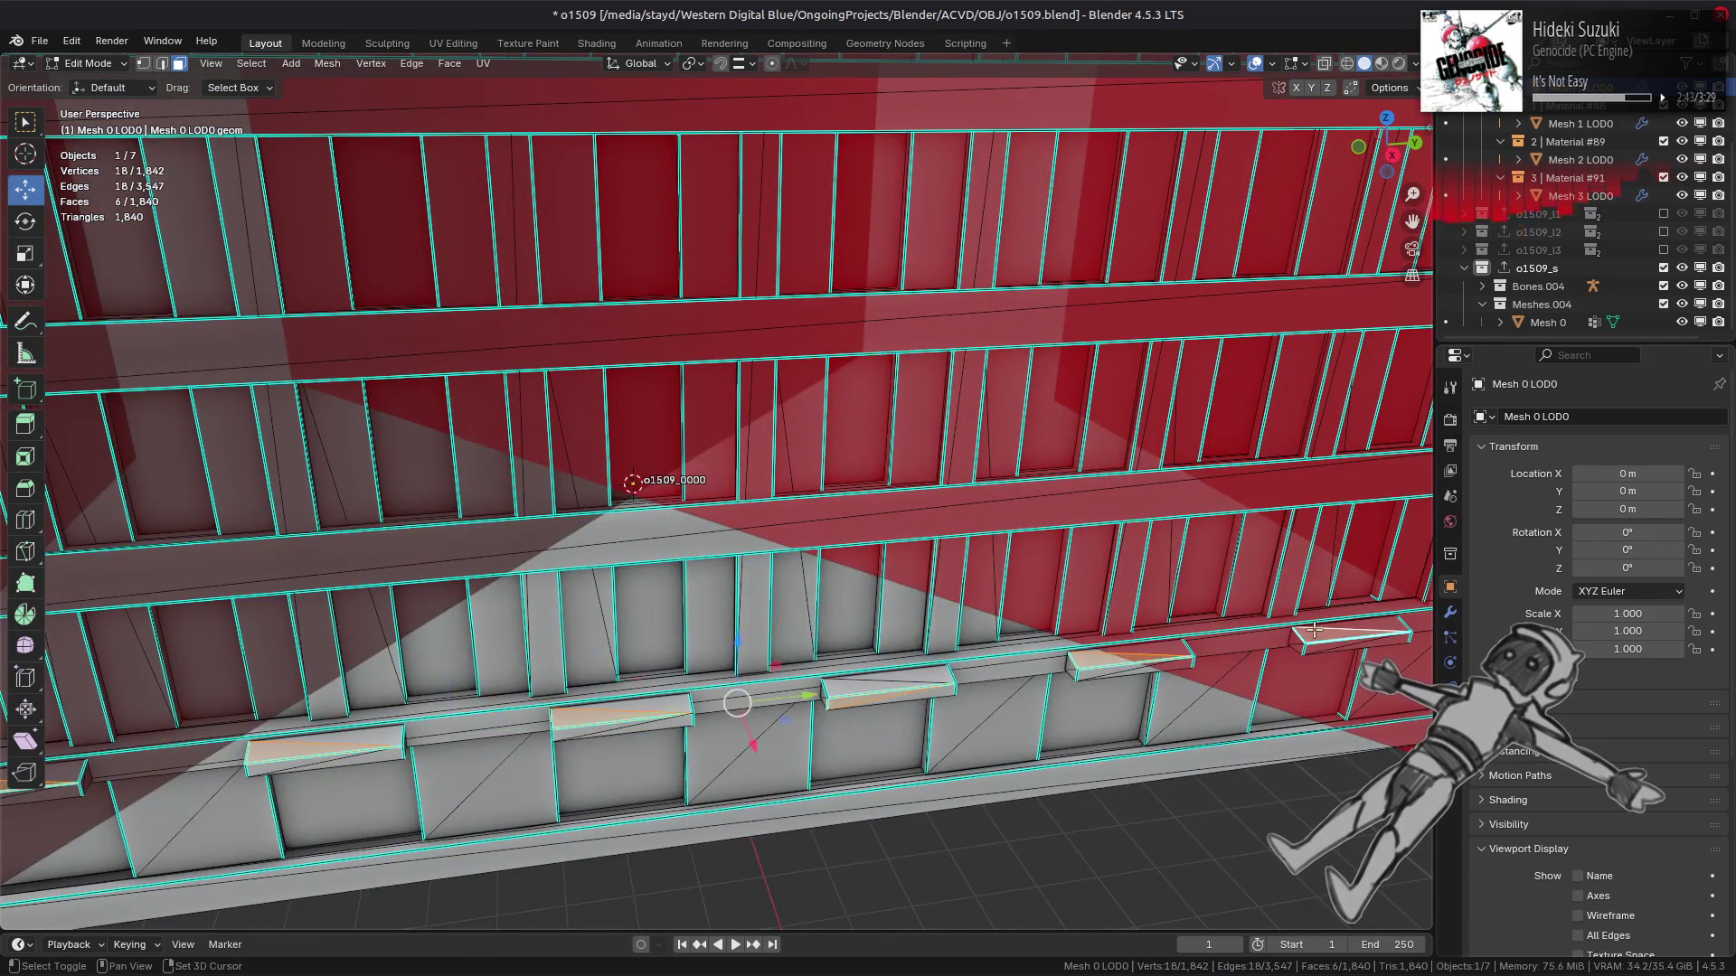
pyautogui.scroll(-3, 1282, 626)
pyautogui.hotkey('ctrl', 'l')
pyautogui.scroll(5, 789, 603)
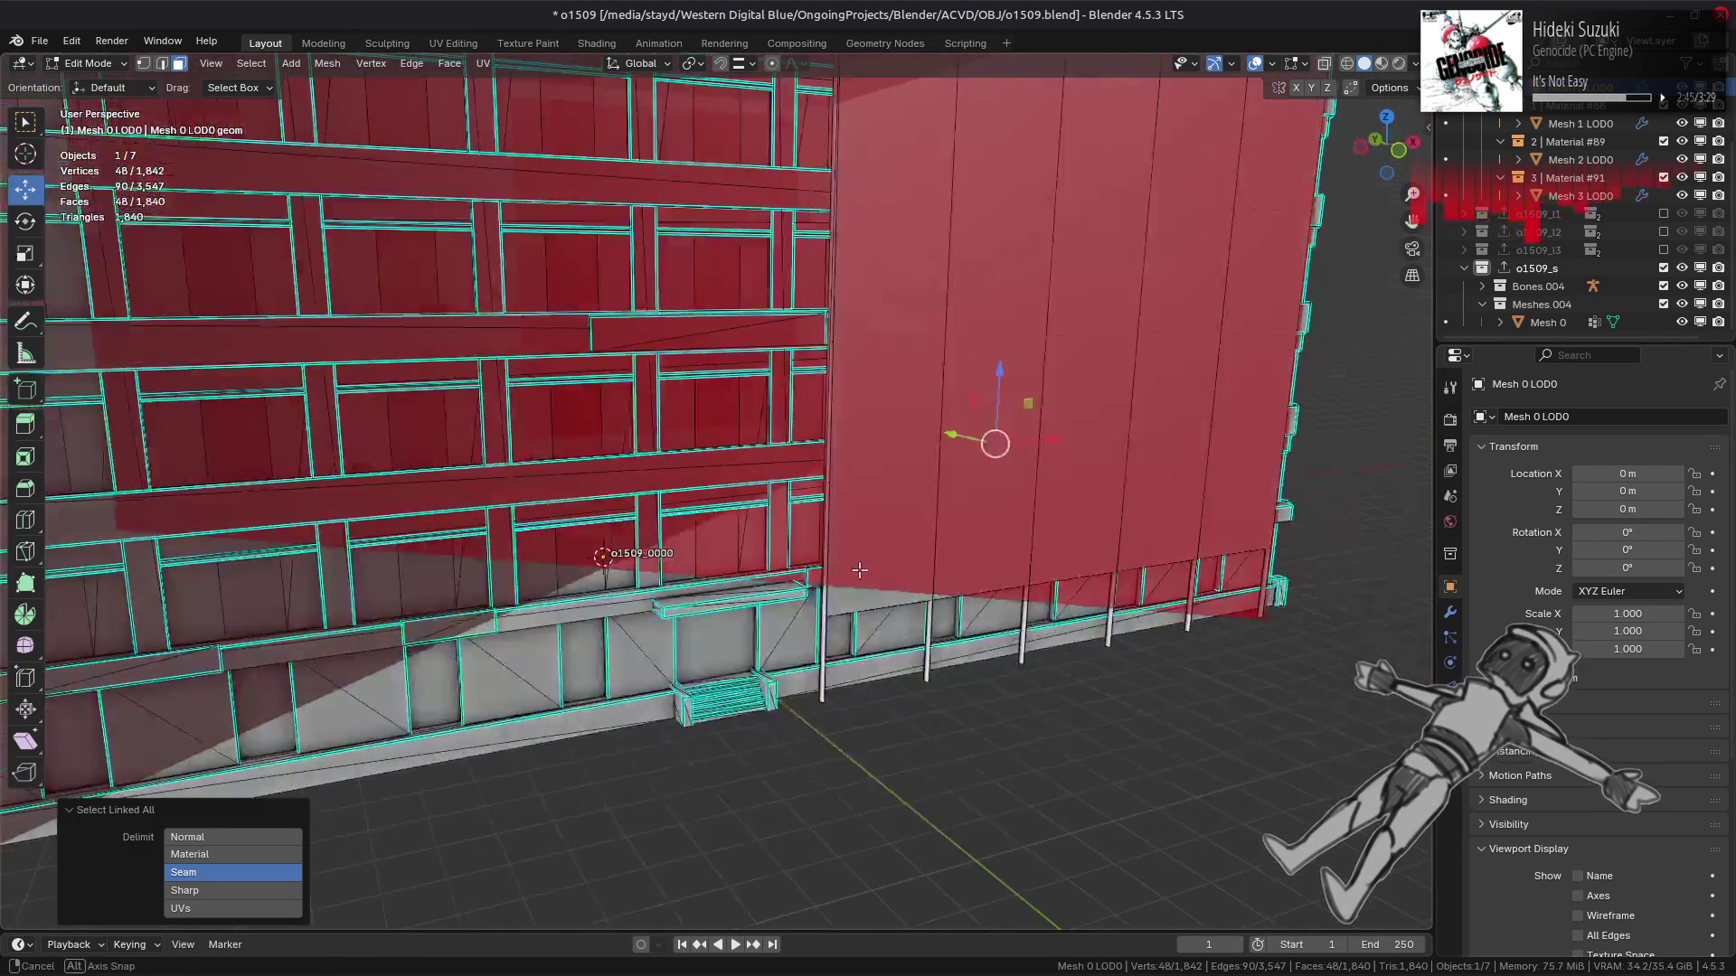
pyautogui.moveTo(790, 603); pyautogui.dragTo(892, 636, button='middle')
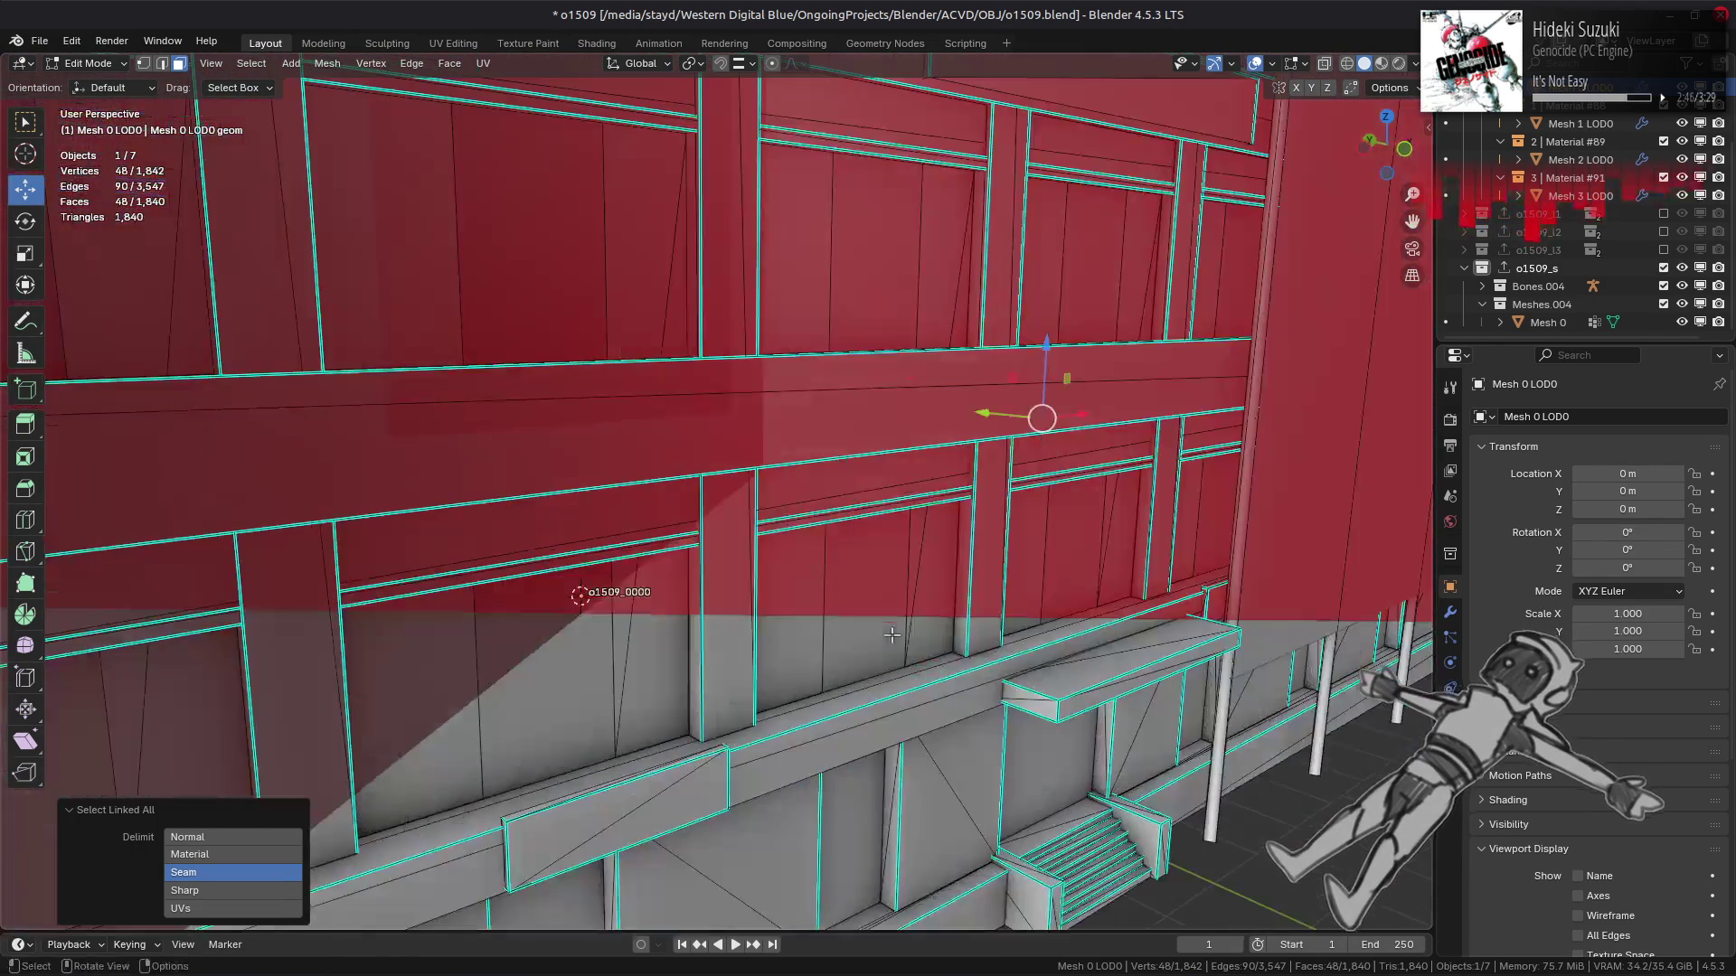
pyautogui.keyDown('shift'); pyautogui.click(1069, 661); pyautogui.keyUp('shift')
# Duplicate the ledge and canopy faces in place and separate them into their own object.
pyautogui.hotkey('shift', 'd')
pyautogui.rightClick(861, 489)
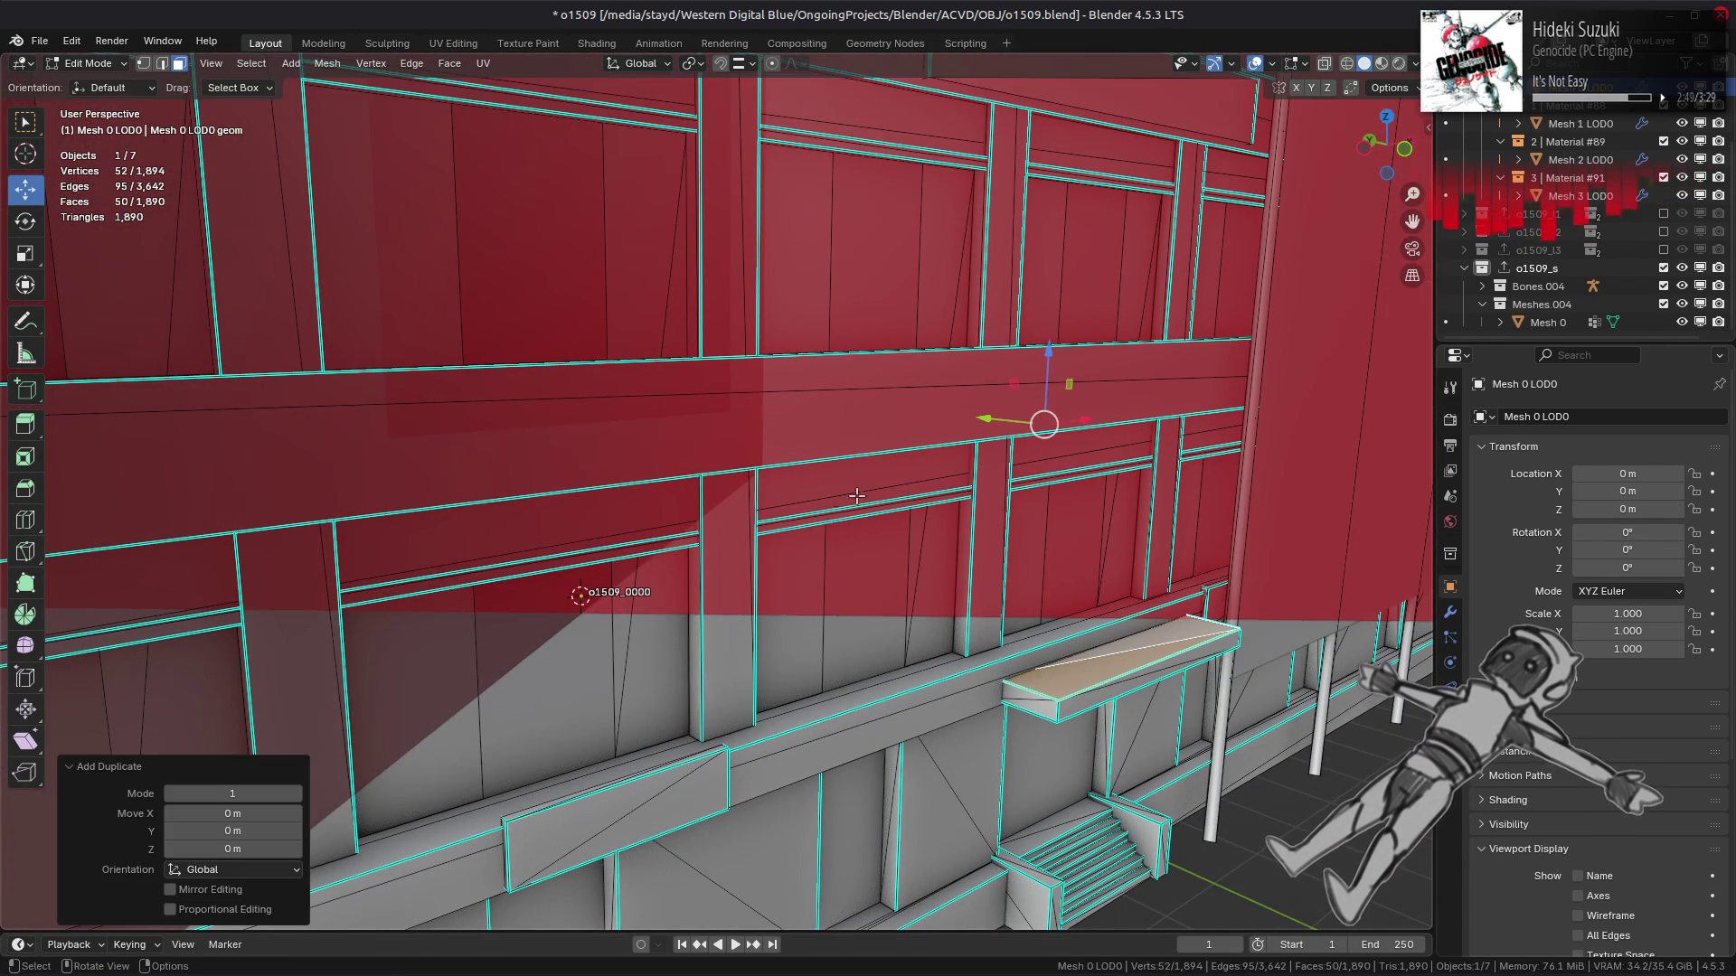
pyautogui.click(322, 64)
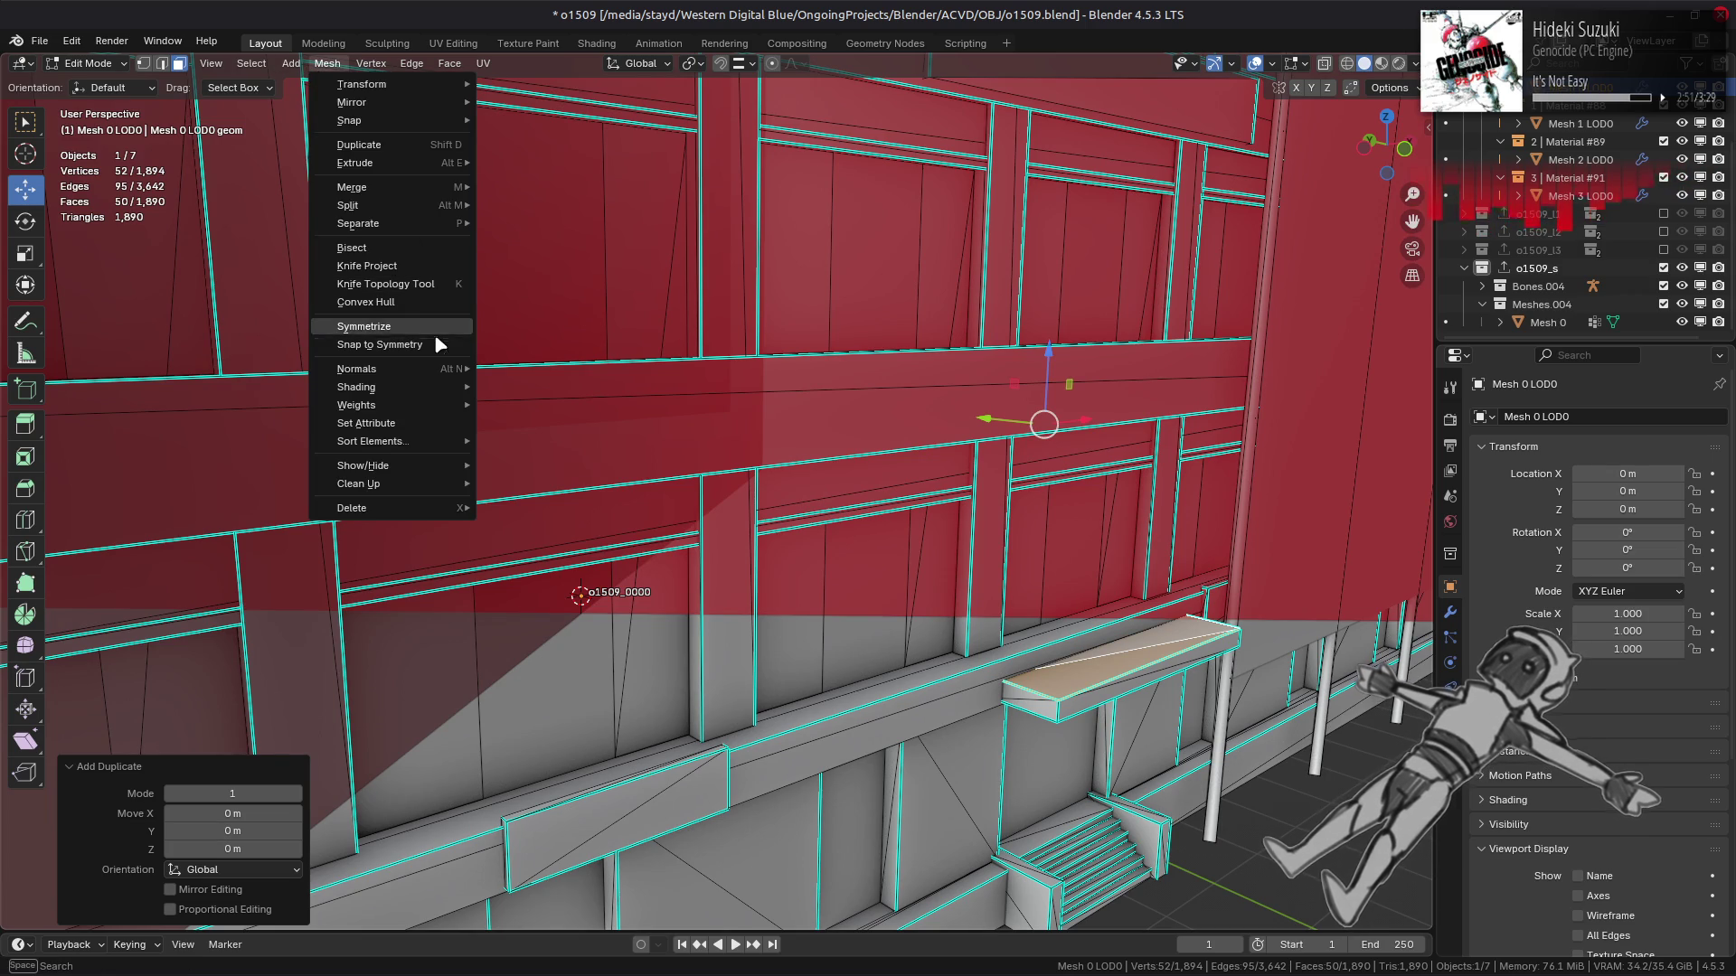
pyautogui.moveTo(436, 369)
pyautogui.moveTo(419, 221)
pyautogui.click(520, 224)
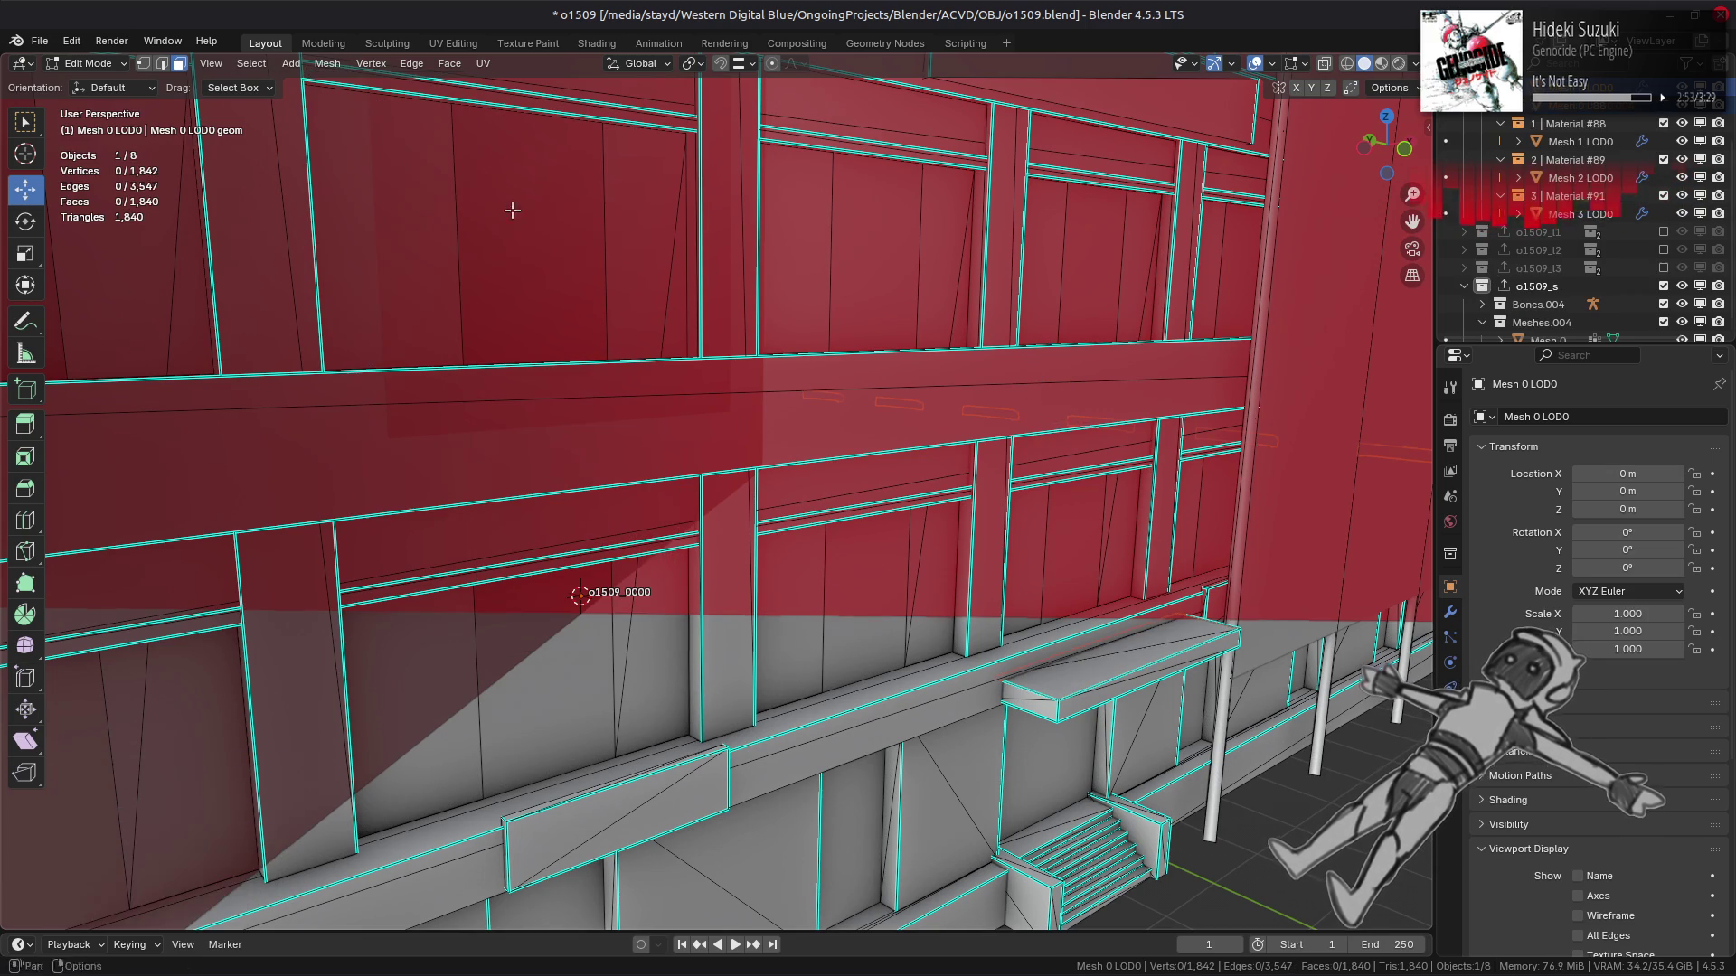
pyautogui.click(90, 64)
pyautogui.click(100, 84)
# Strip Material #48 and Material #93 slots from the new Mesh 0 LOD0.004 object.
pyautogui.click(1089, 667)
pyautogui.click(1112, 678)
pyautogui.click(1450, 712)
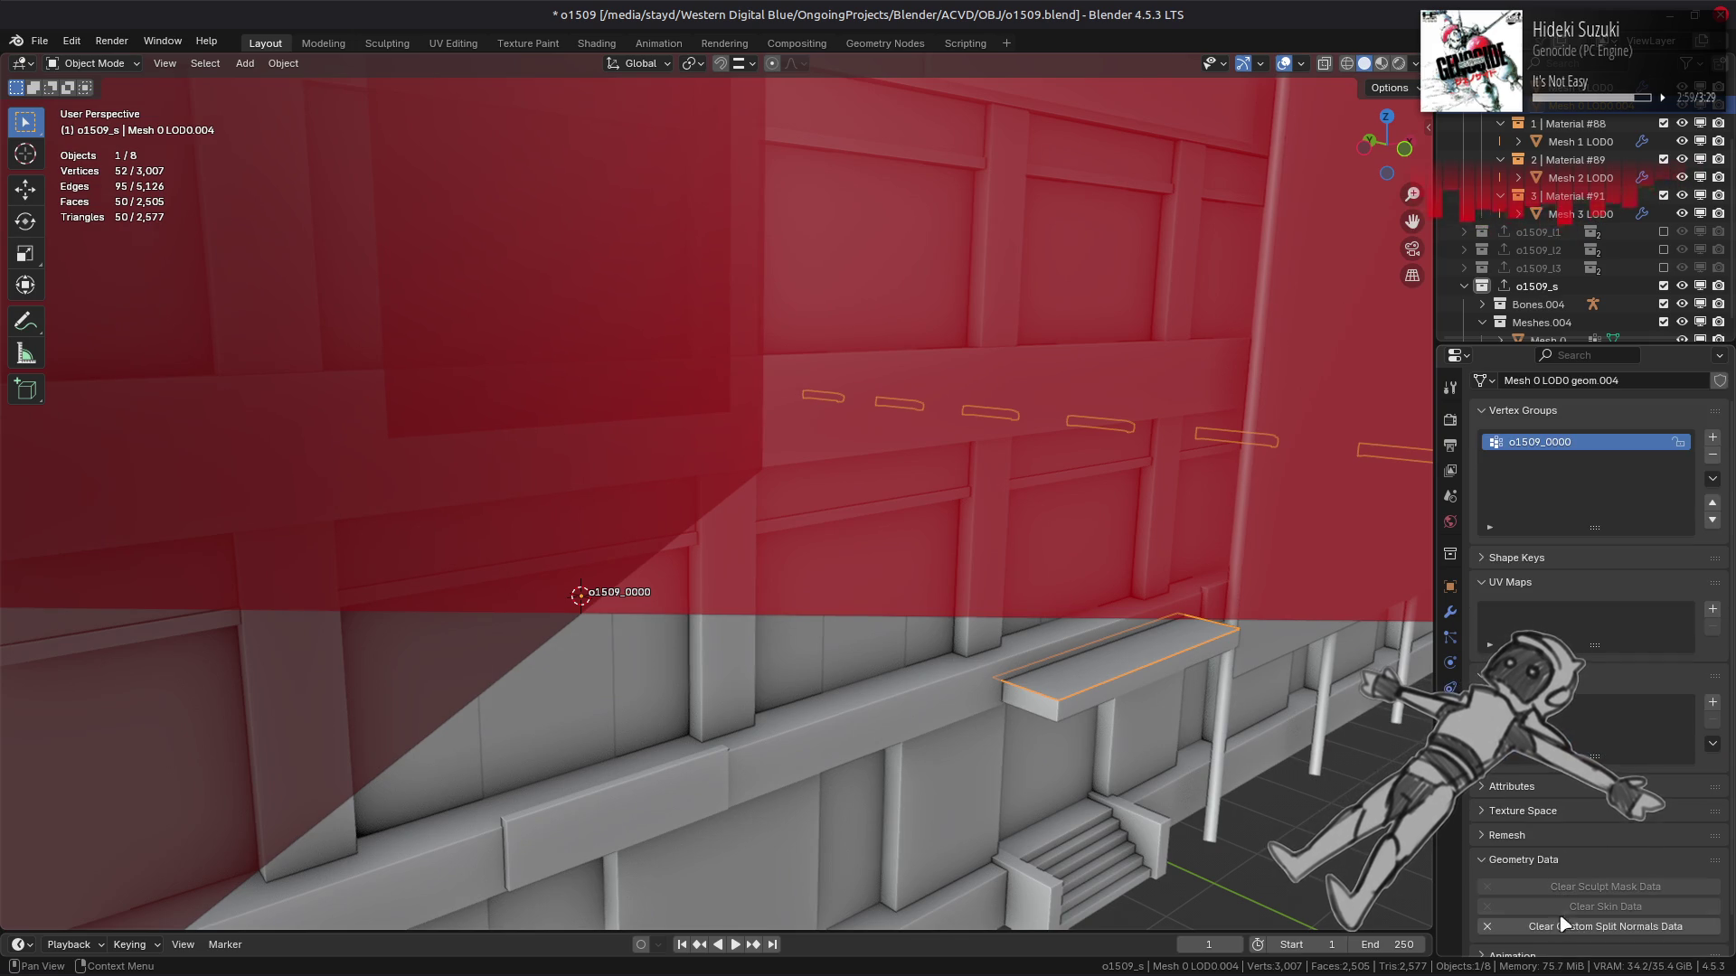
pyautogui.click(1450, 736)
pyautogui.click(1719, 397)
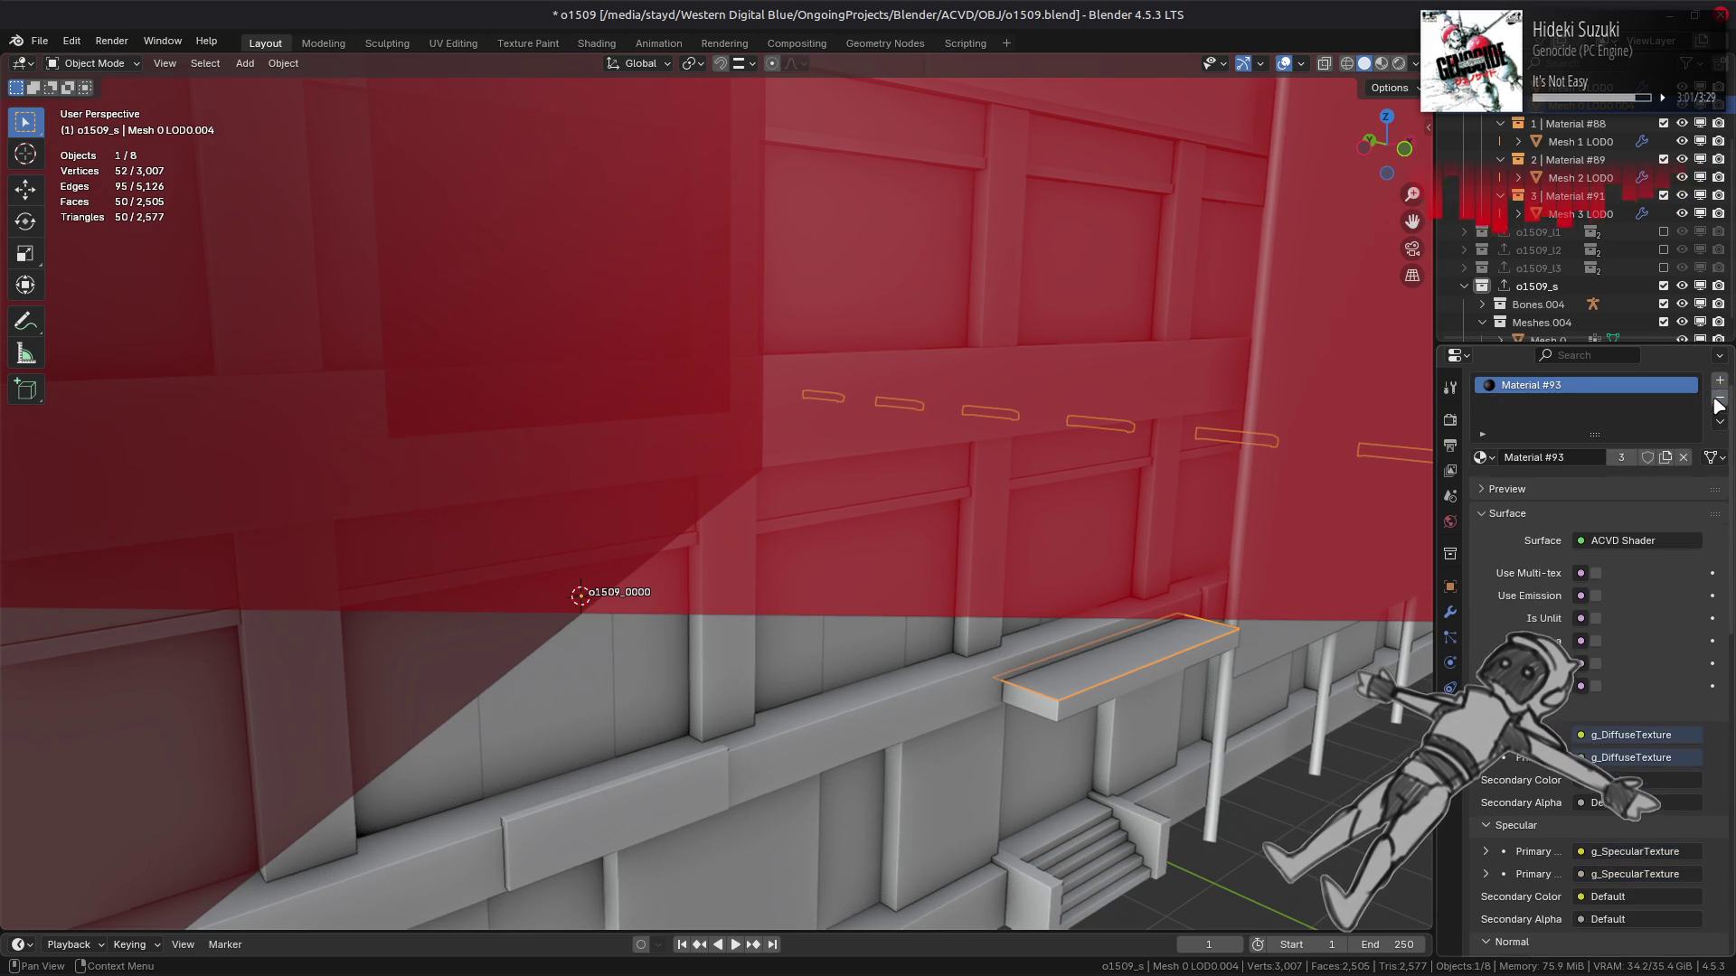
pyautogui.click(1719, 398)
pyautogui.keyDown('shift'); pyautogui.moveTo(1207, 588); pyautogui.dragTo(1117, 597, button='middle'); pyautogui.keyUp('shift')
pyautogui.rightClick(1118, 594)
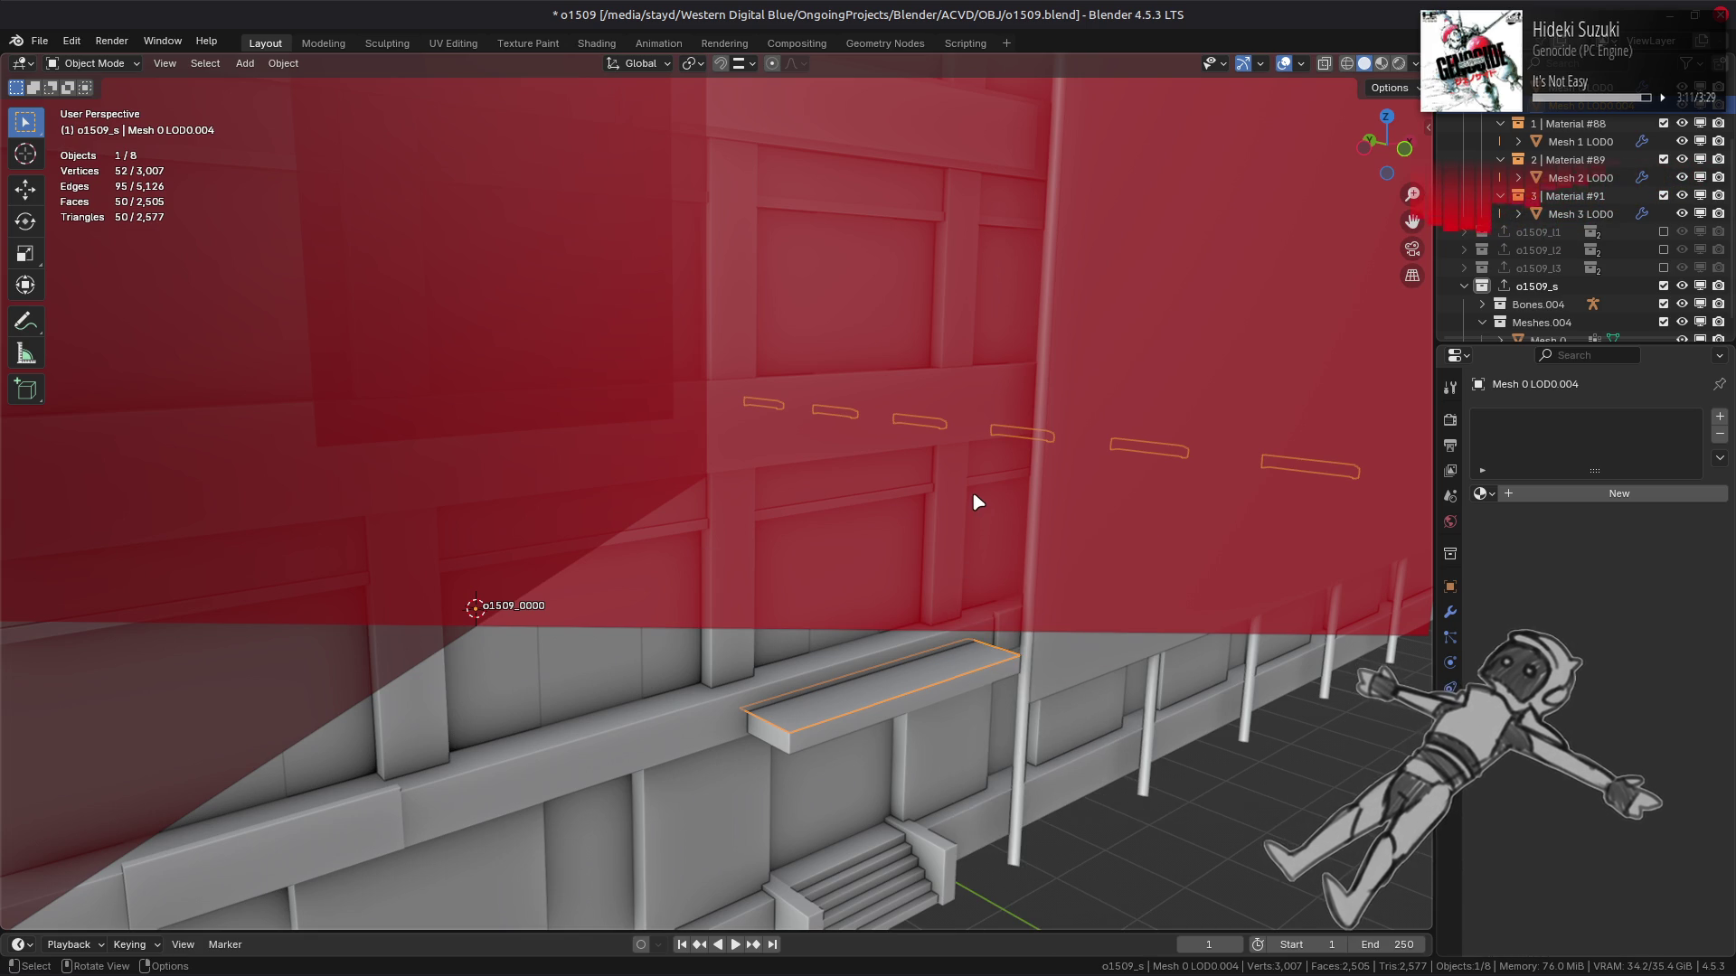
pyautogui.click(719, 674)
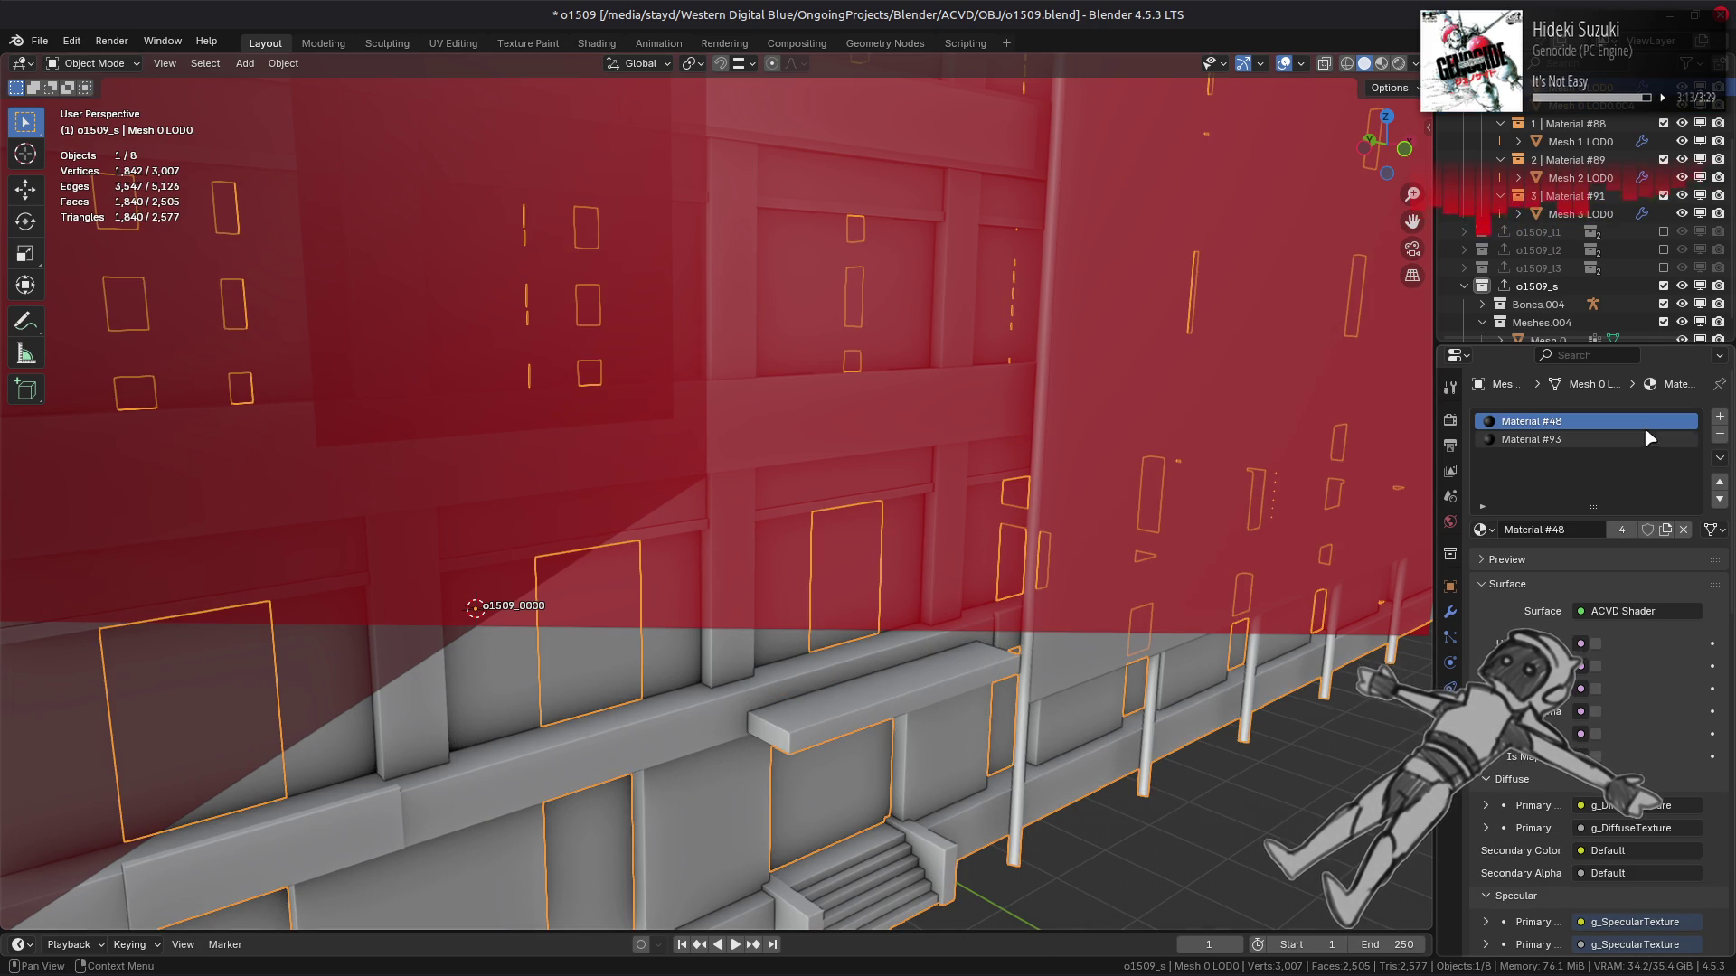
# Remove the extra Material #93 slot from the facade mesh.
pyautogui.click(1719, 459)
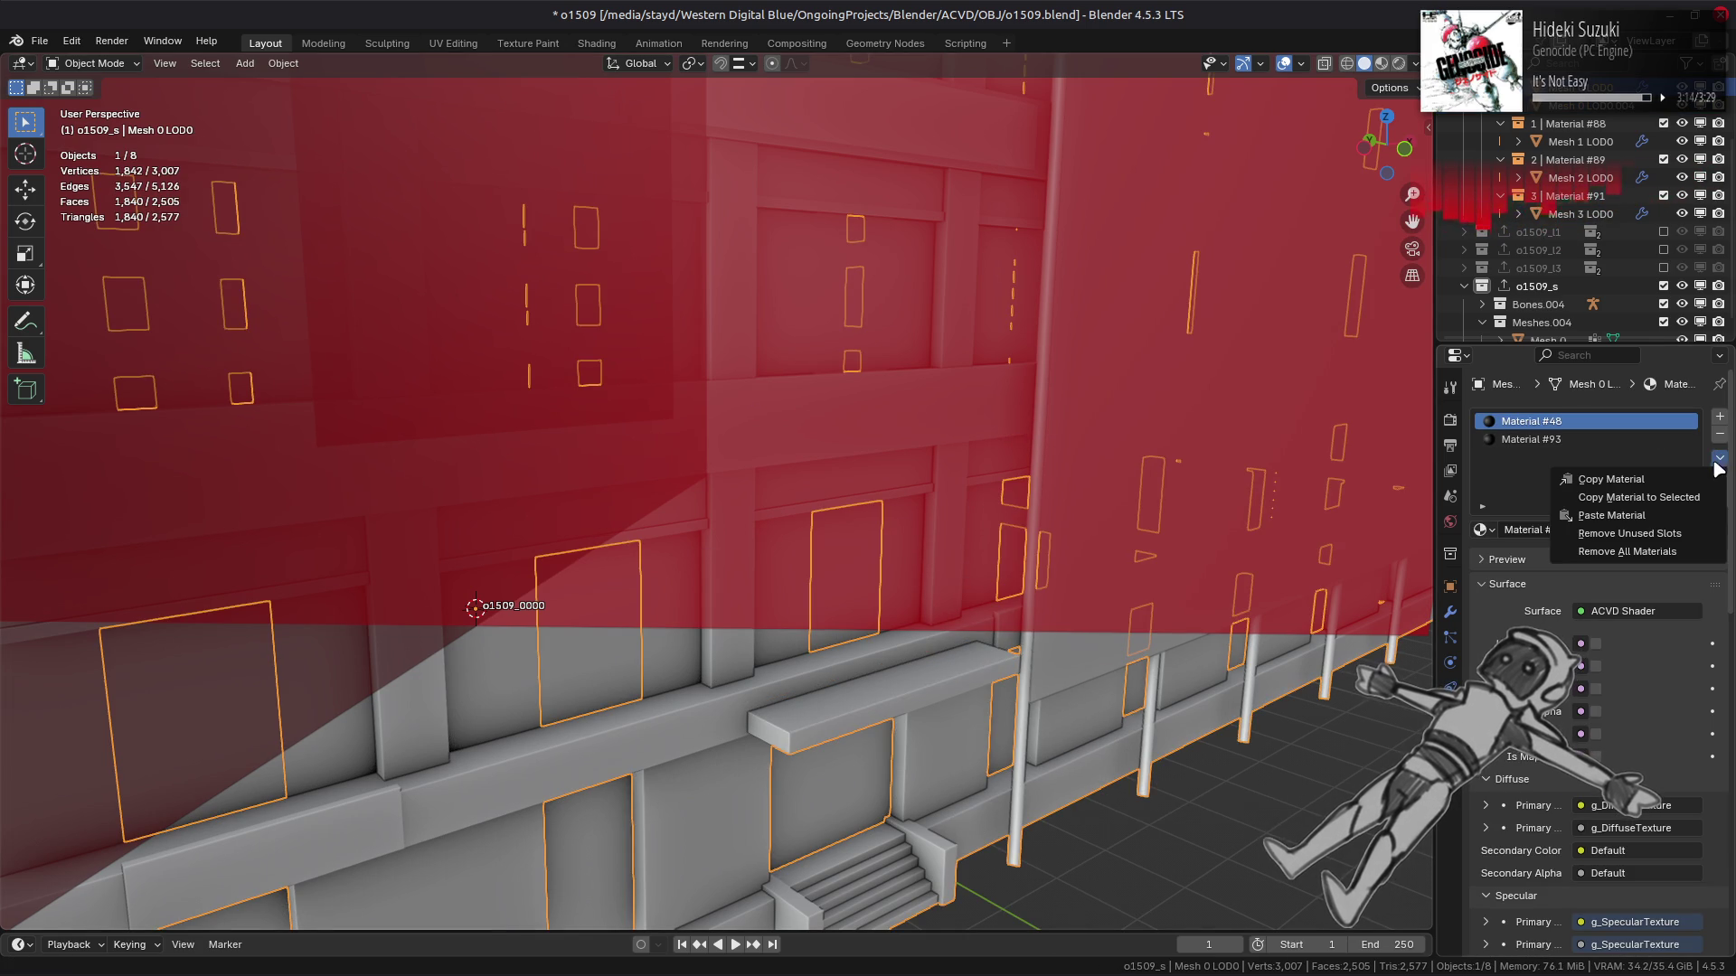
pyautogui.click(1670, 535)
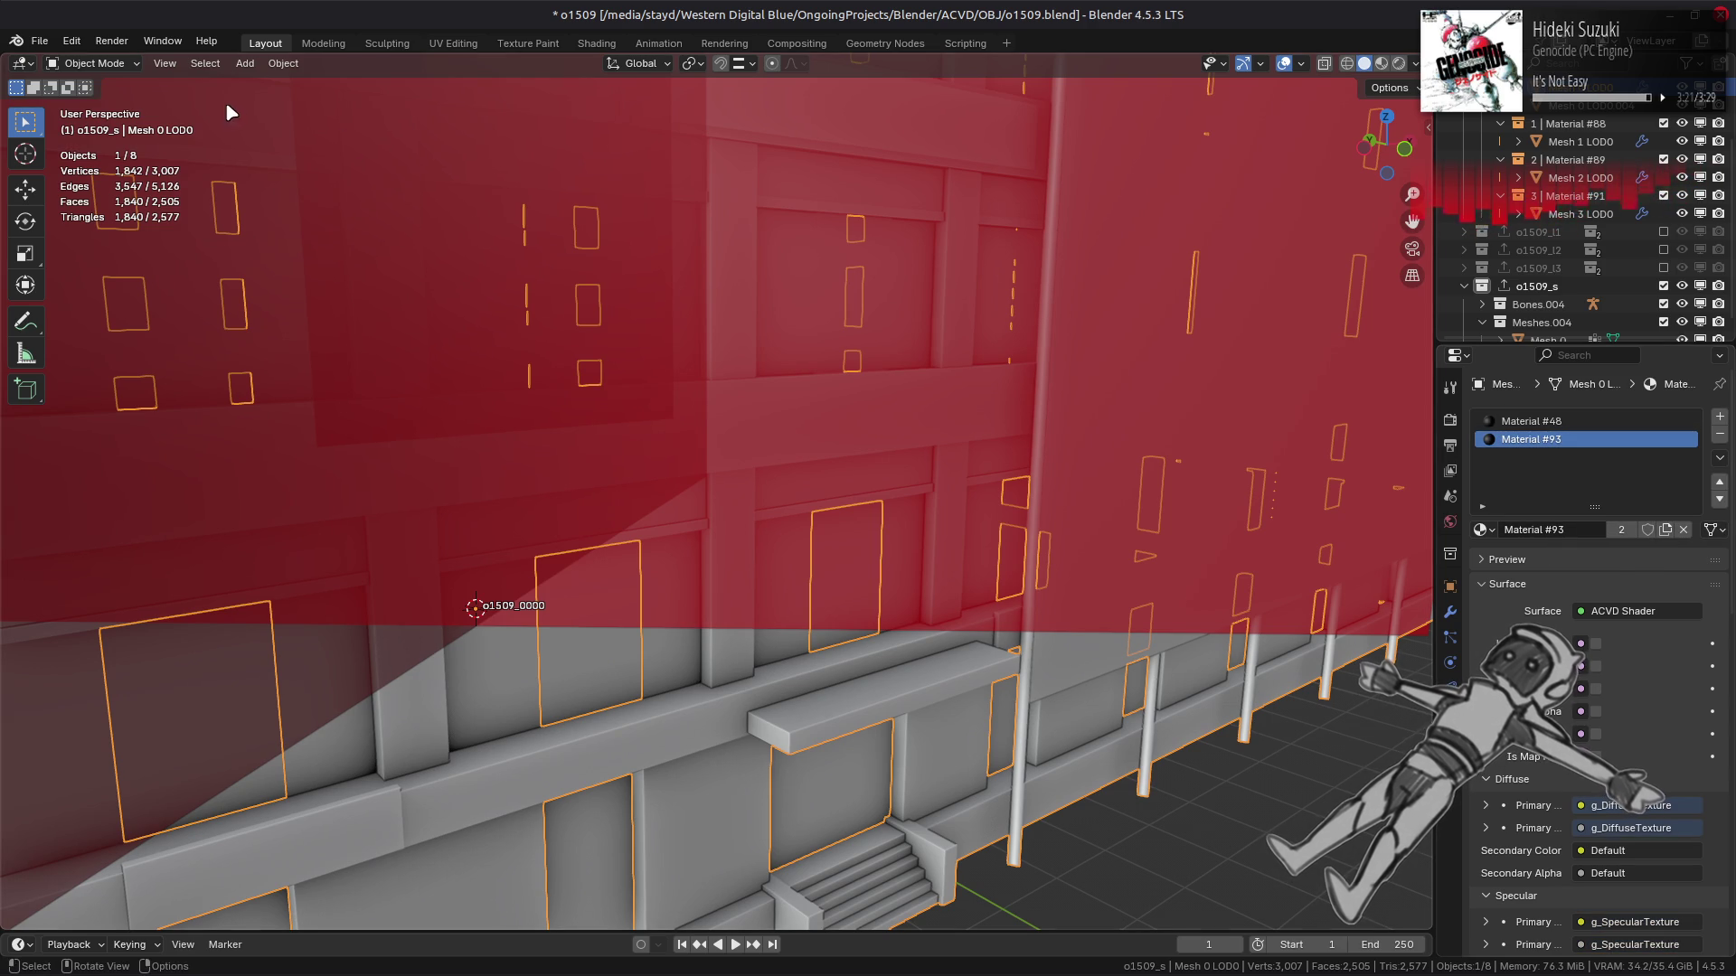
pyautogui.click(40, 41)
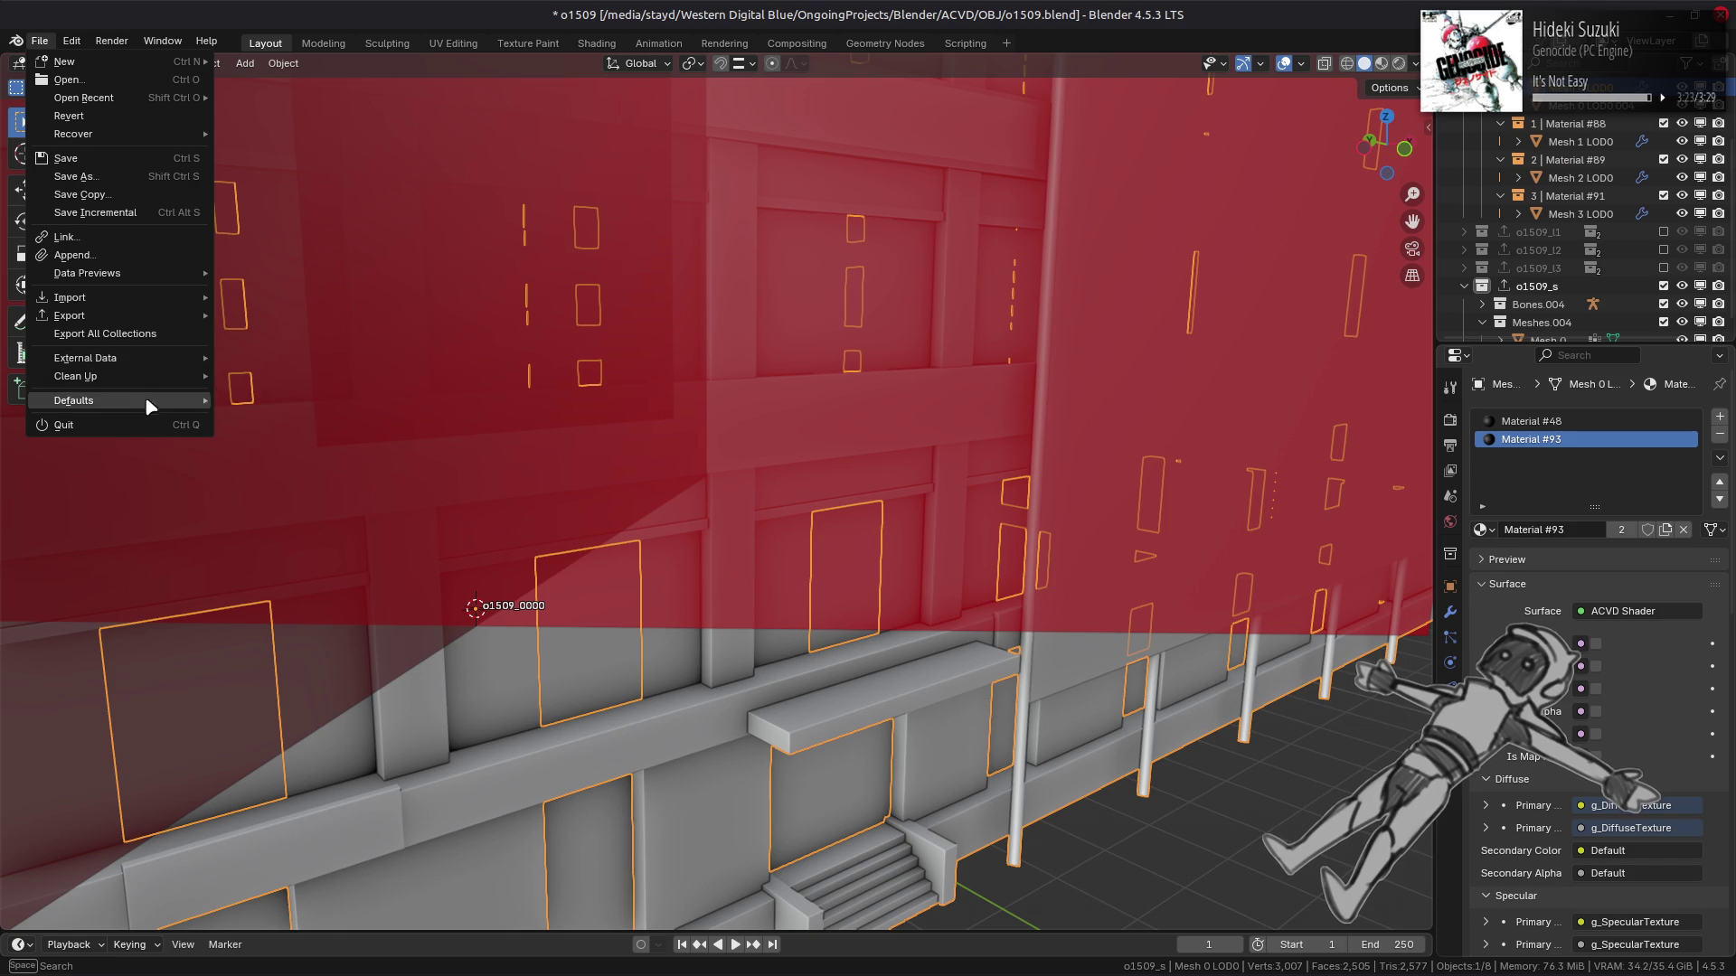
pyautogui.click(1720, 438)
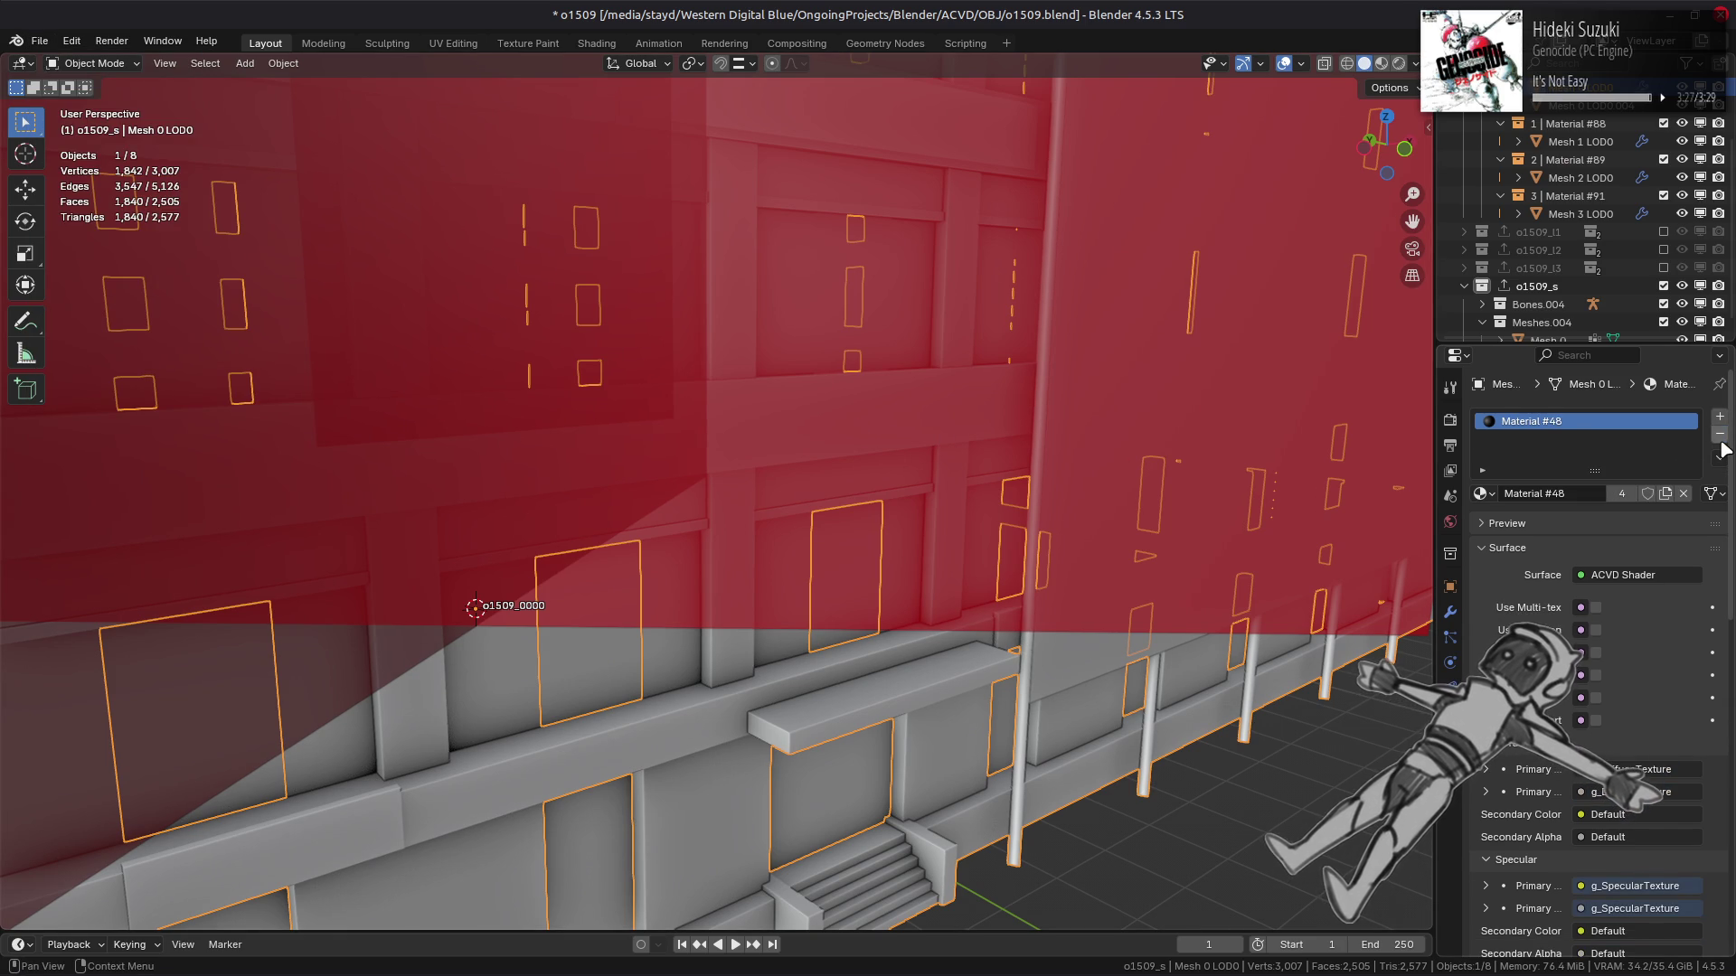
# Select the ledge object, purge unused data via File > Clean Up, and save.
pyautogui.click(975, 670)
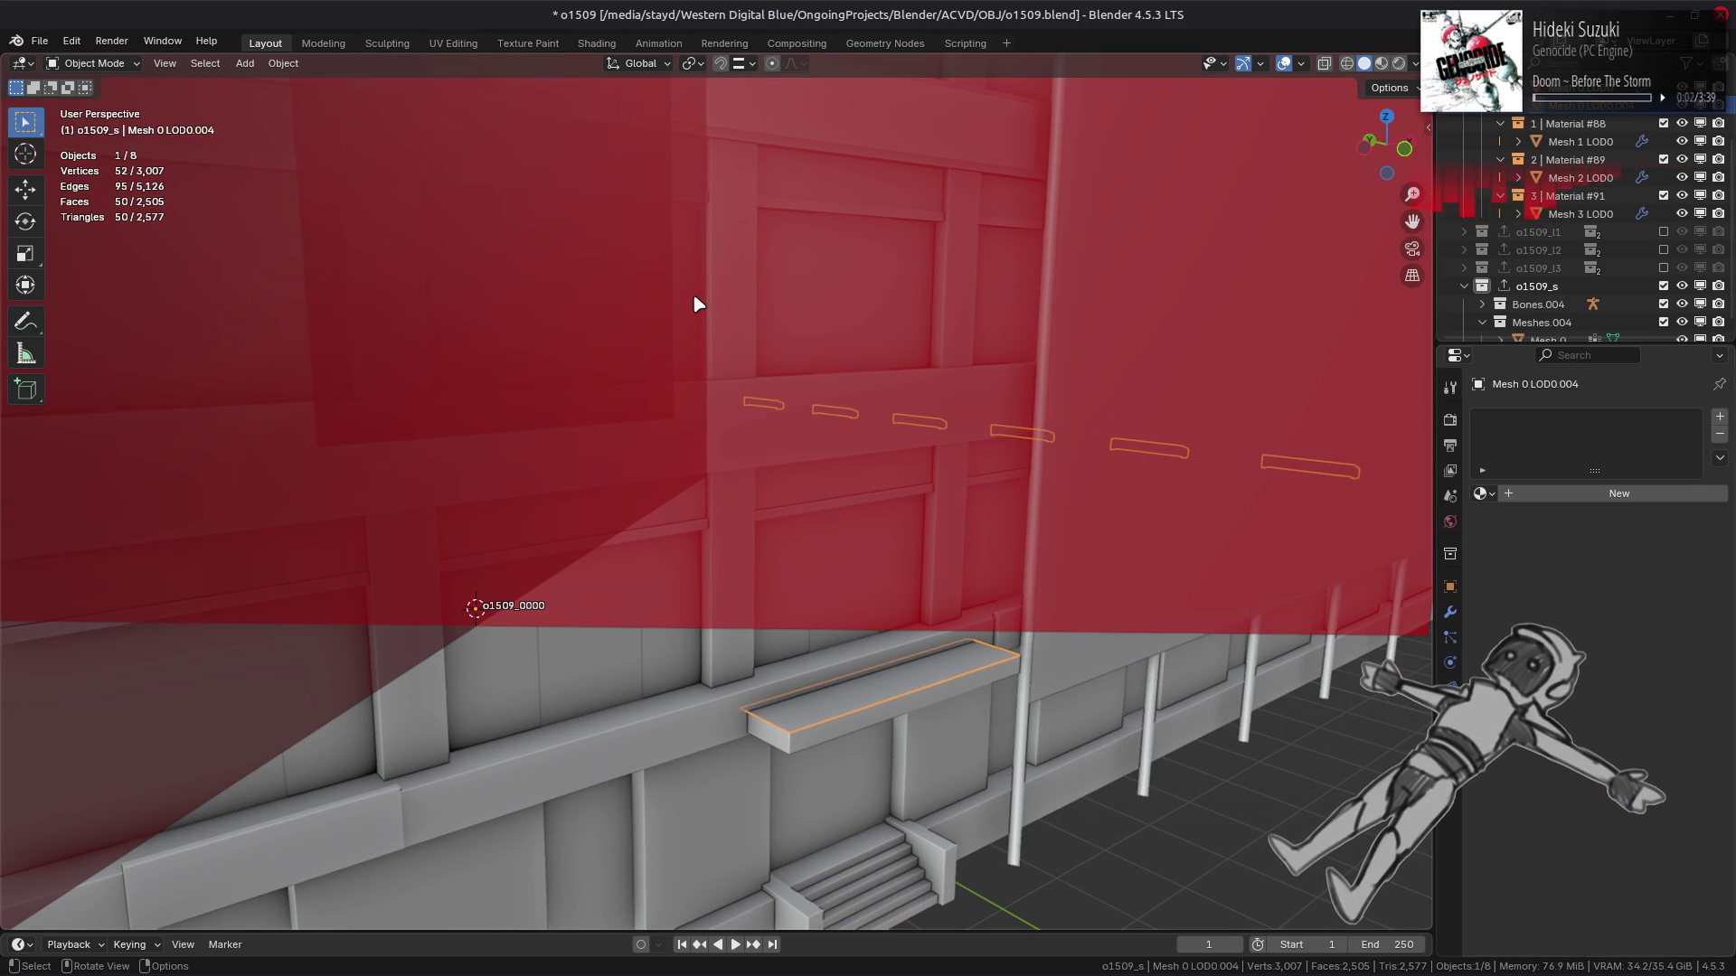
pyautogui.click(40, 41)
pyautogui.moveTo(145, 375)
pyautogui.click(242, 374)
pyautogui.click(232, 489)
pyautogui.hotkey('ctrl', 's')
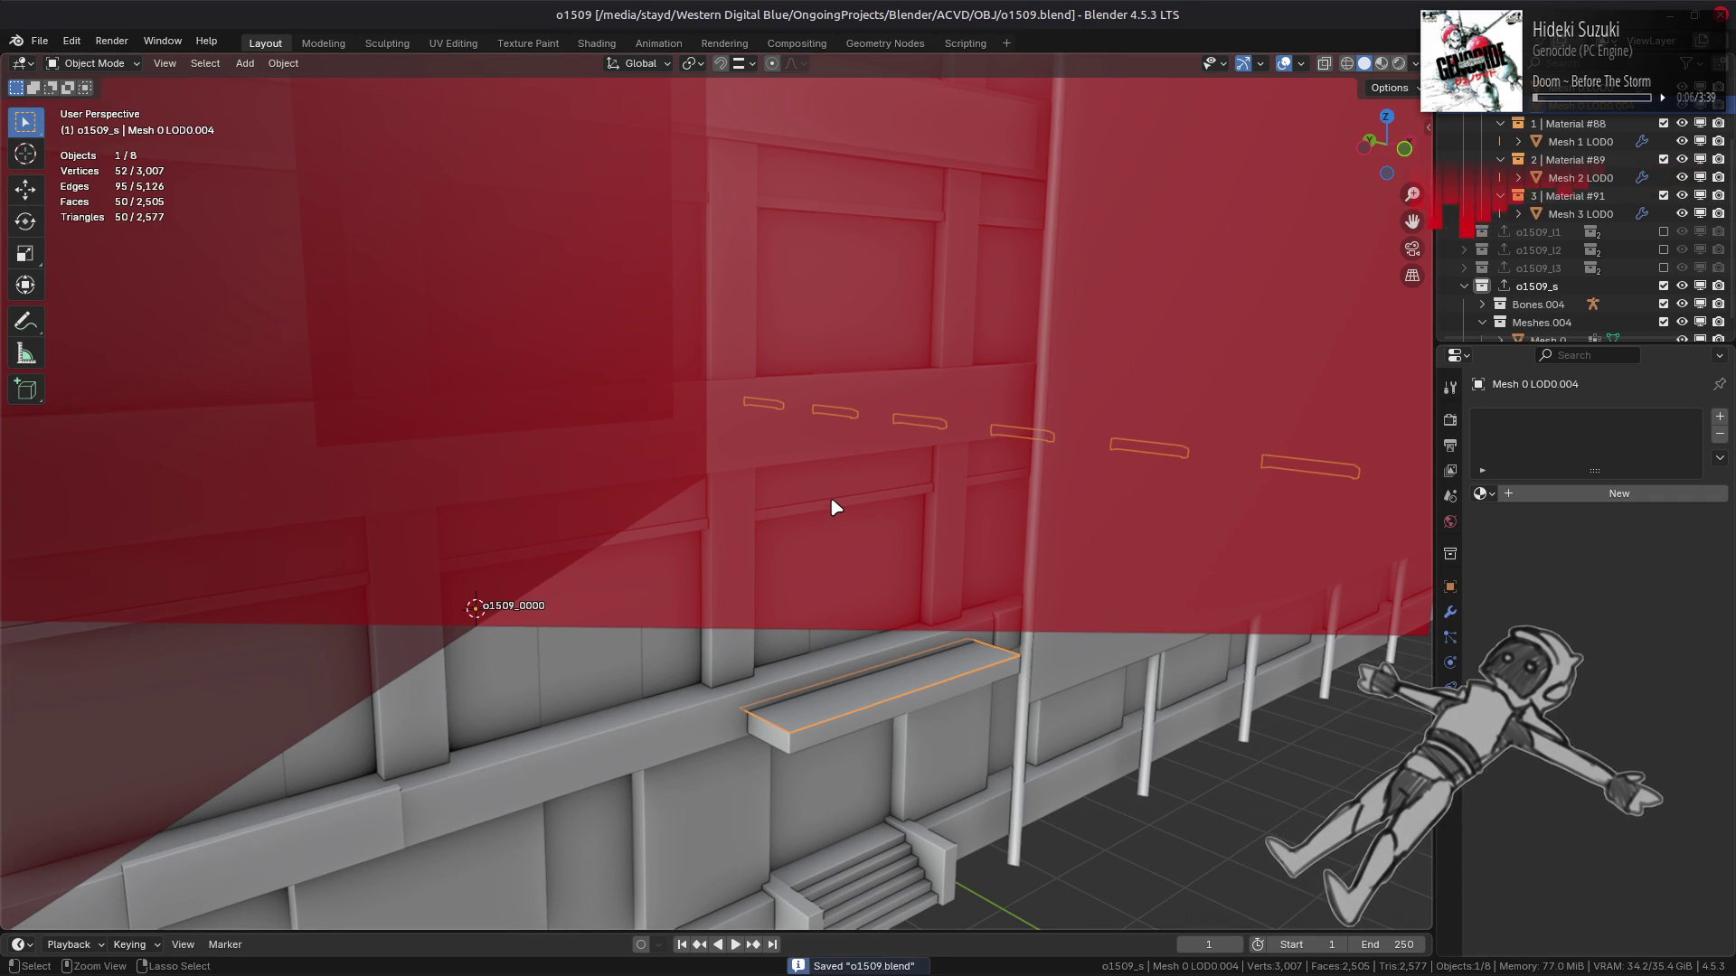
# Convert the ledge mesh's triangles to quads and clear its sharp edges.
pyautogui.press('Tab')
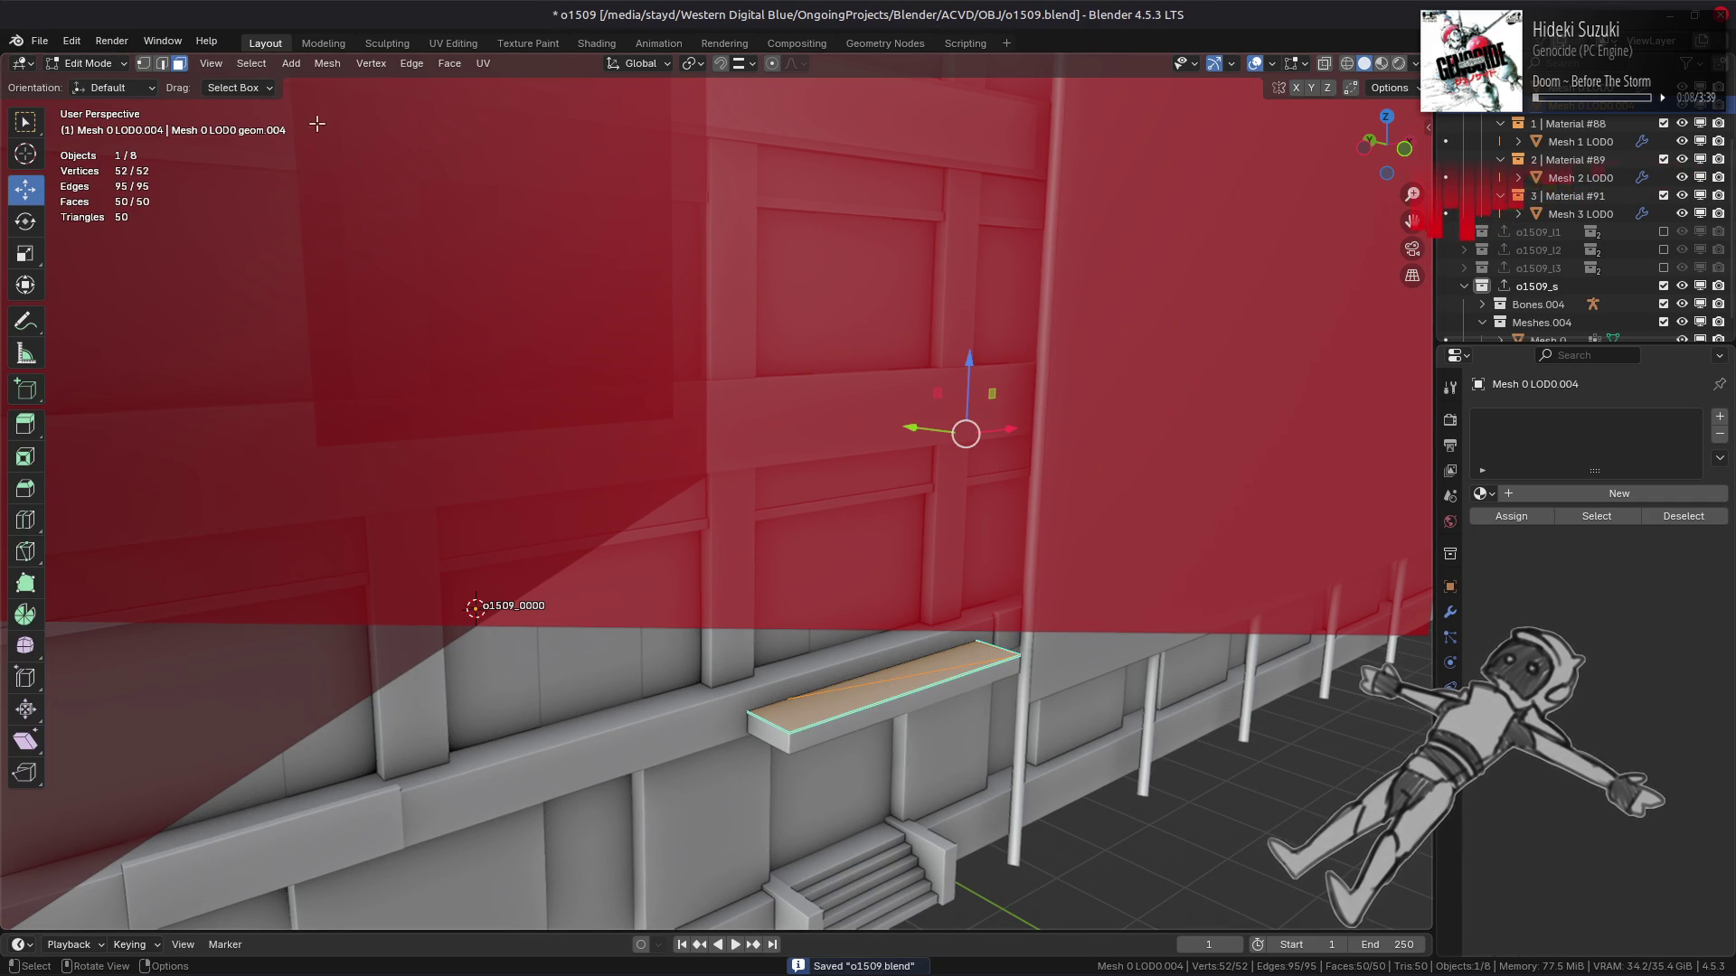
pyautogui.click(327, 63)
pyautogui.moveTo(451, 64)
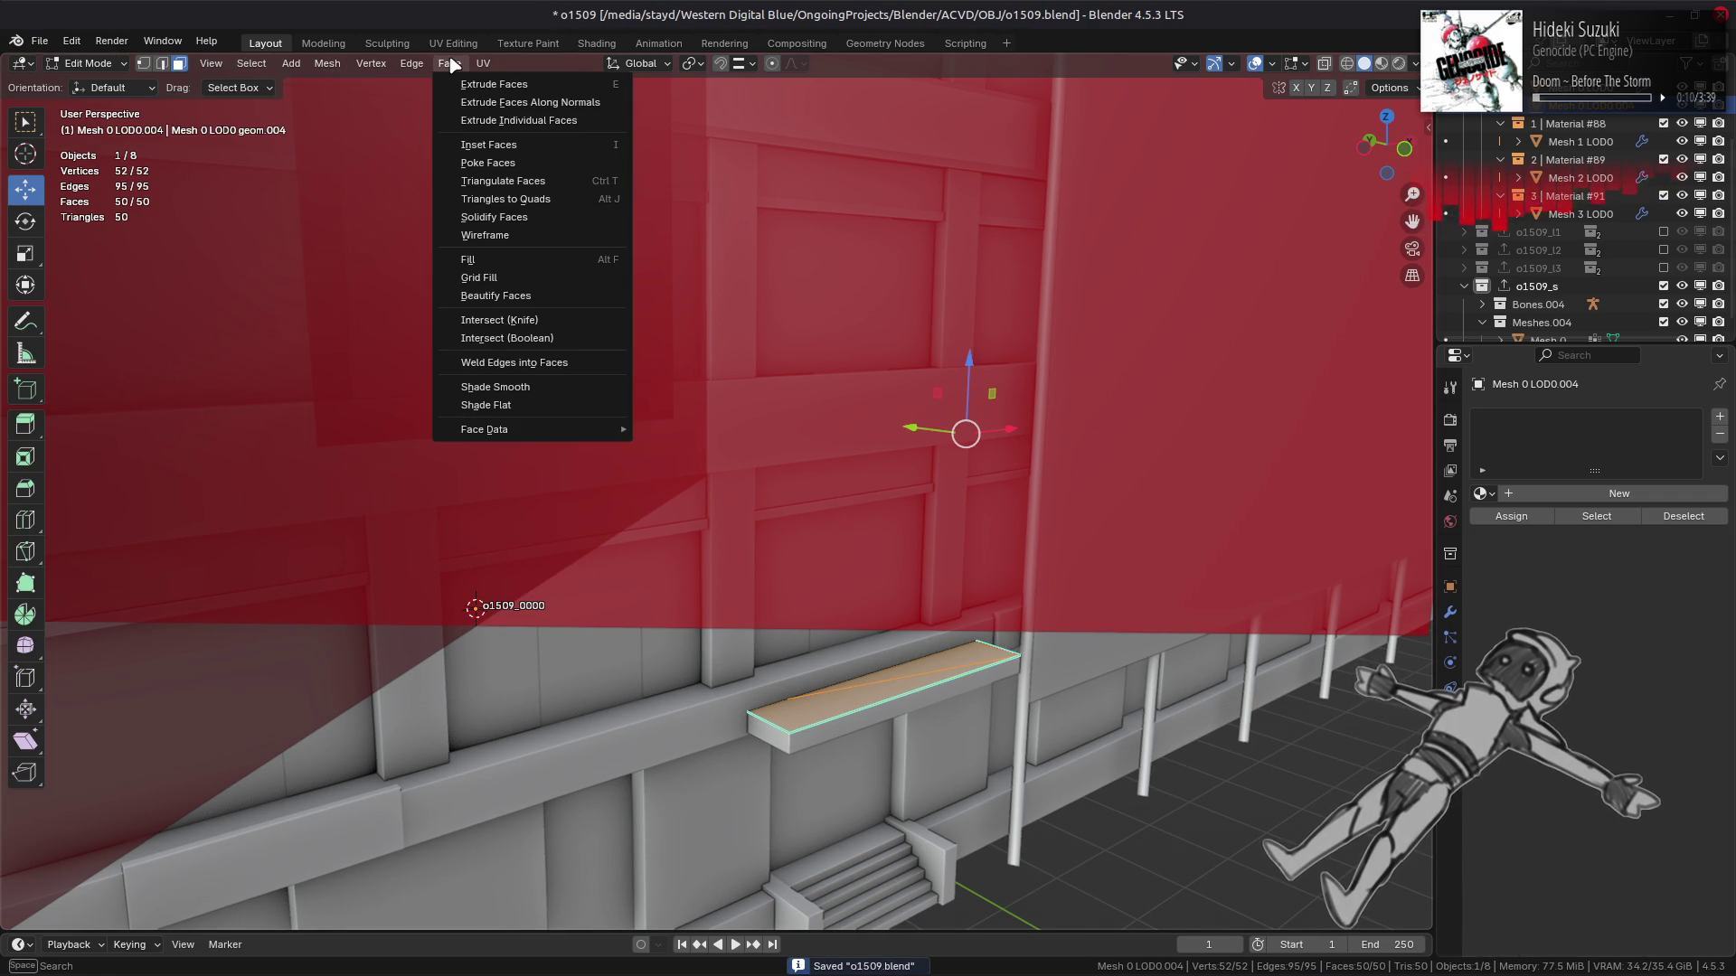
pyautogui.click(510, 198)
pyautogui.press('2')
pyautogui.hotkey('ctrl', 'e')
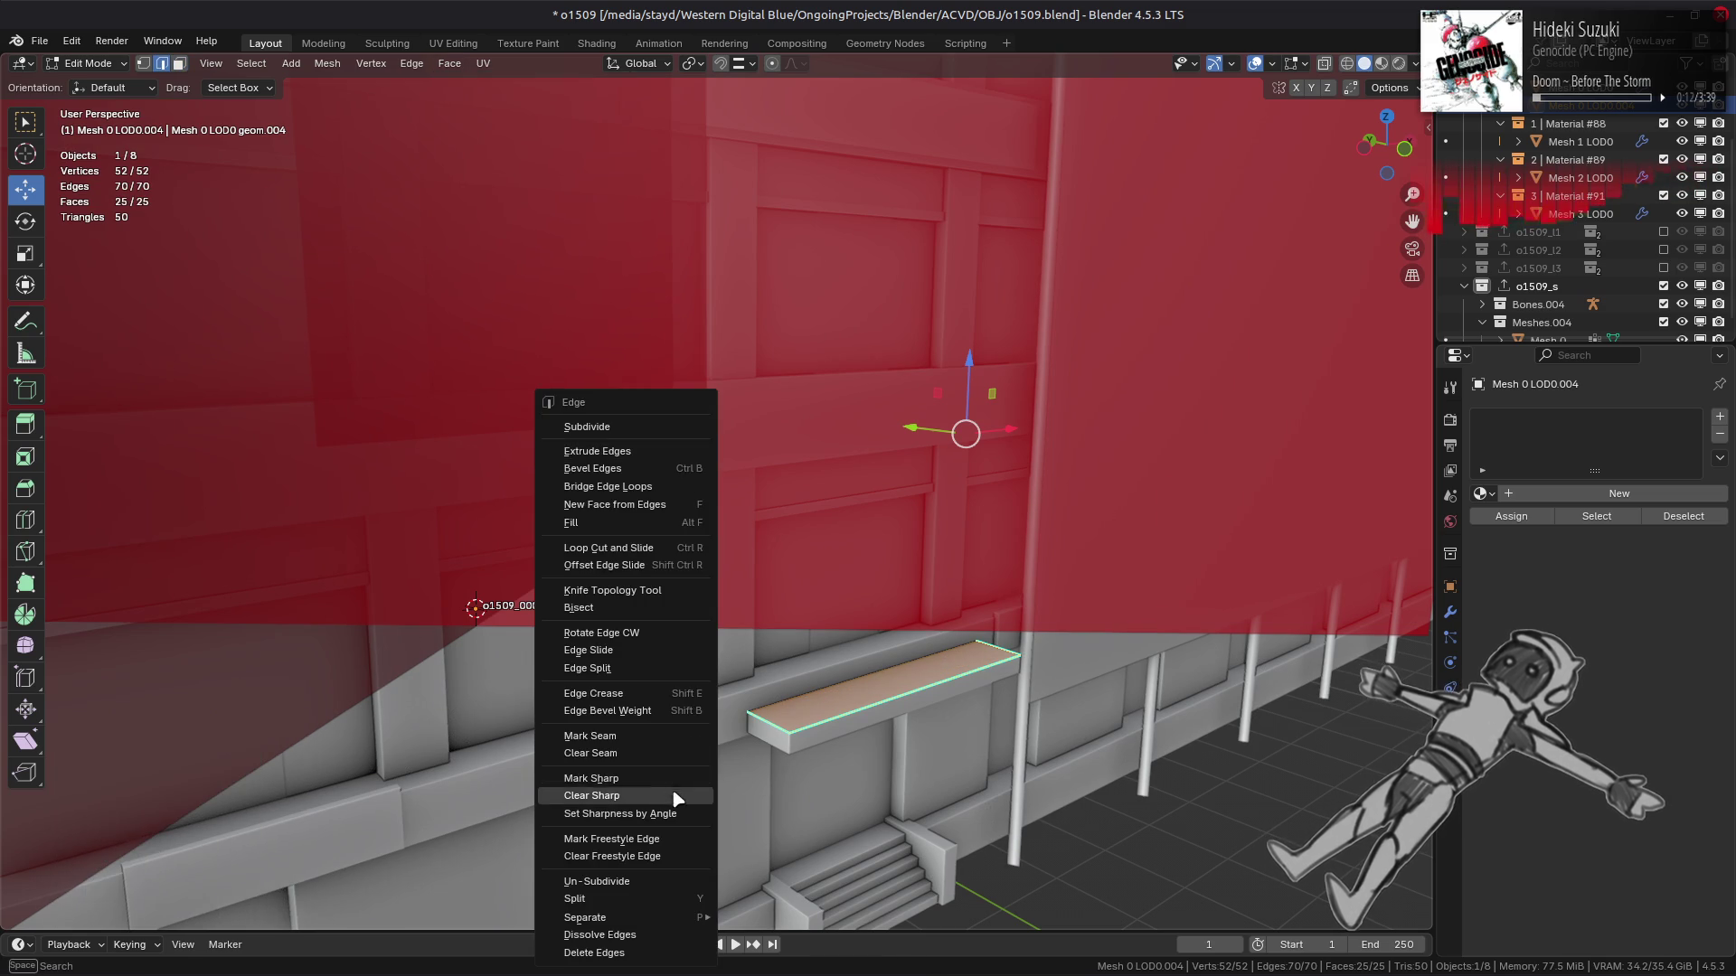
pyautogui.click(651, 802)
pyautogui.press('3')
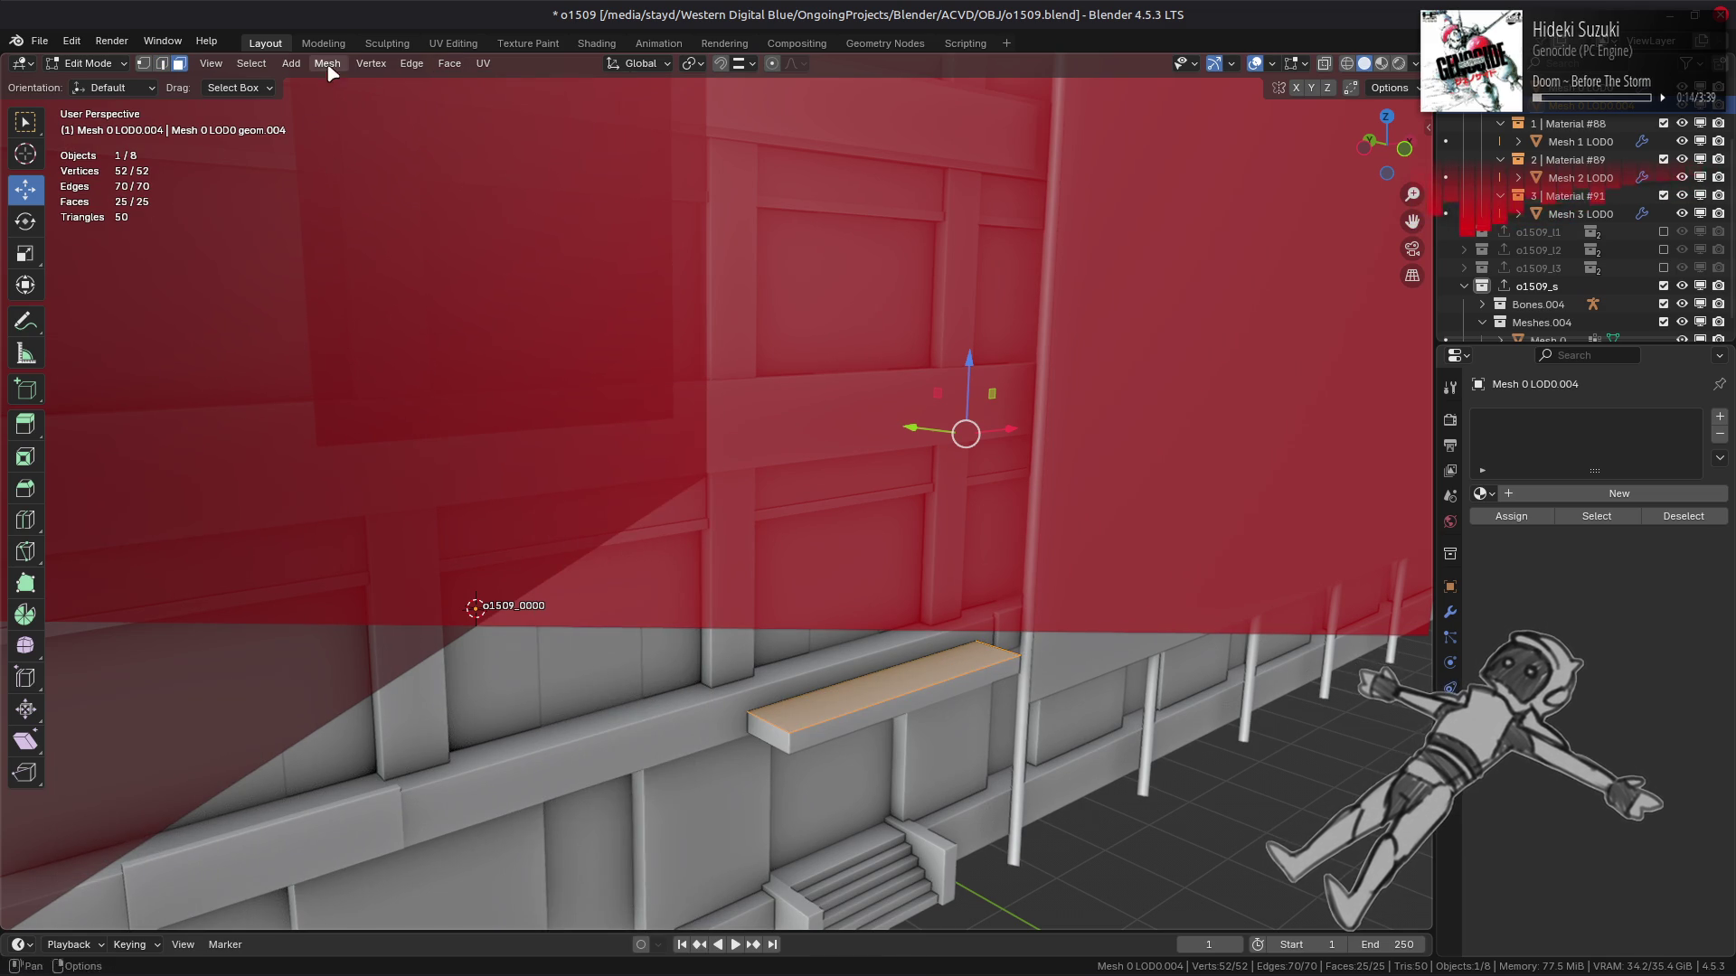
pyautogui.click(328, 63)
pyautogui.click(534, 403)
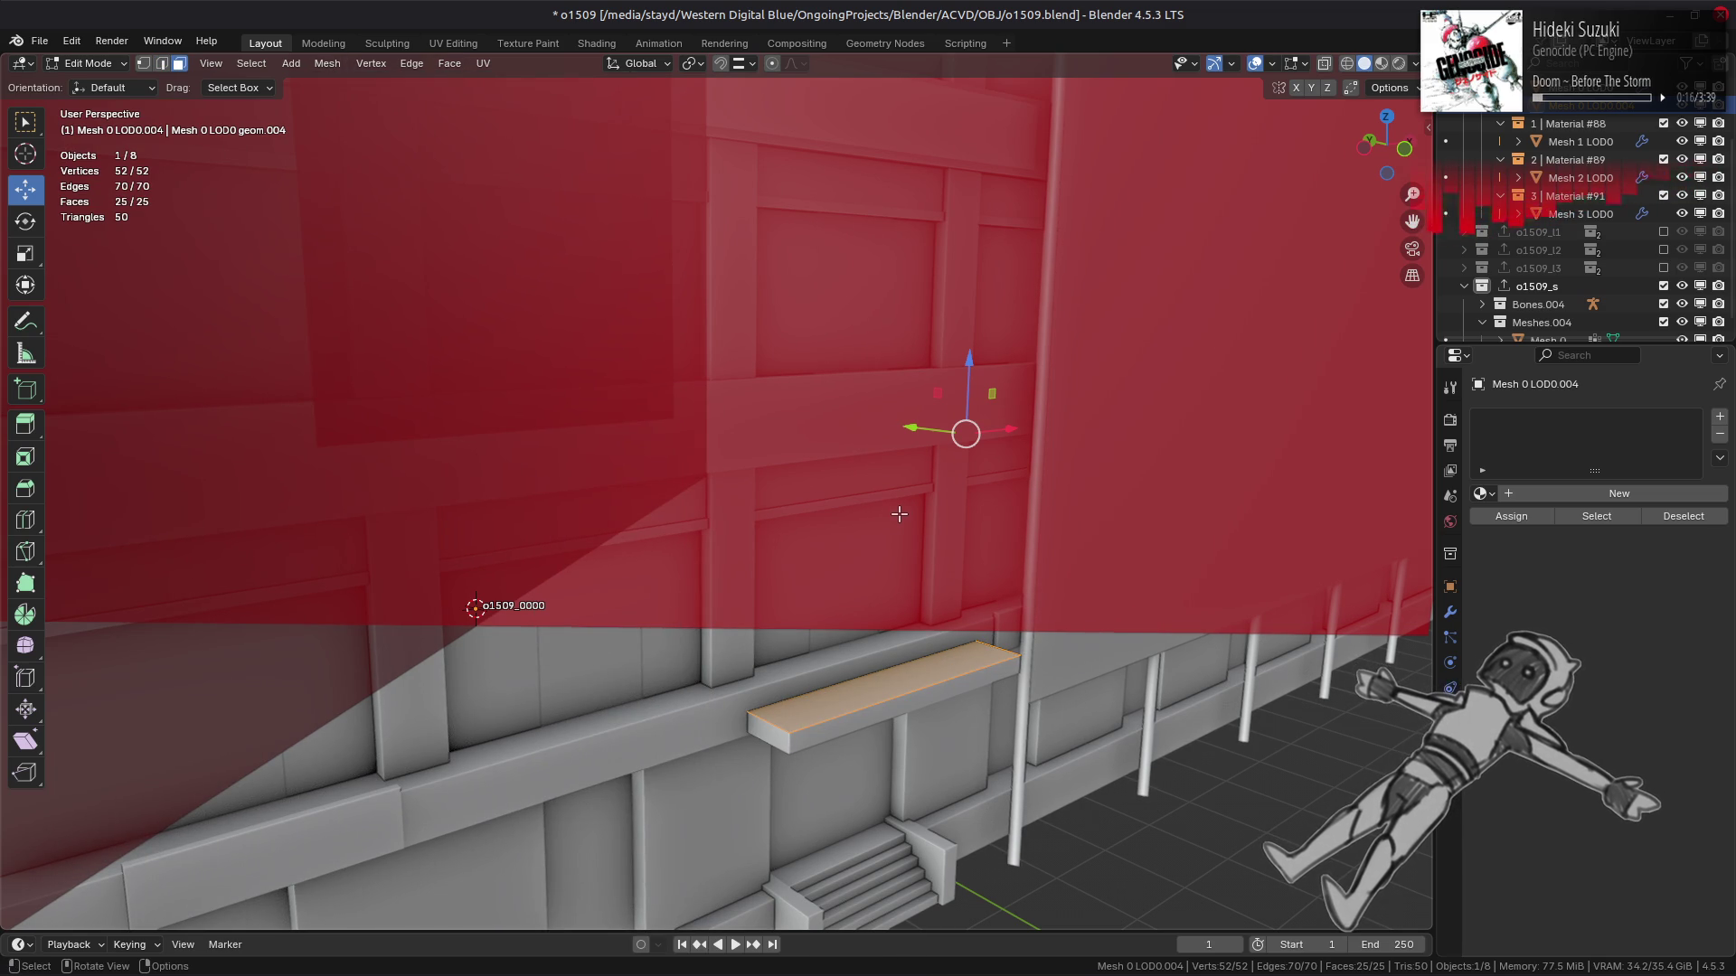
pyautogui.press('Tab')
# Join the ledge object into Mesh 0.
pyautogui.scroll(-1, 1549, 257)
pyautogui.keyDown('ctrl'); pyautogui.click(1549, 323); pyautogui.keyUp('ctrl')
pyautogui.rightClick(1058, 533)
pyautogui.click(1046, 620)
# In the merged mesh, frame a ledge face and select the ledge edge nearest the wall.
pyautogui.click(902, 689)
pyautogui.press('Tab')
pyautogui.click(890, 678)
pyautogui.press('KP_Decimal')
pyautogui.moveTo(869, 658)
pyautogui.mouseDown(button='middle')
pyautogui.moveTo(771, 567)
pyautogui.moveTo(668, 112)
pyautogui.mouseUp(button='middle')
pyautogui.click(771, 568)
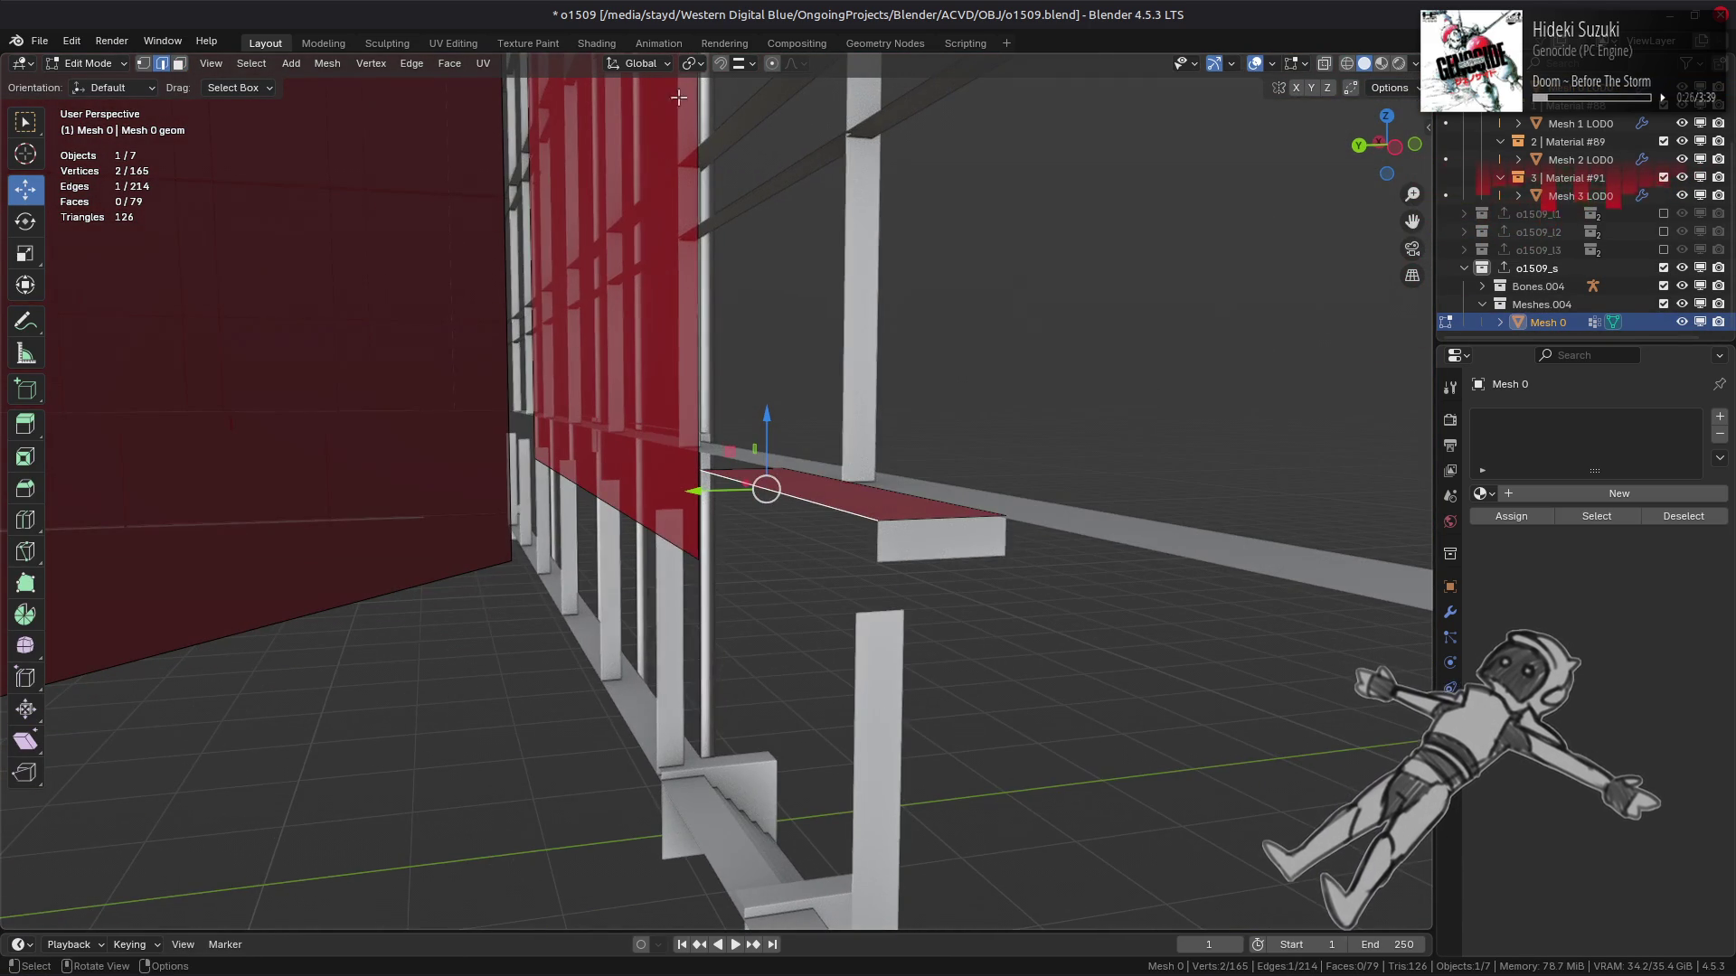
# Switch snapping to Vertex and move the canopy slab's edge out along Y.
pyautogui.click(750, 67)
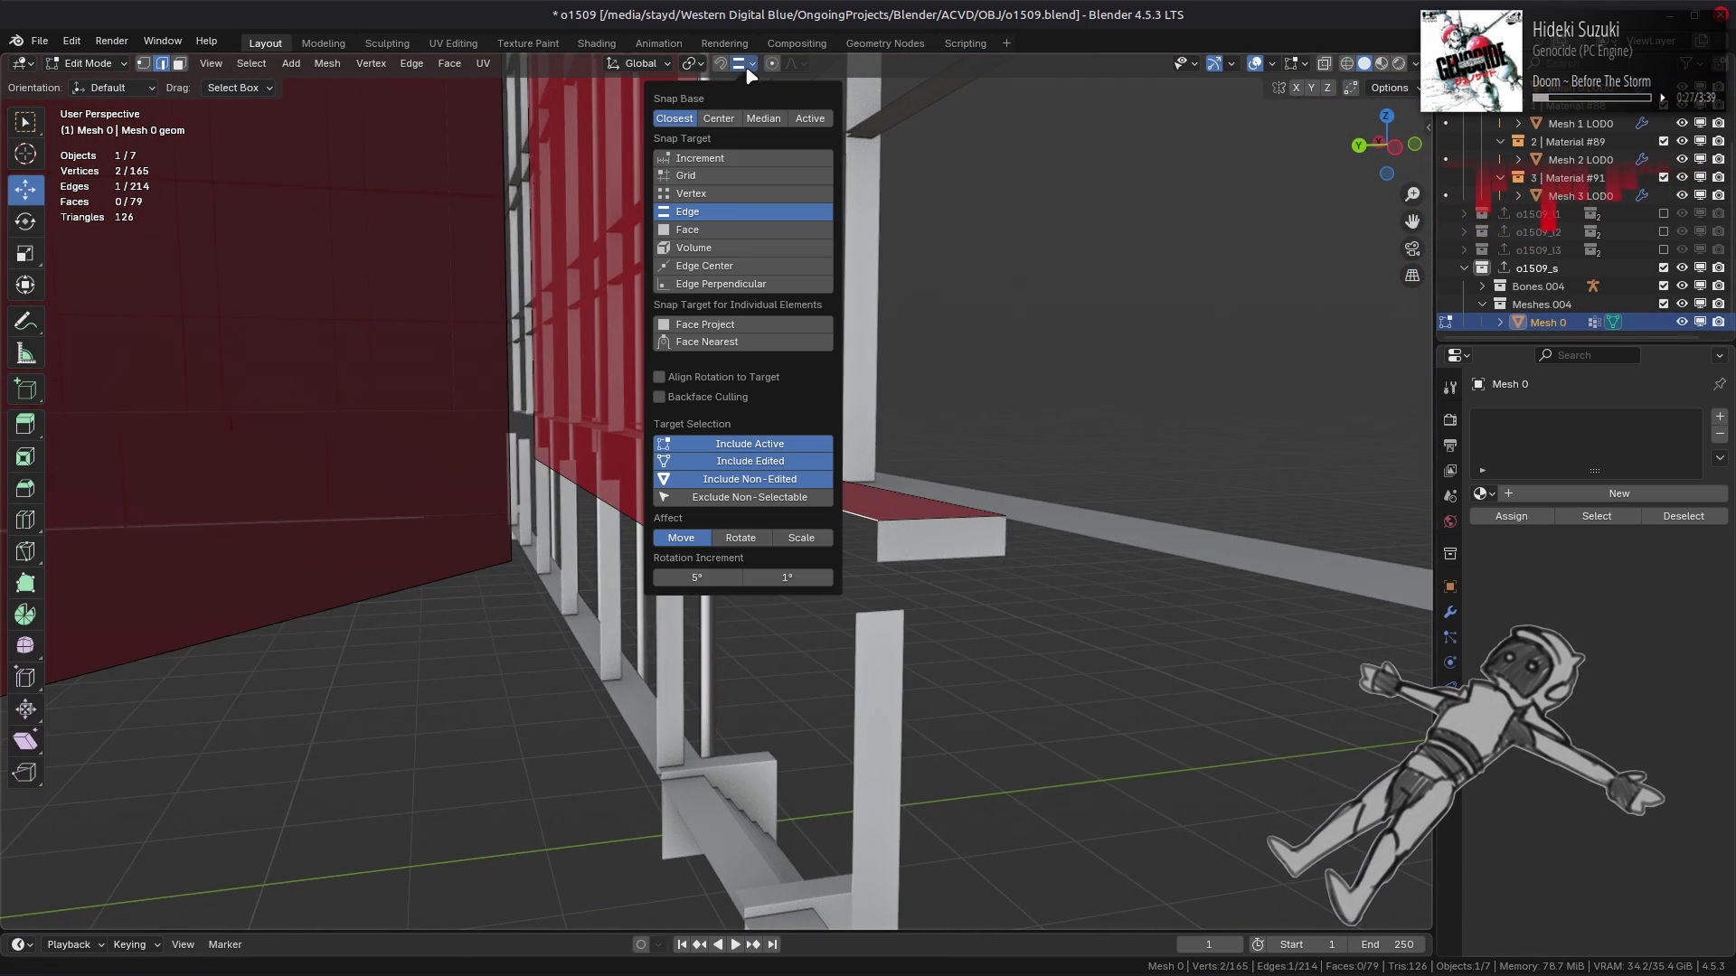
pyautogui.click(708, 194)
pyautogui.press('KP_Decimal')
pyautogui.moveTo(530, 469)
pyautogui.mouseDown(button='middle')
pyautogui.moveTo(605, 375)
pyautogui.moveTo(892, 523)
pyautogui.moveTo(760, 603)
pyautogui.mouseUp(button='middle')
pyautogui.press('g')
pyautogui.press('y')
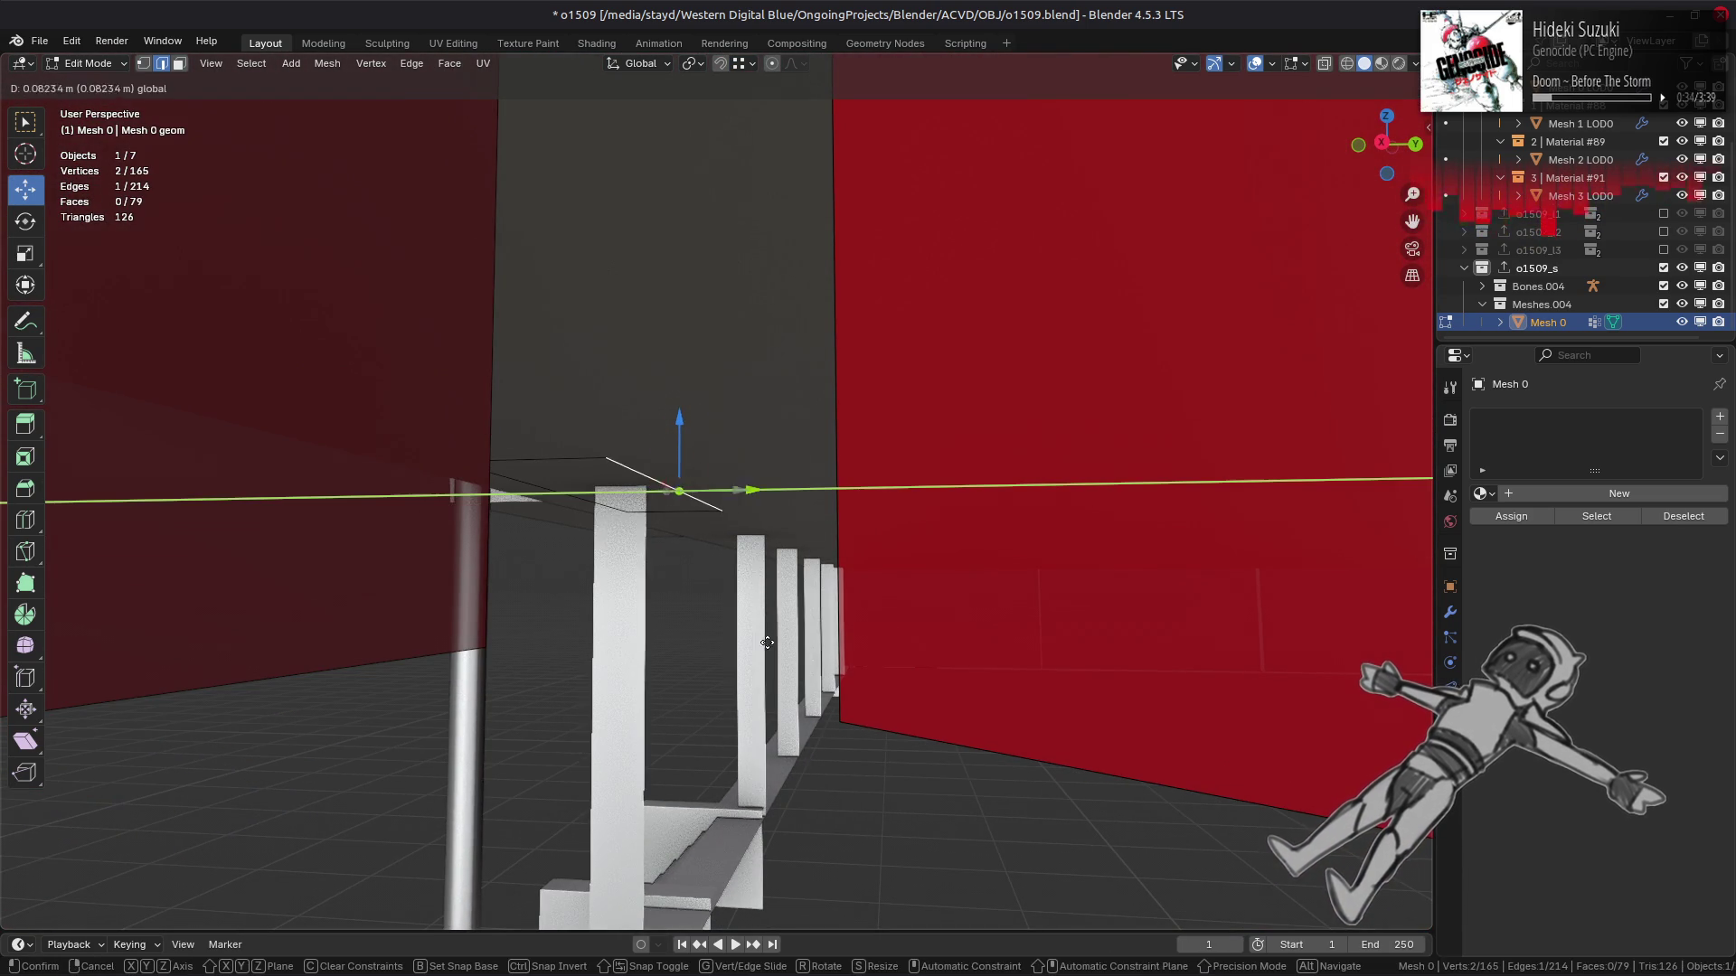
pyautogui.click(766, 829)
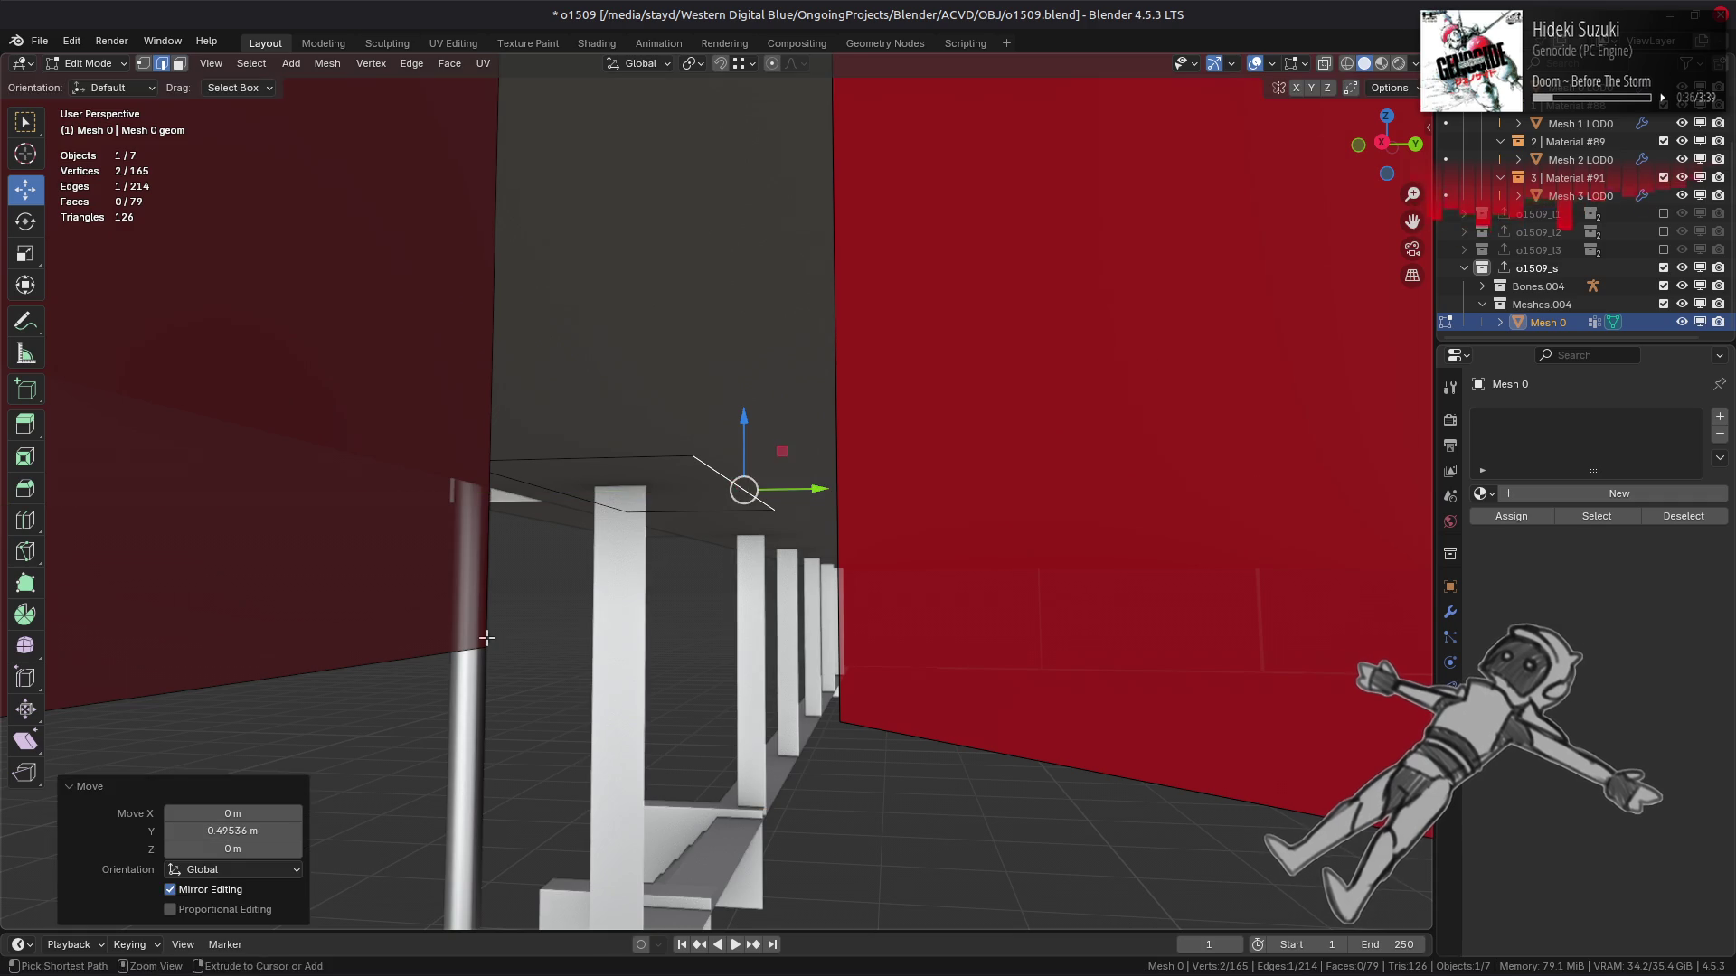
# Select the canopy slab's top face and flip its normals.
pyautogui.press('KP_Decimal')
pyautogui.press('3')
pyautogui.moveTo(729, 496)
pyautogui.mouseDown(button='middle')
pyautogui.moveTo(795, 446)
pyautogui.moveTo(849, 539)
pyautogui.mouseUp(button='middle')
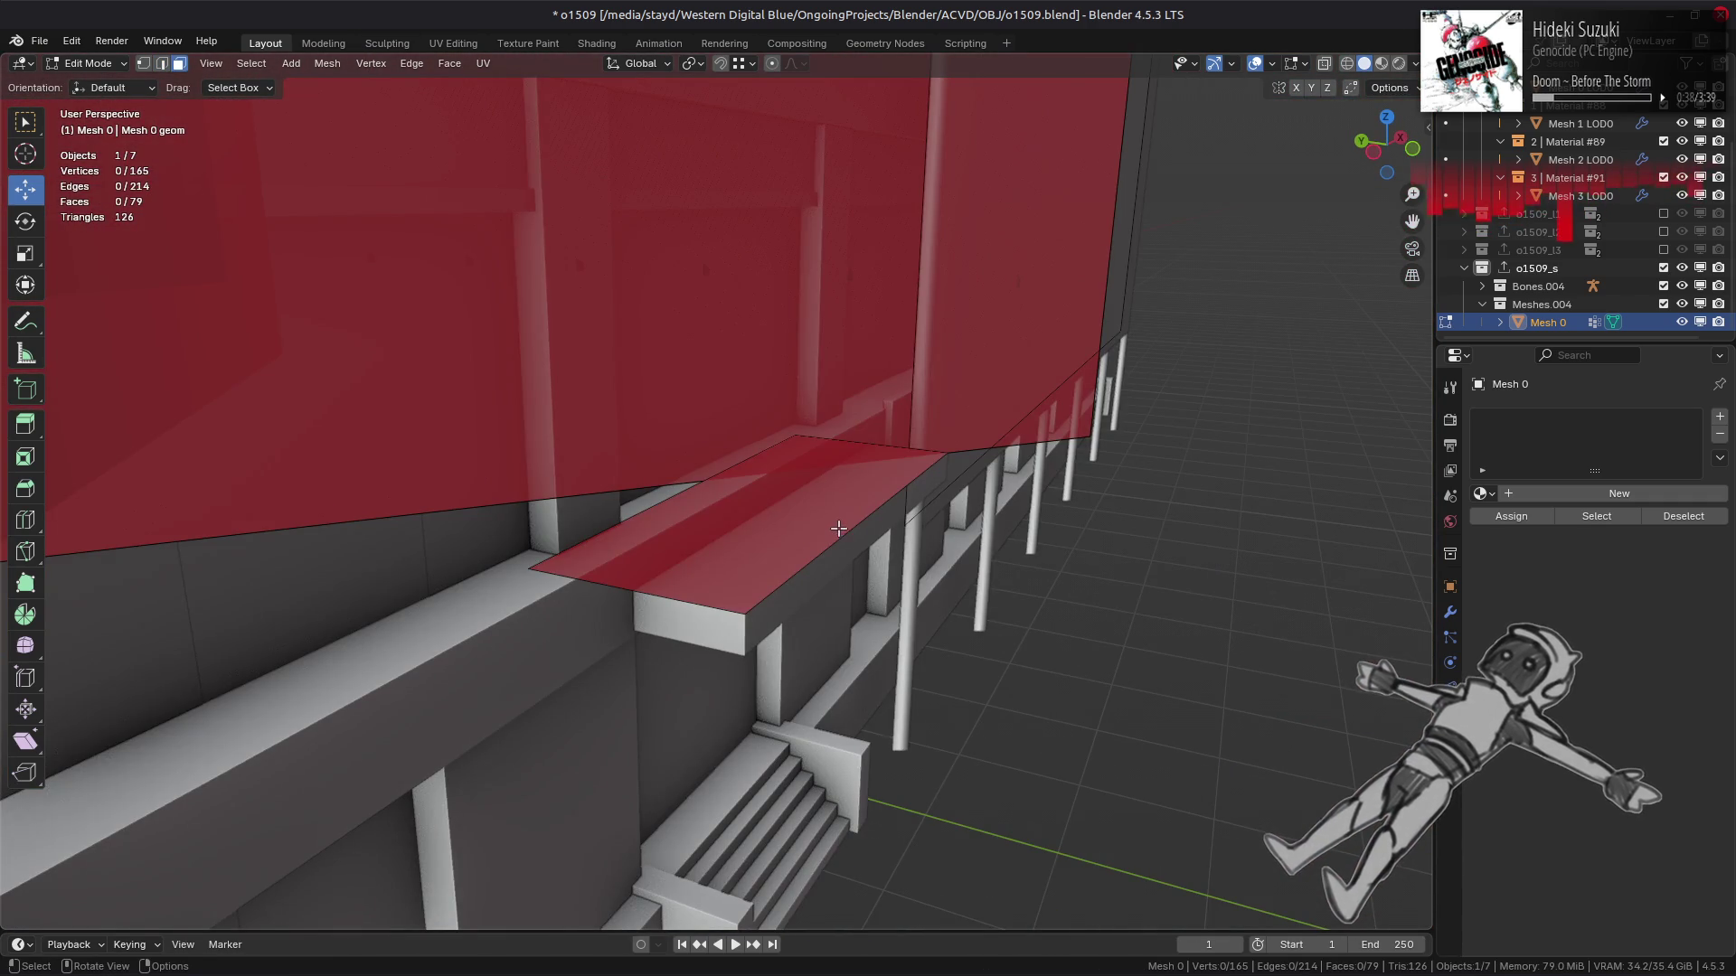
pyautogui.click(830, 522)
pyautogui.press('q')
pyautogui.click(728, 449)
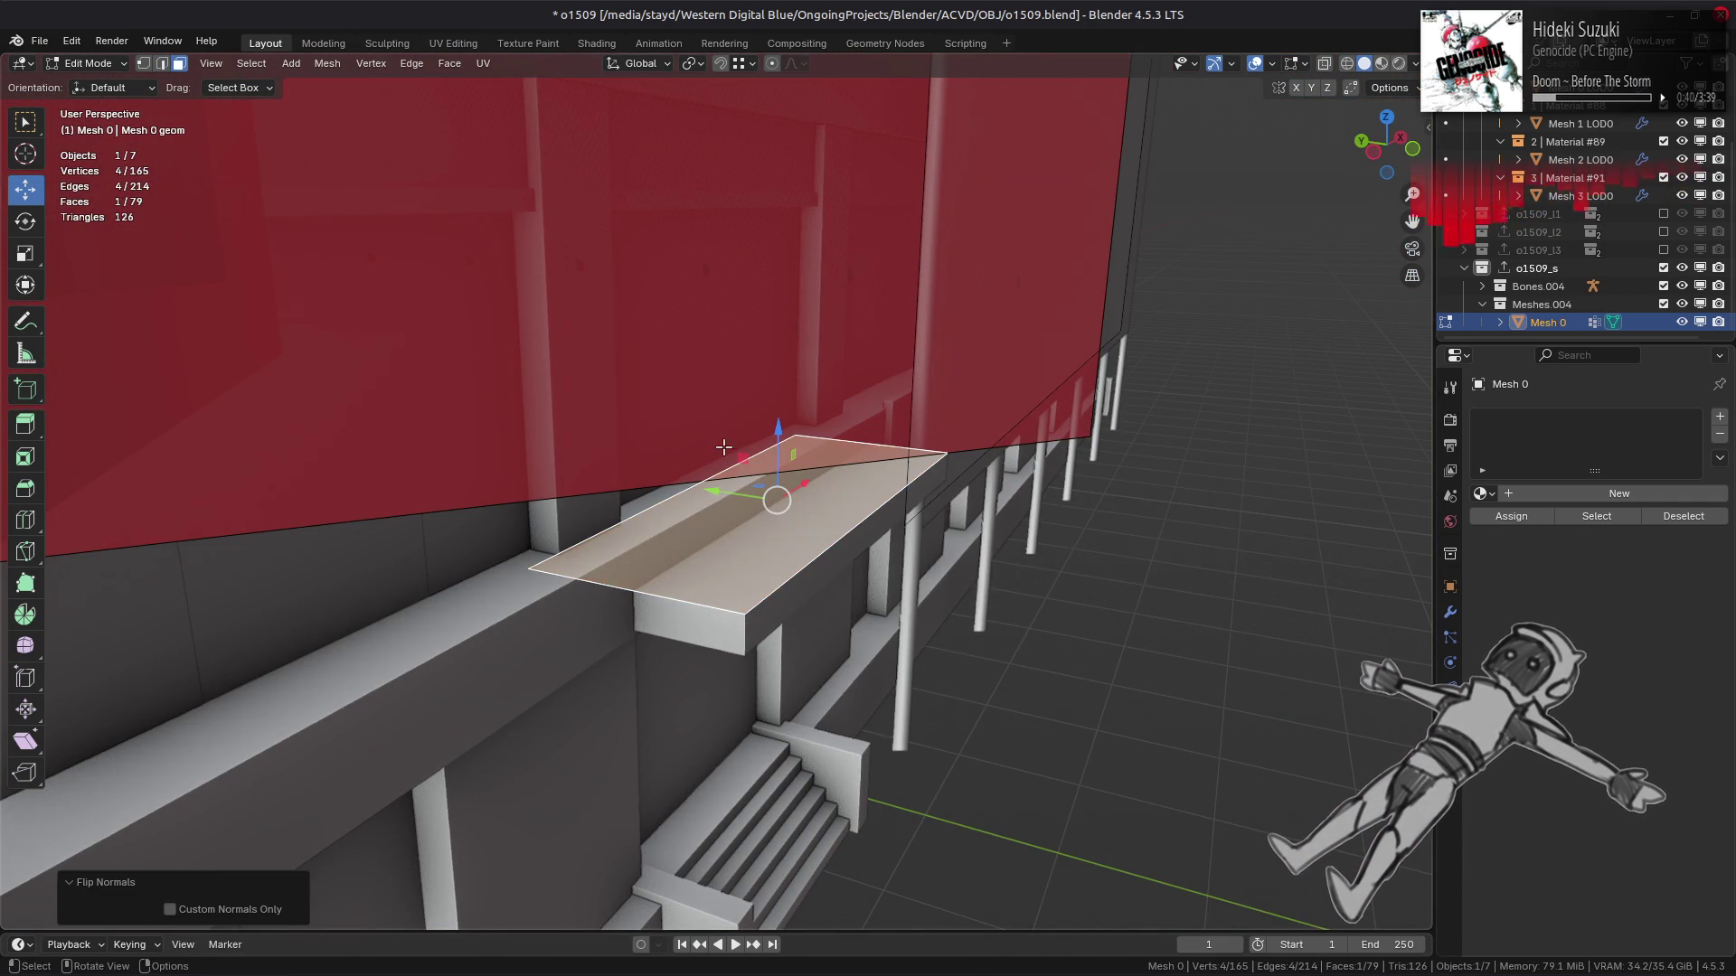
# Lower the flipped top face by 0.1 m along Z and deselect it.
pyautogui.moveTo(777, 431); pyautogui.dragTo(778, 424)
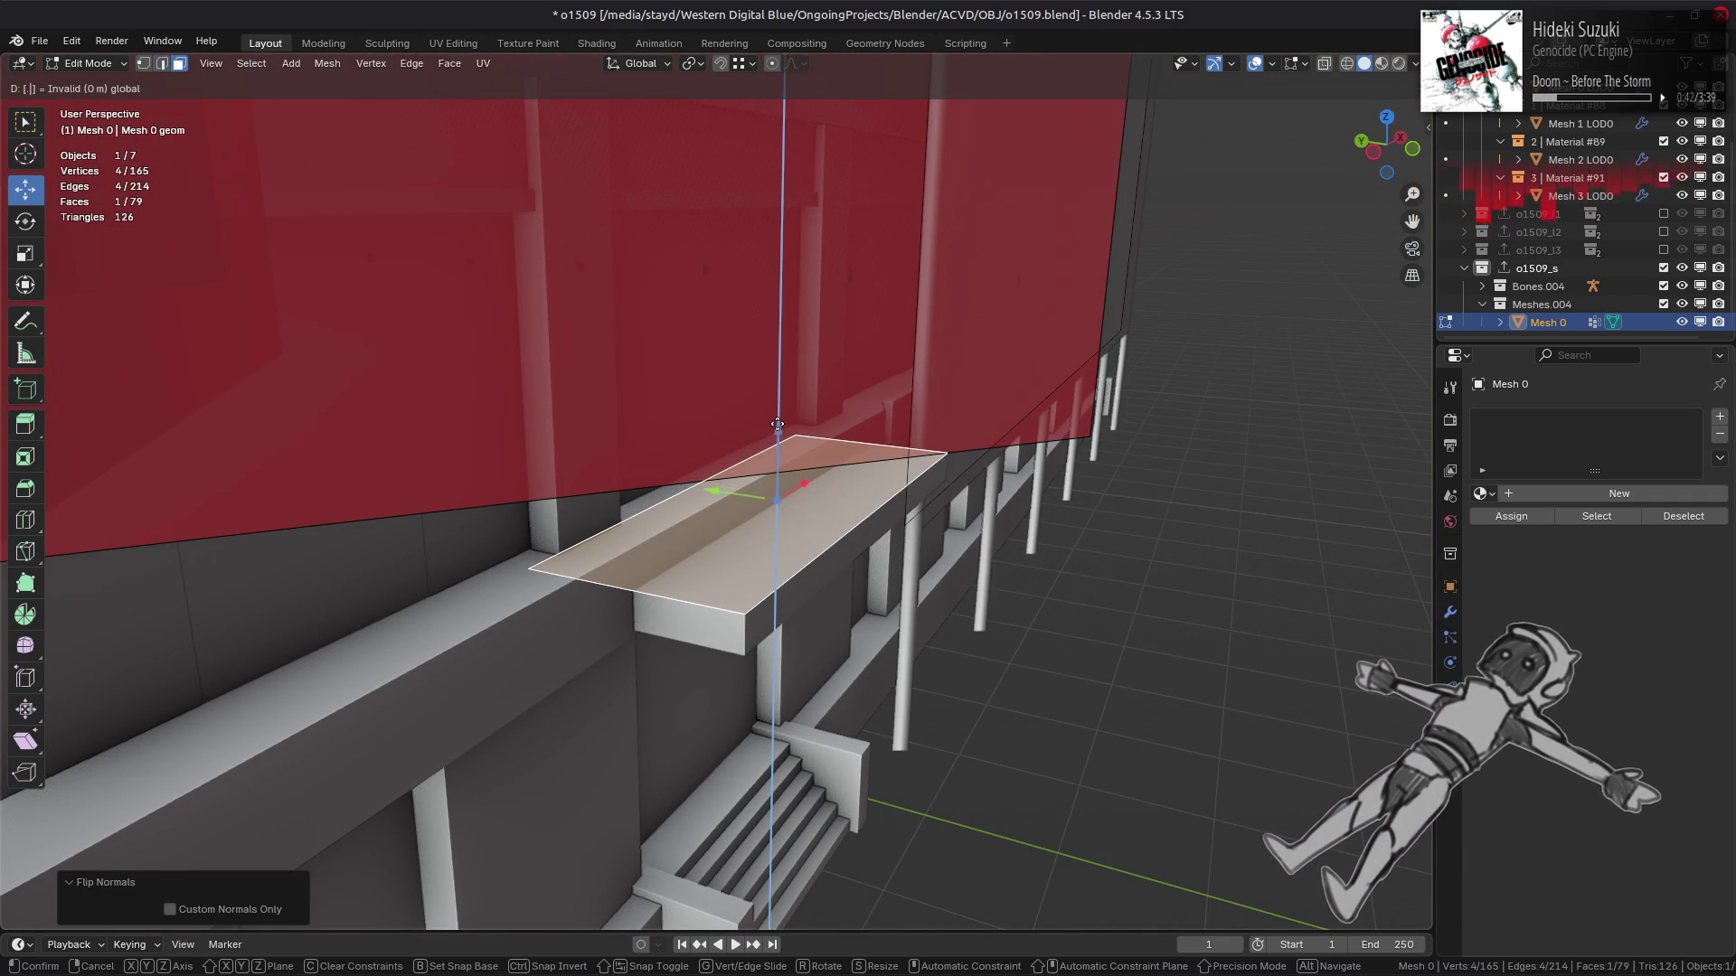
pyautogui.write('1')
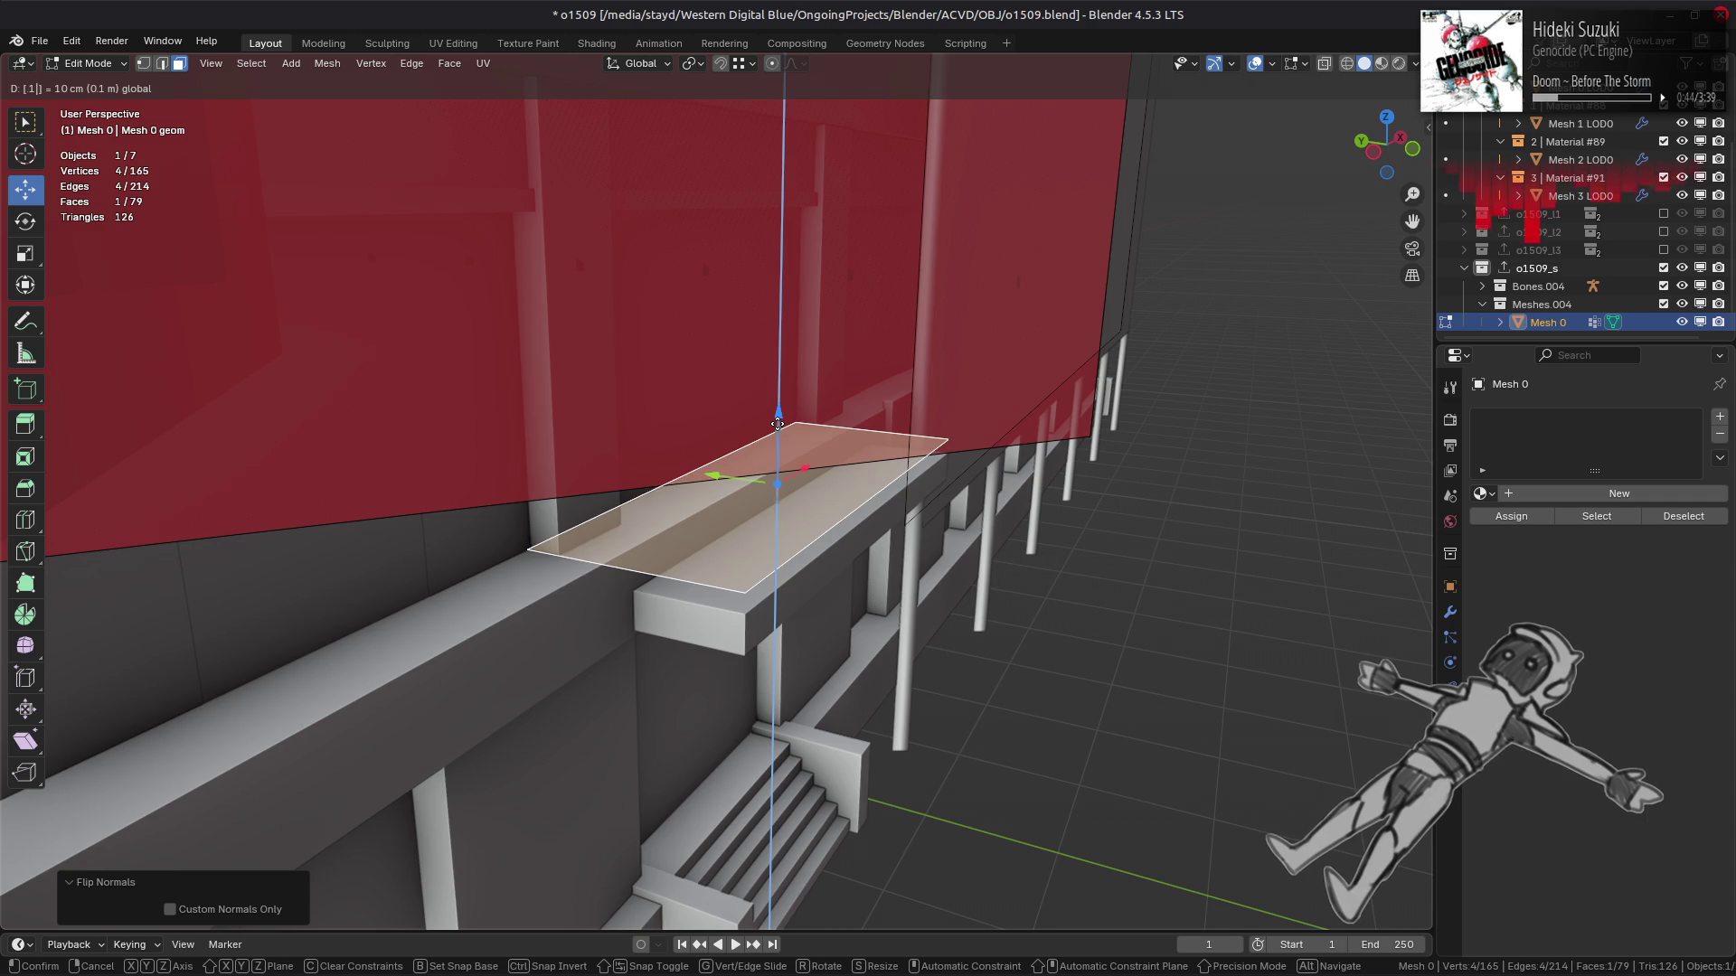
pyautogui.press('-')
pyautogui.press('Return')
pyautogui.moveTo(742, 501)
pyautogui.mouseDown(button='middle')
pyautogui.moveTo(770, 476)
pyautogui.moveTo(678, 457)
pyautogui.moveTo(422, 470)
pyautogui.moveTo(895, 434)
pyautogui.moveTo(847, 431)
pyautogui.mouseUp(button='middle')
pyautogui.hotkey('alt', 'a')
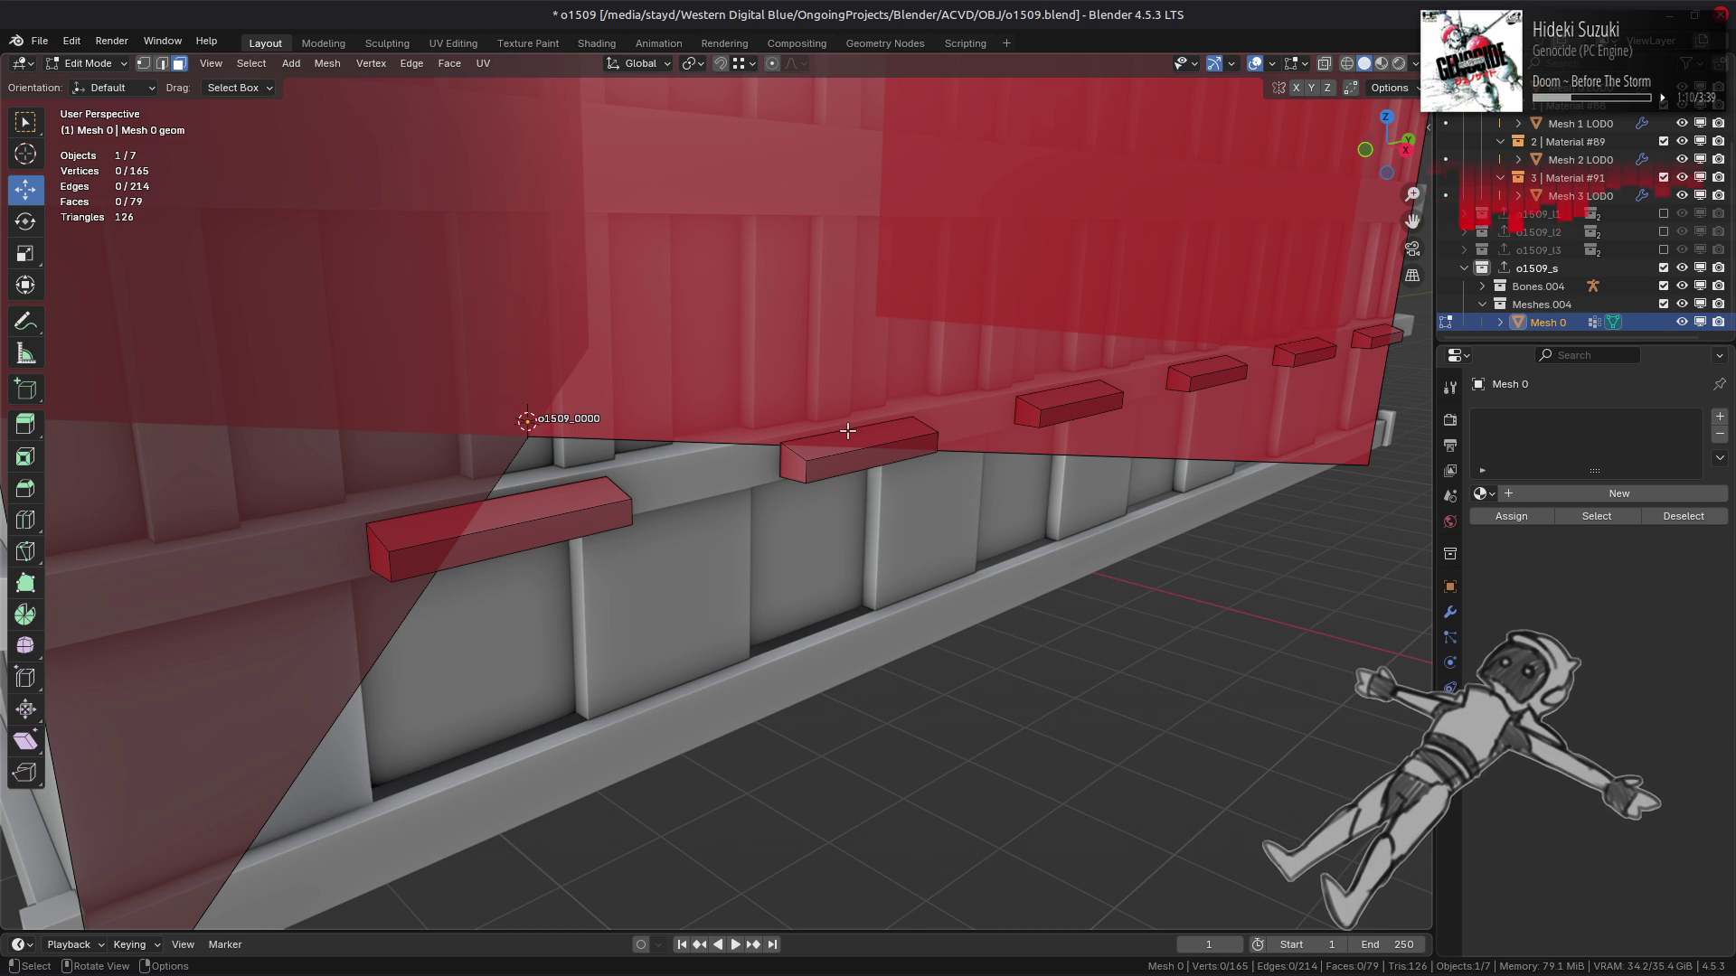
# Cap the open-end edge loops of the first ledge boxes with filled faces.
pyautogui.moveTo(604, 493)
pyautogui.mouseDown(button='middle')
pyautogui.moveTo(866, 427)
pyautogui.moveTo(895, 389)
pyautogui.mouseUp(button='middle')
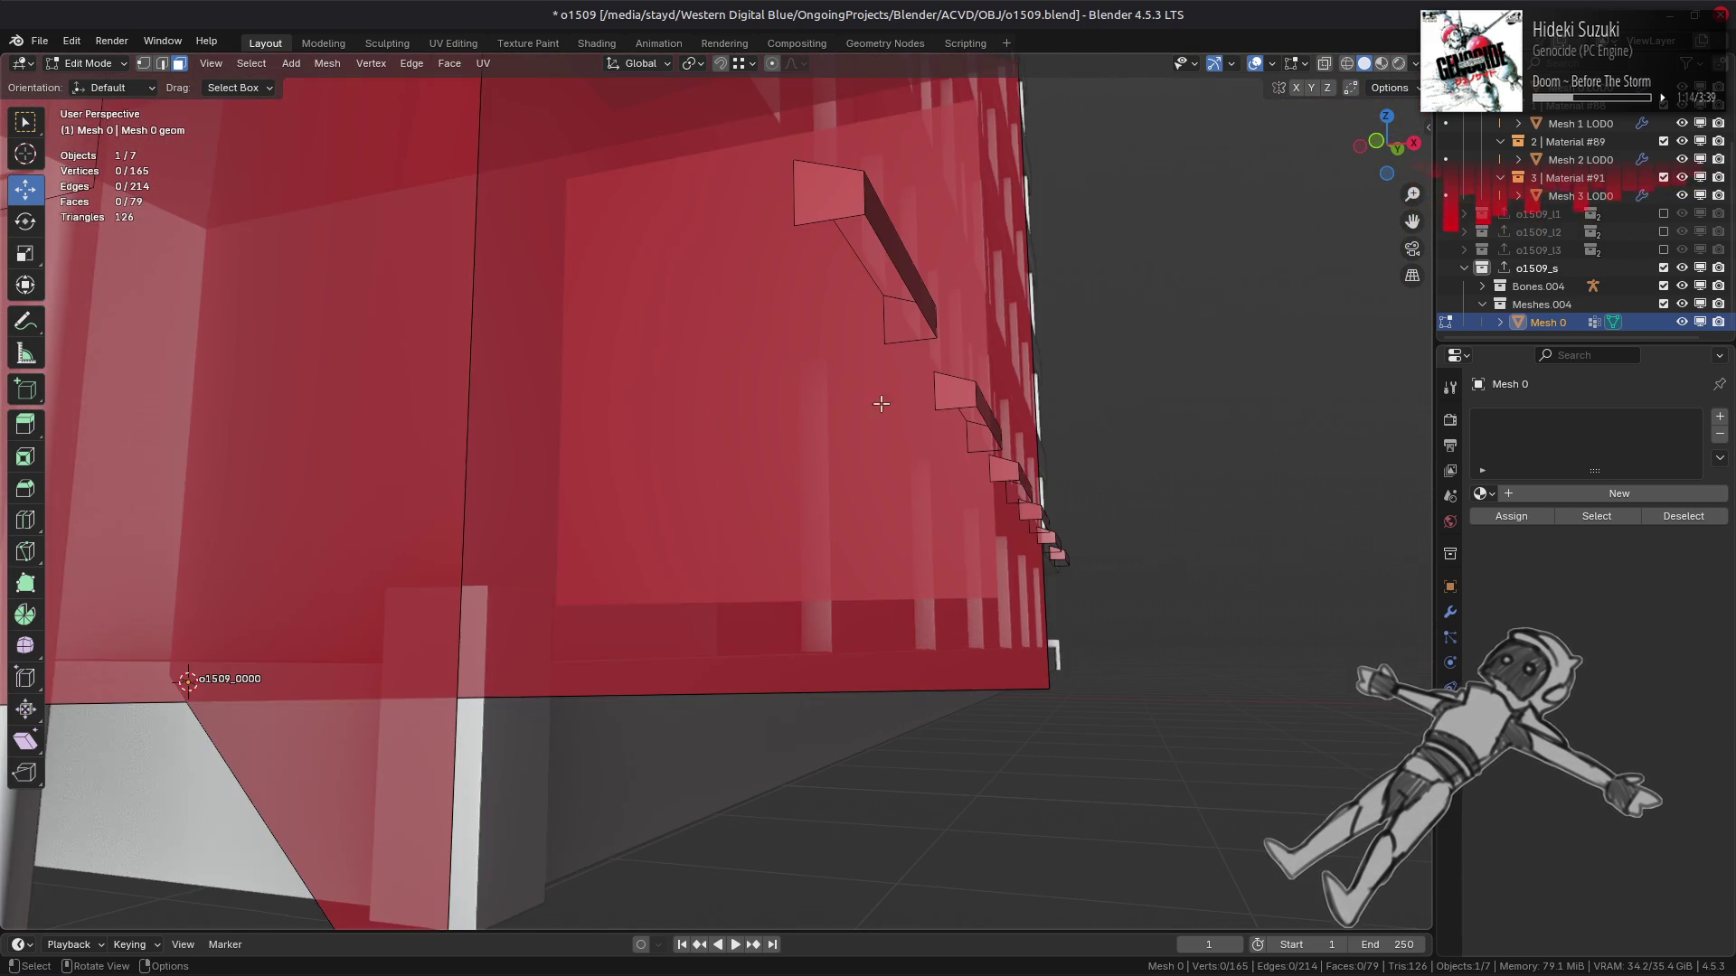
pyautogui.press('2')
pyautogui.keyDown('alt'); pyautogui.click(868, 280); pyautogui.keyUp('alt')
pyautogui.press('f')
pyautogui.moveTo(995, 406); pyautogui.dragTo(814, 407, button='middle')
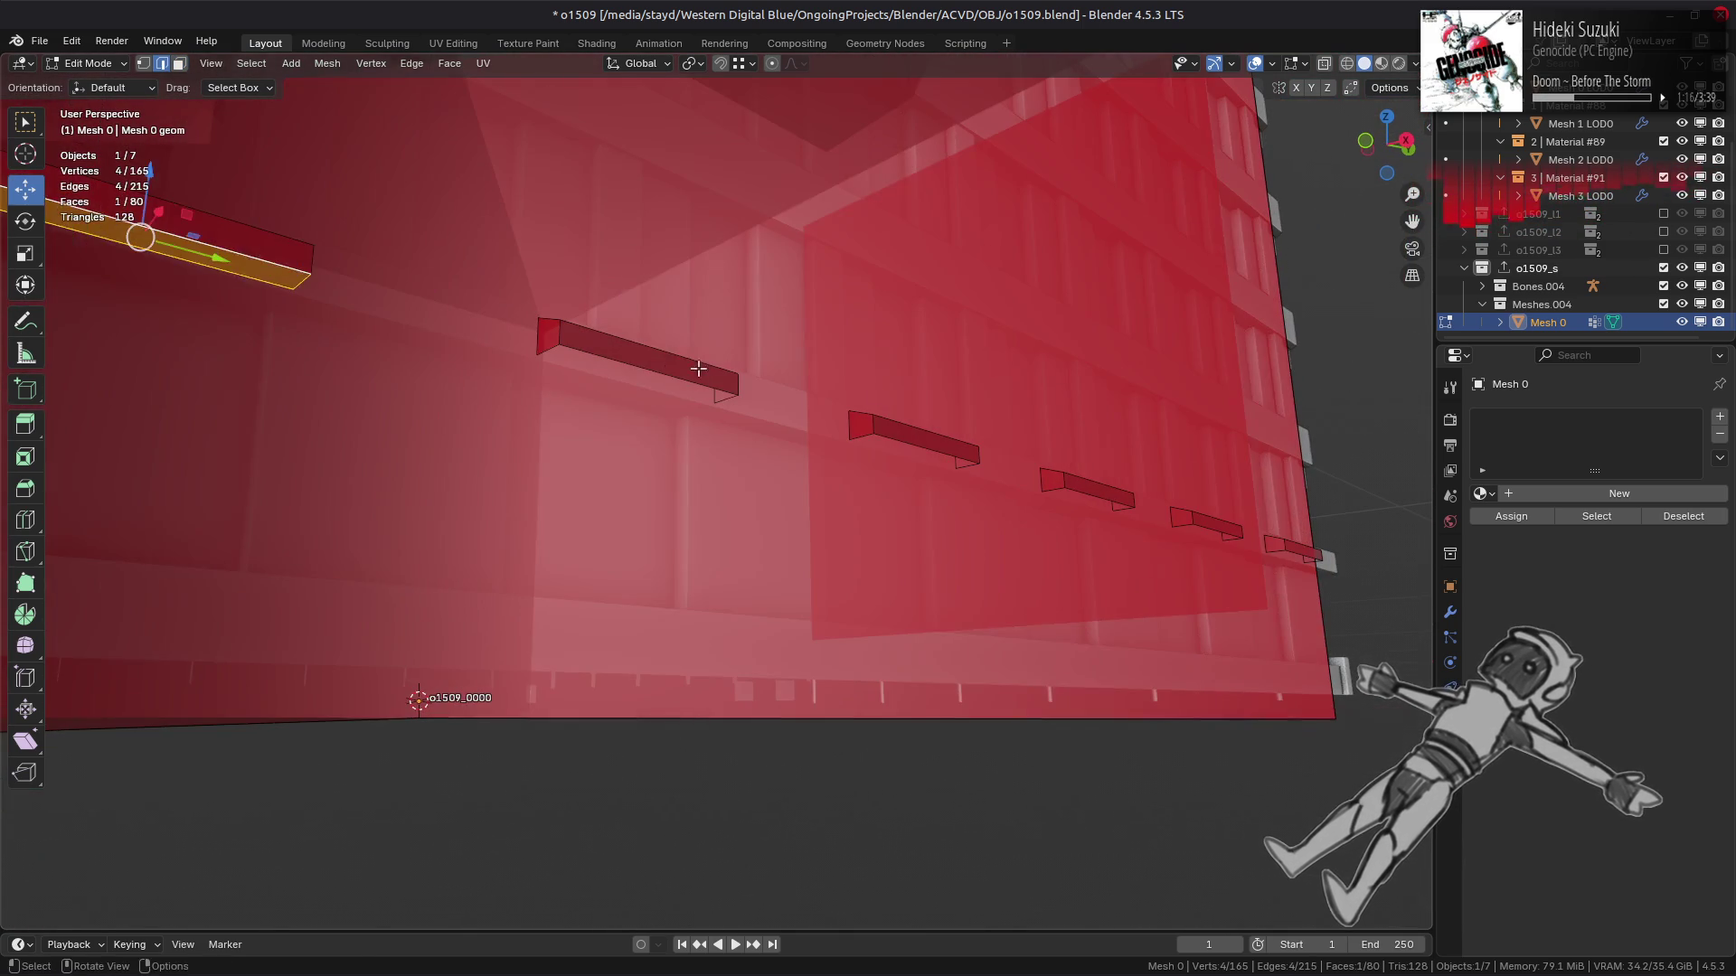
pyautogui.keyDown('alt'); pyautogui.click(669, 371); pyautogui.keyUp('alt')
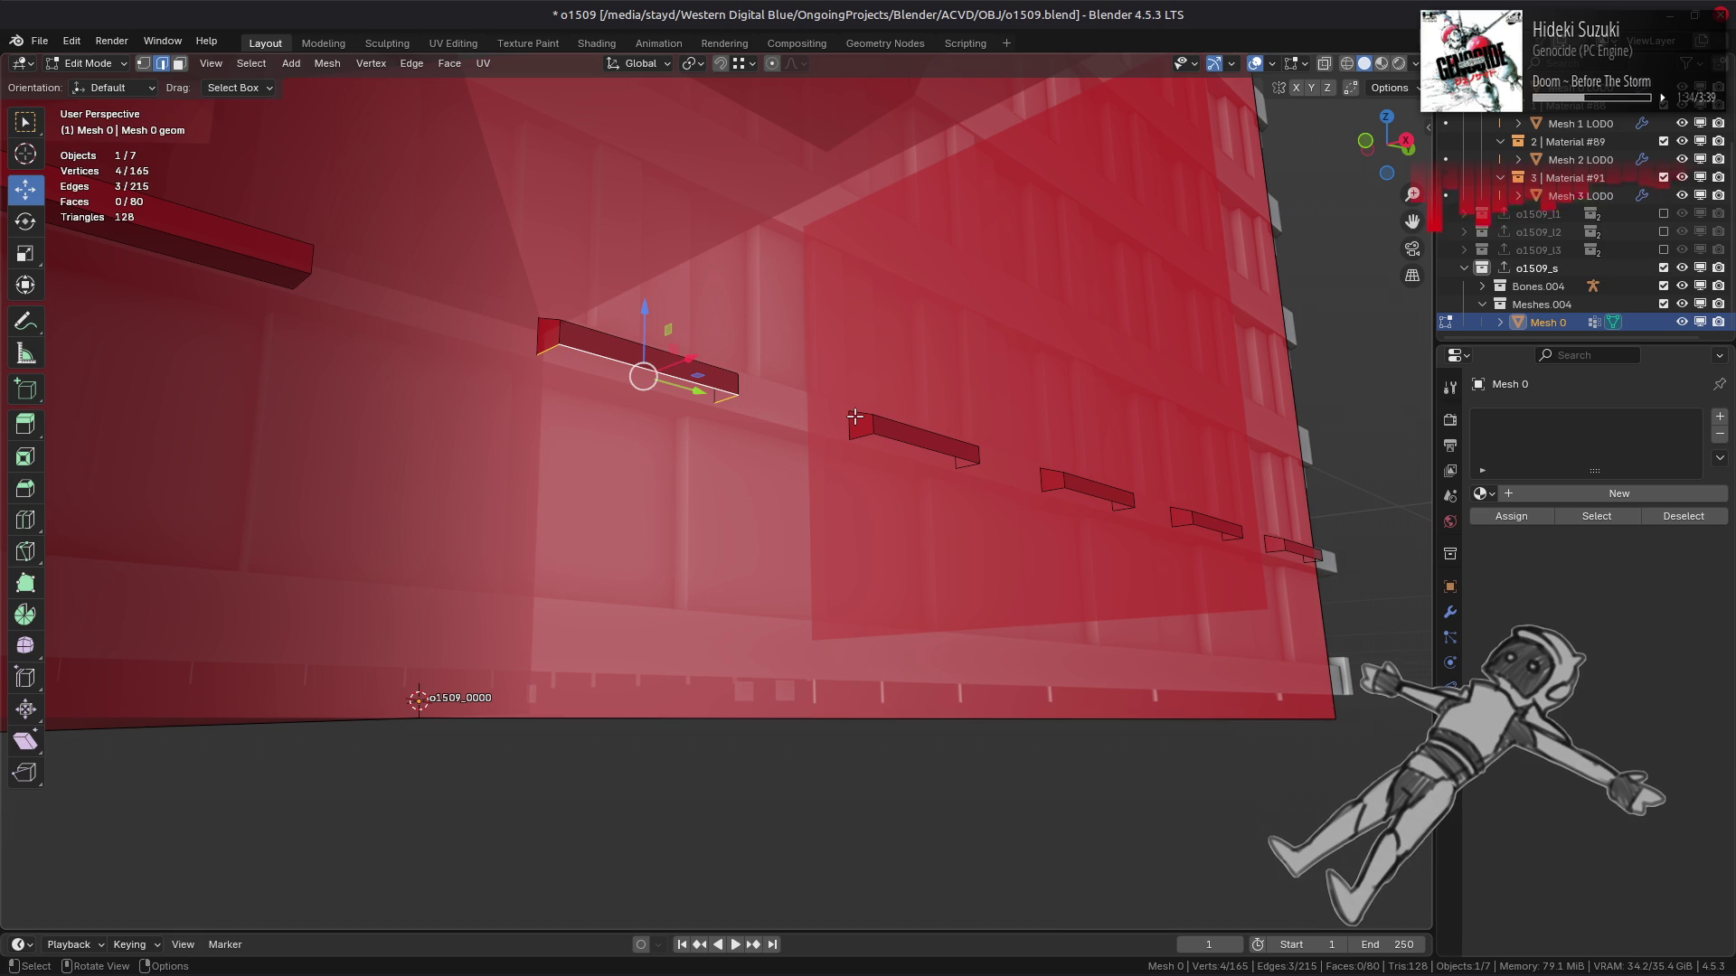
pyautogui.press('f')
pyautogui.scroll(2, 854, 417)
pyautogui.hotkey('alt', 'a')
# Fill the open ends of the second, third and fourth ledge beams.
pyautogui.keyDown('alt'); pyautogui.click(987, 427); pyautogui.keyUp('alt')
pyautogui.moveTo(987, 427); pyautogui.dragTo(1200, 535, button='middle')
pyautogui.press('f')
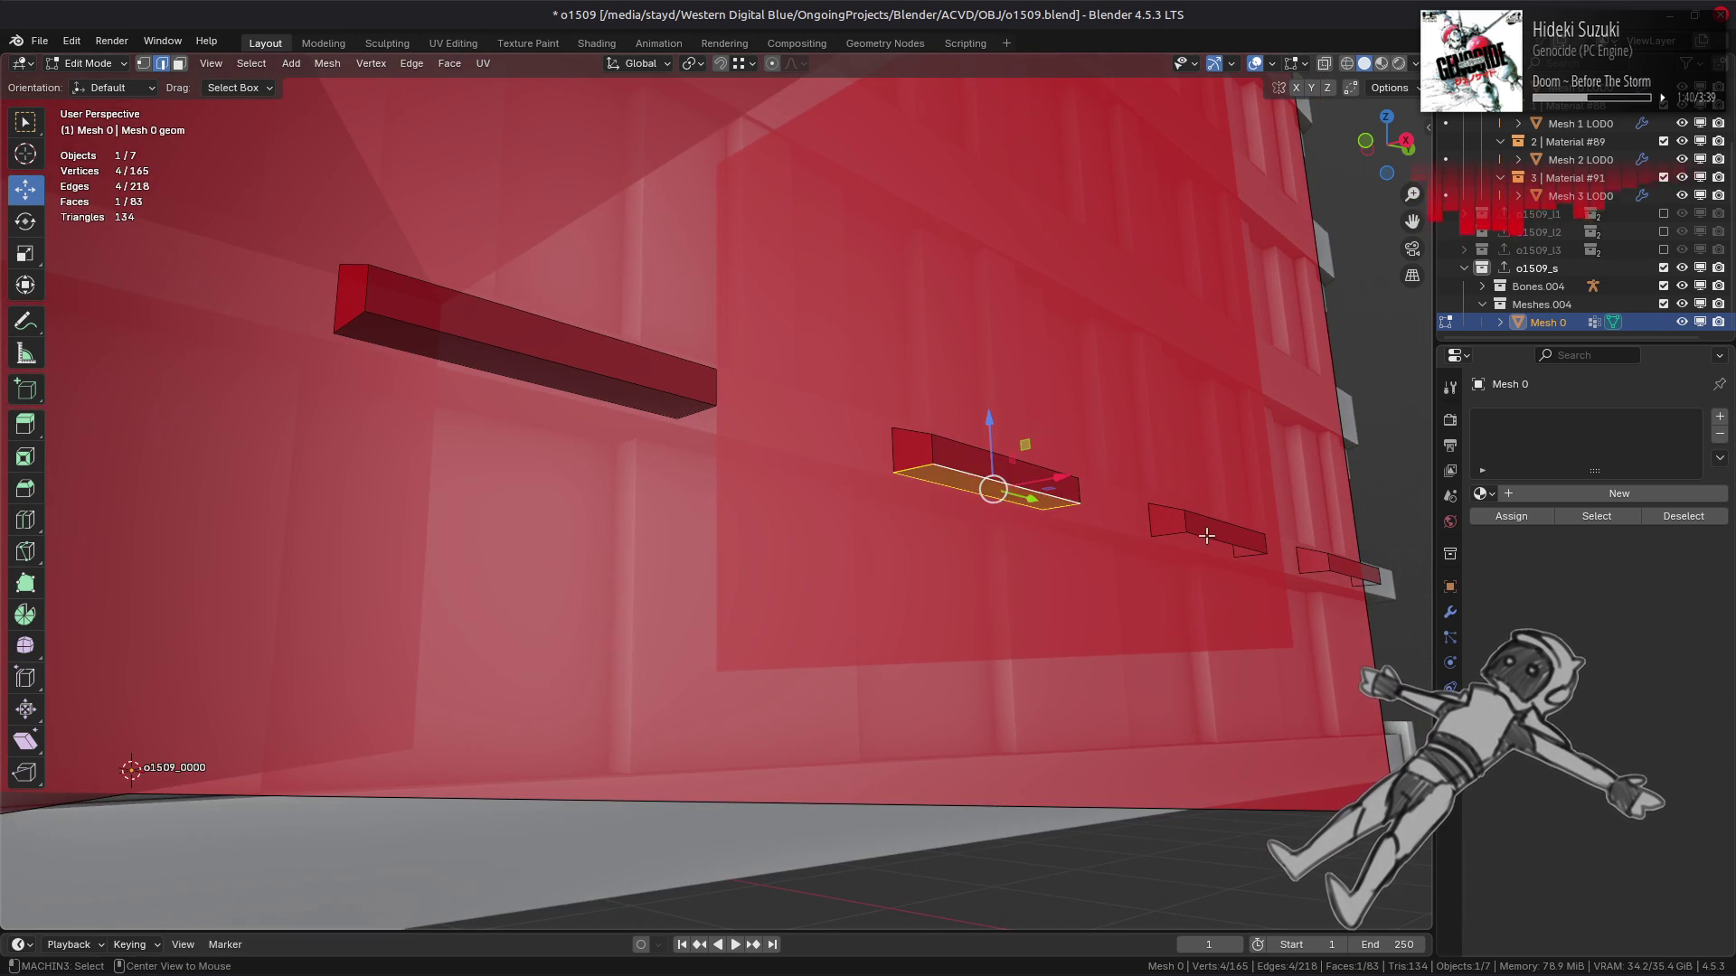
pyautogui.keyDown('alt'); pyautogui.click(1200, 535); pyautogui.keyUp('alt')
pyautogui.press('f')
pyautogui.hotkey('alt', 'a')
pyautogui.keyDown('alt'); pyautogui.click(1343, 572); pyautogui.keyUp('alt')
pyautogui.press('f')
pyautogui.hotkey('alt', 'a')
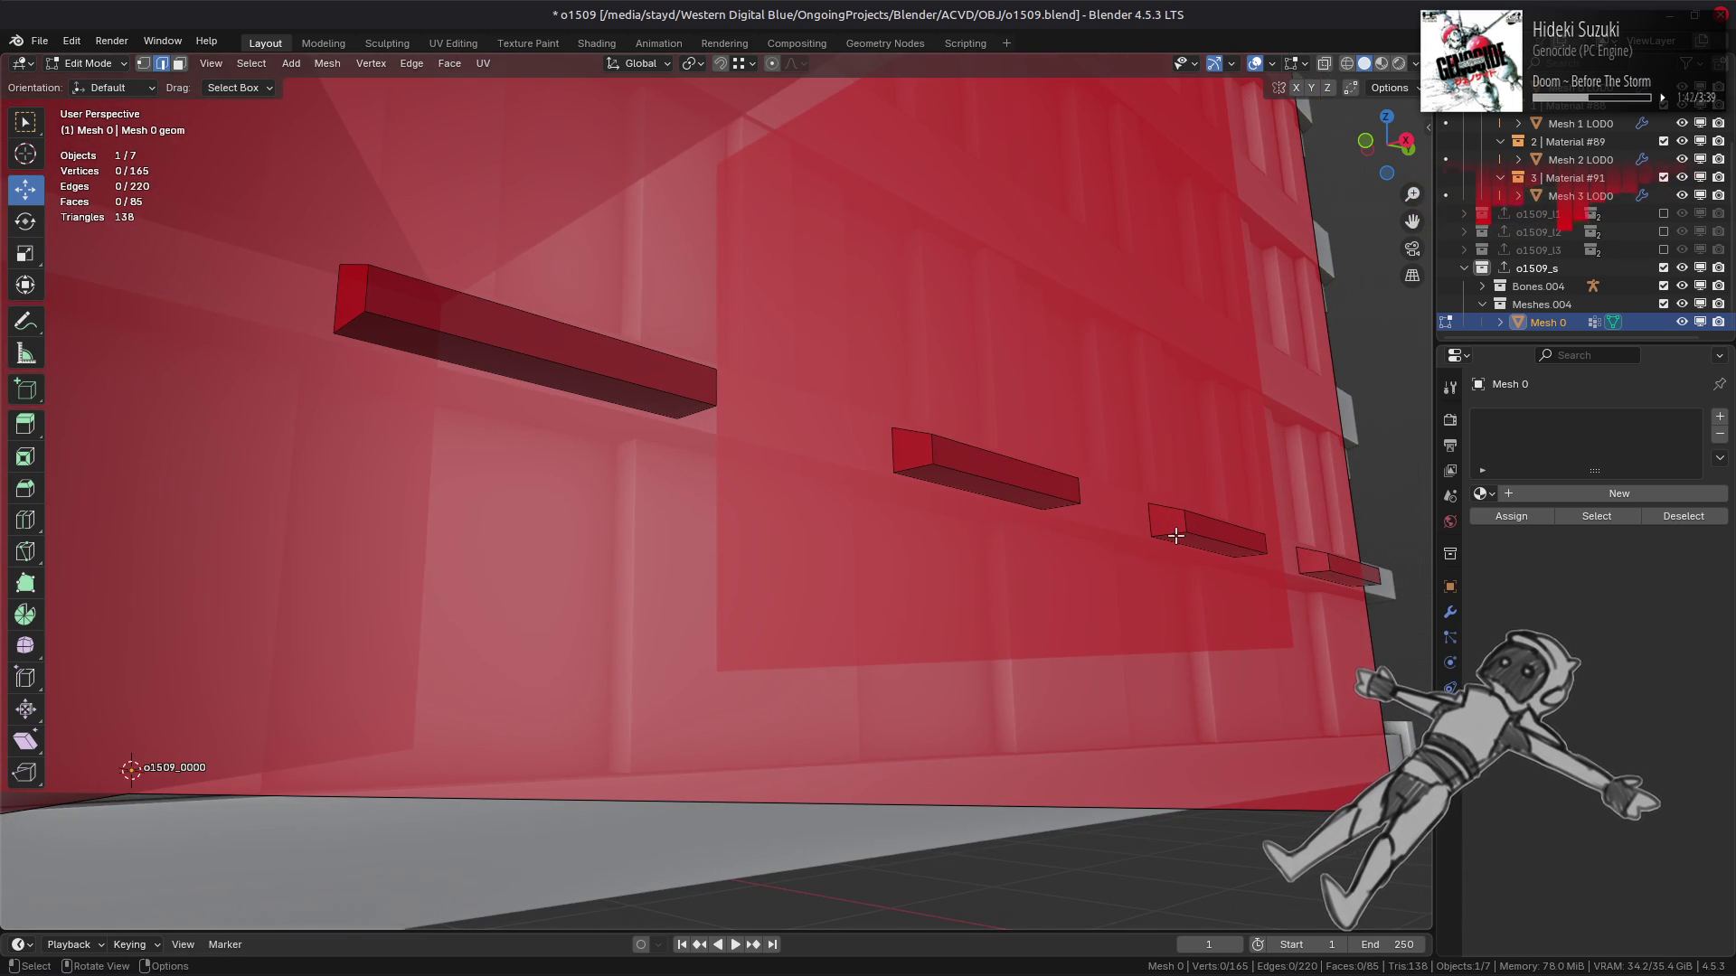
# Select the faces of the rightmost ledge beams in face mode.
pyautogui.press('3')
pyautogui.click(1177, 537)
pyautogui.keyDown('shift'); pyautogui.click(1338, 576); pyautogui.keyUp('shift')
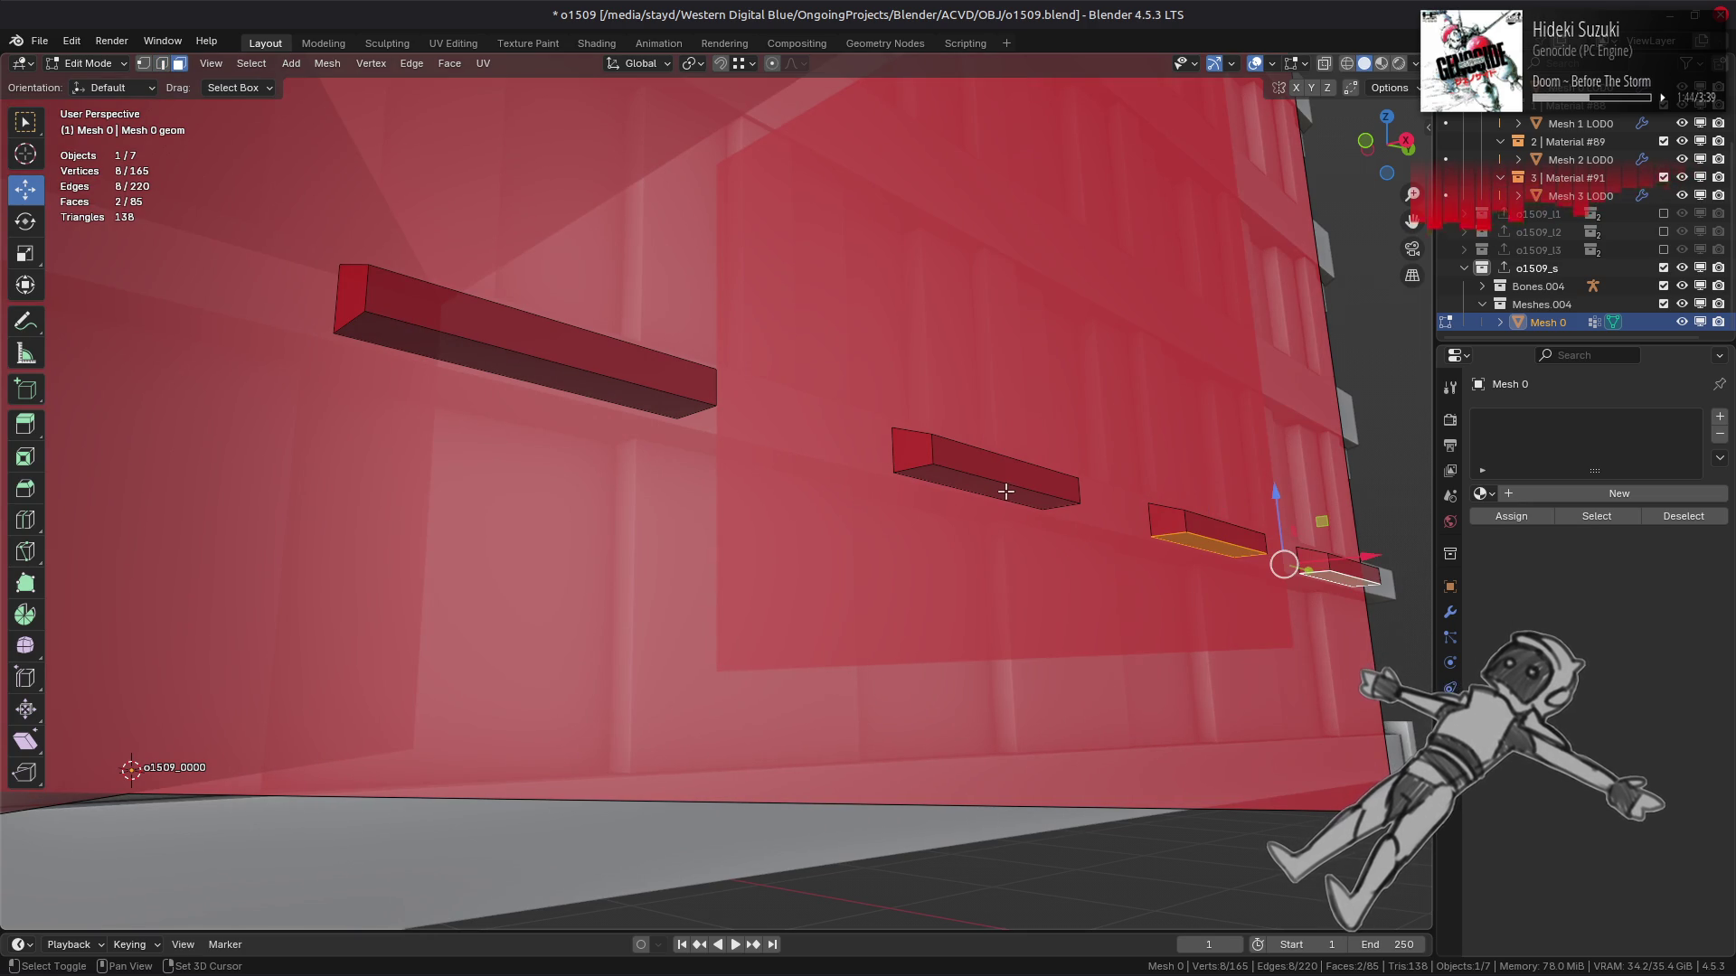
pyautogui.moveTo(1005, 491)
pyautogui.mouseDown(button='middle')
pyautogui.moveTo(1076, 501)
pyautogui.moveTo(1289, 464)
pyautogui.mouseUp(button='middle')
pyautogui.hotkey('alt', 'a')
pyautogui.click(1287, 462)
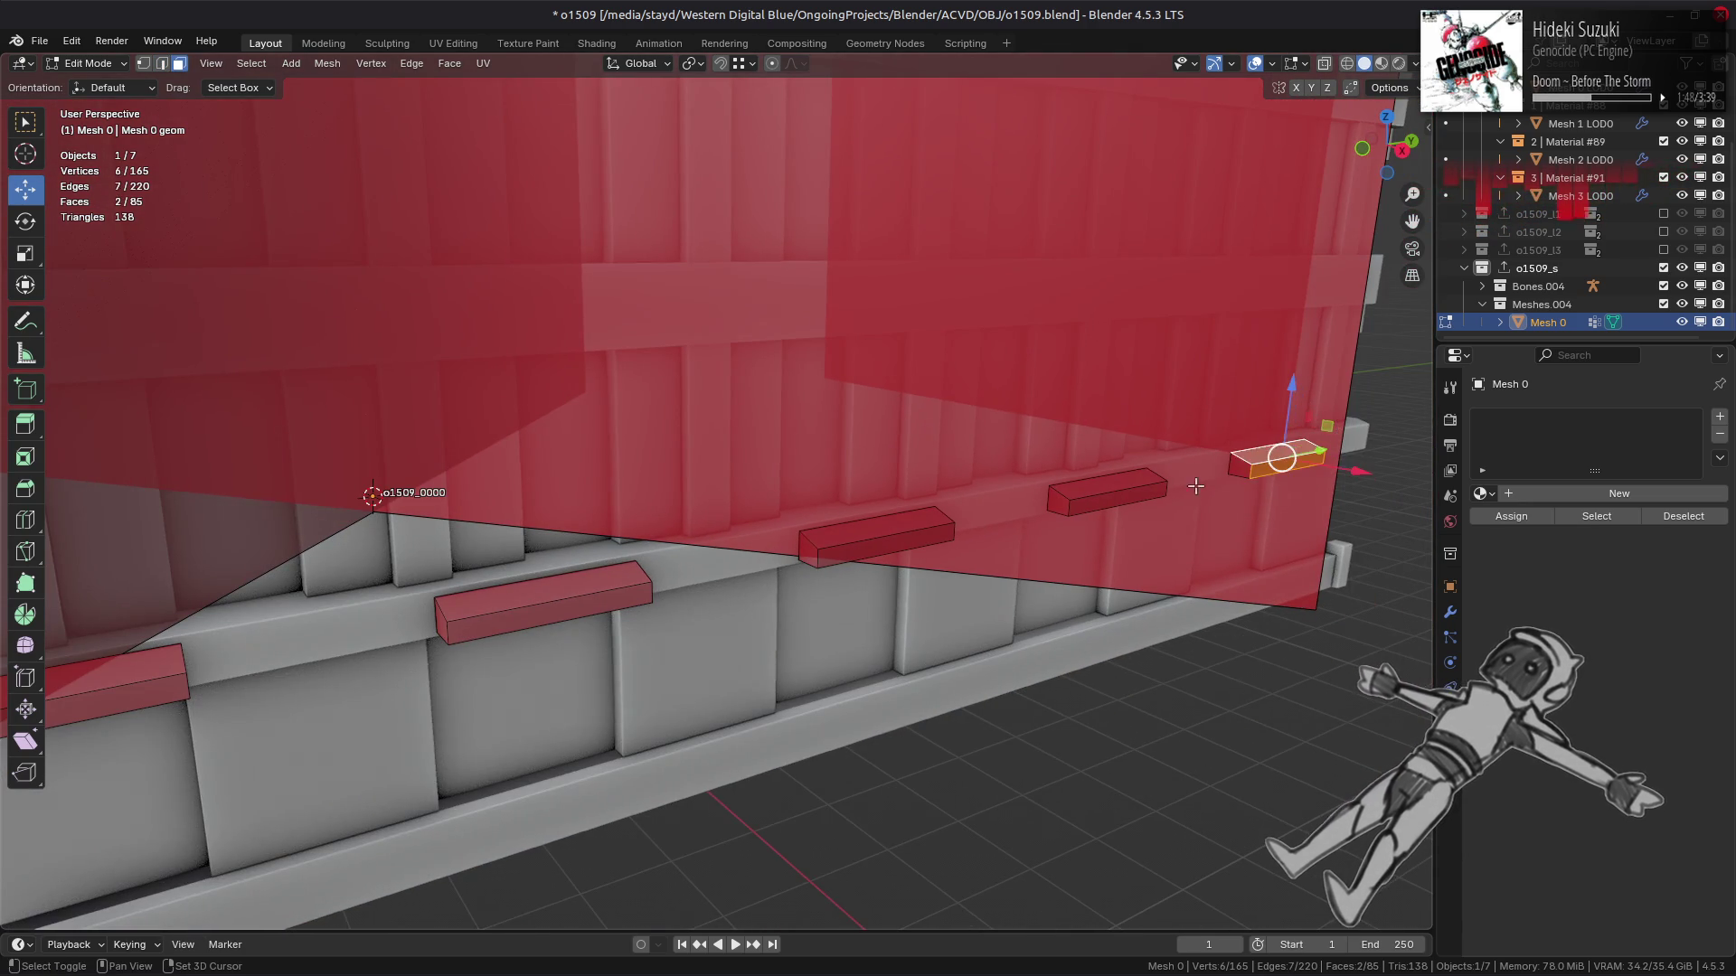
pyautogui.keyDown('shift'); pyautogui.click(1083, 498); pyautogui.keyUp('shift')
pyautogui.keyDown('shift'); pyautogui.click(913, 526); pyautogui.keyUp('shift')
pyautogui.keyDown('shift'); pyautogui.click(858, 556); pyautogui.keyUp('shift')
# Add the middle and left beam faces, then delete all selected faces (85 to 73).
pyautogui.moveTo(857, 556)
pyautogui.mouseDown(button='middle')
pyautogui.moveTo(935, 611)
pyautogui.moveTo(927, 556)
pyautogui.mouseUp(button='middle')
pyautogui.keyDown('shift'); pyautogui.click(872, 600); pyautogui.keyUp('shift')
pyautogui.keyDown('shift'); pyautogui.click(924, 547); pyautogui.keyUp('shift')
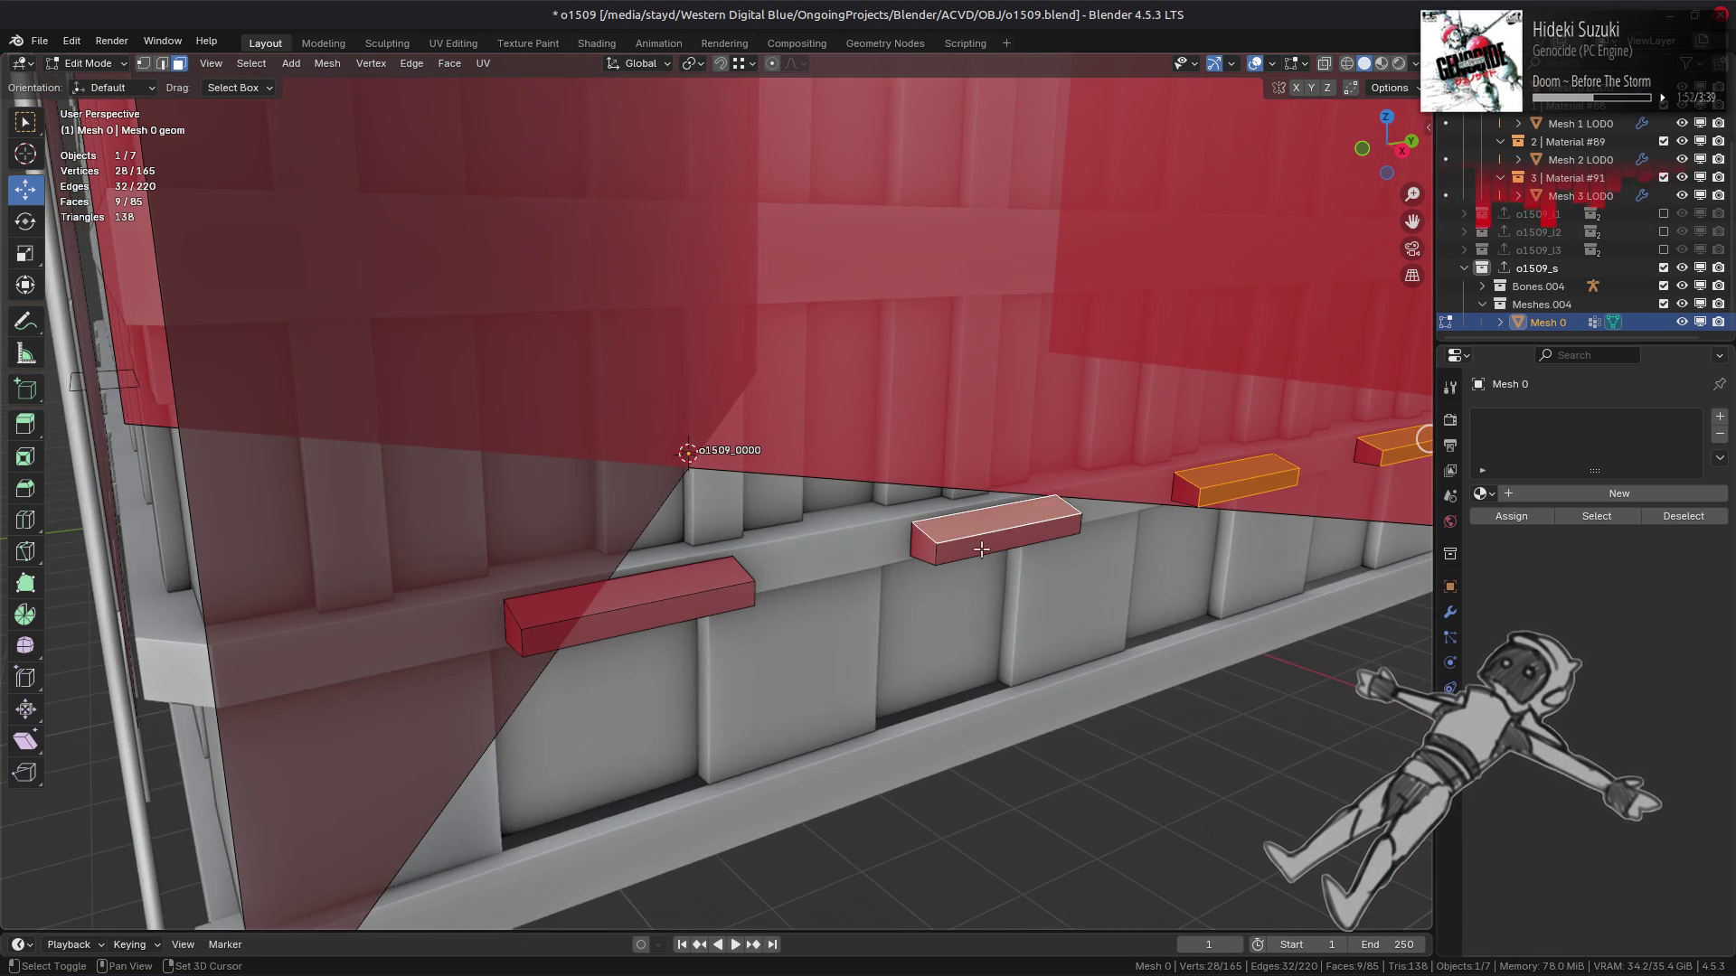
pyautogui.keyDown('shift'); pyautogui.click(628, 580); pyautogui.keyUp('shift')
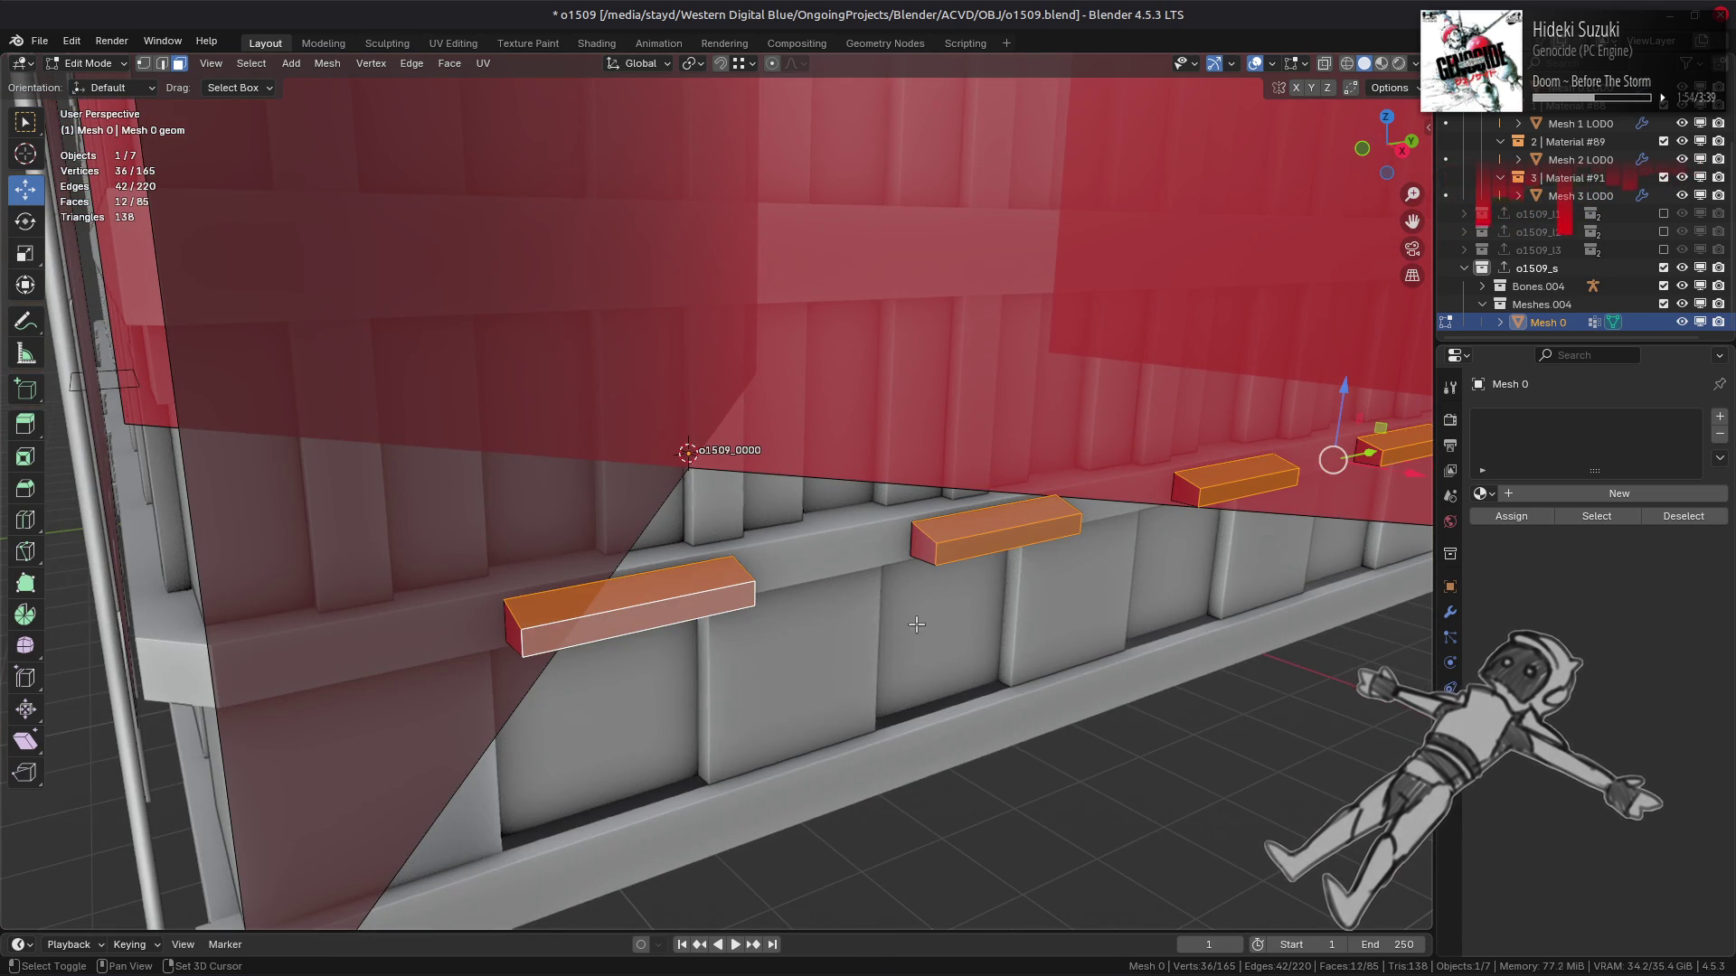
pyautogui.keyDown('shift'); pyautogui.click(633, 624); pyautogui.keyUp('shift')
pyautogui.rightClick(976, 630)
pyautogui.click(978, 944)
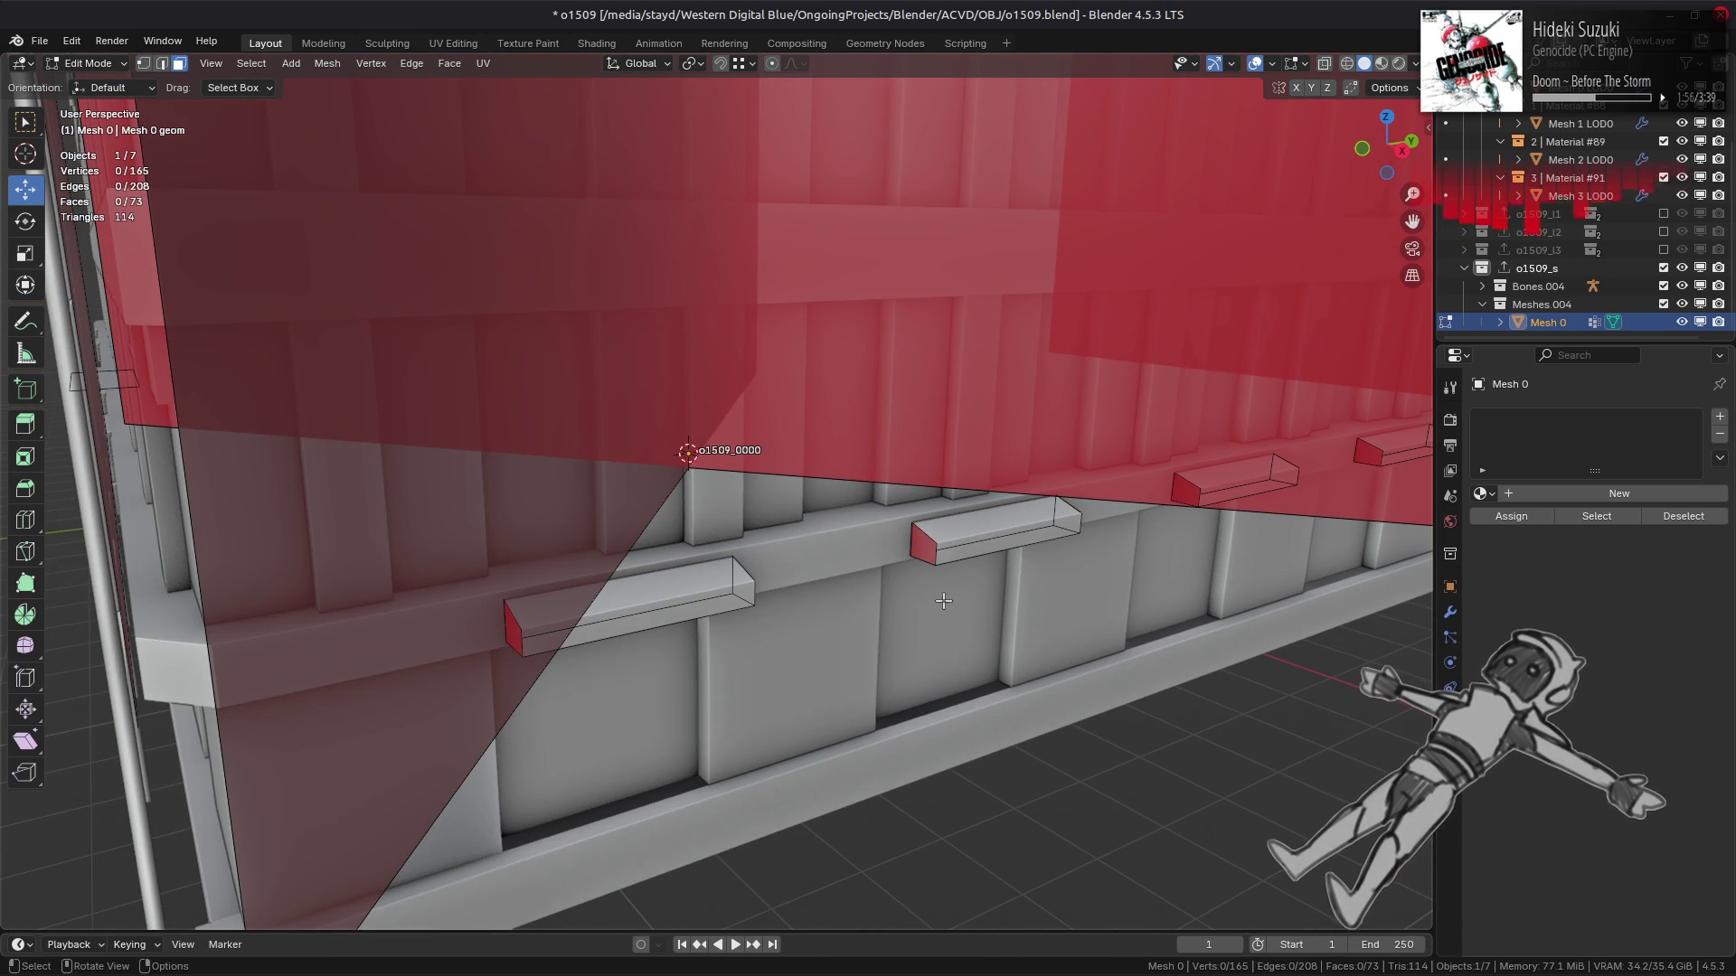
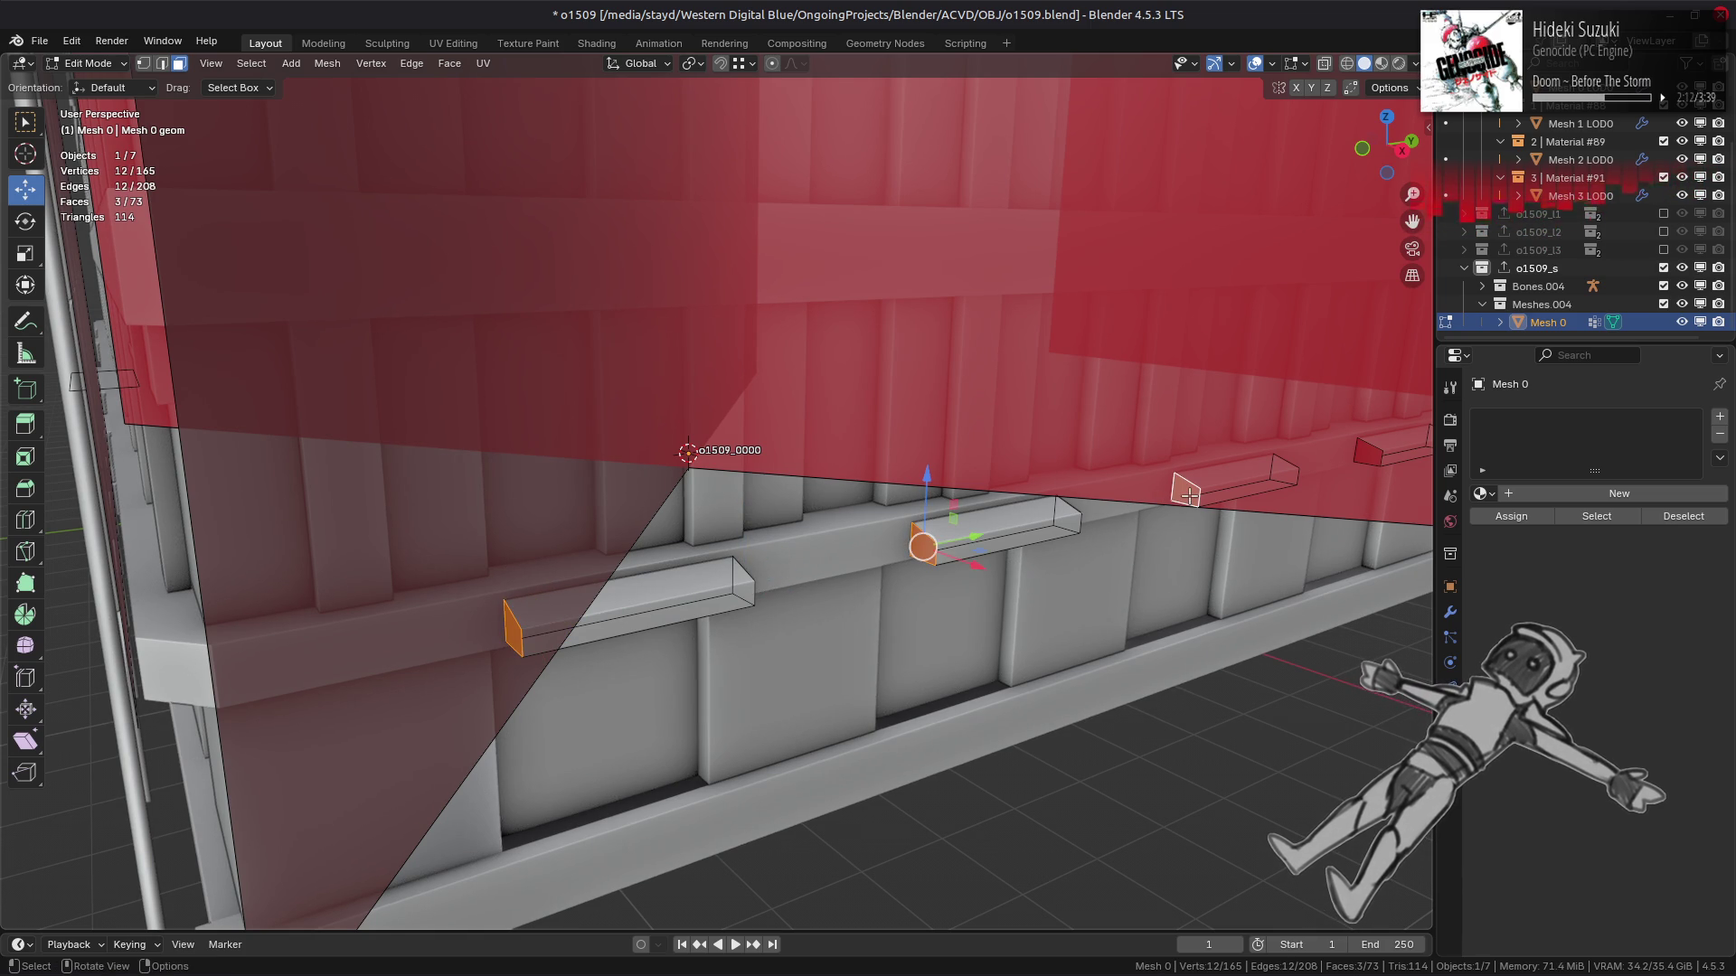
# Deselect the three beam-end faces, return to Object Mode and view the whole o1509 building.
pyautogui.hotkey('alt', 'a')
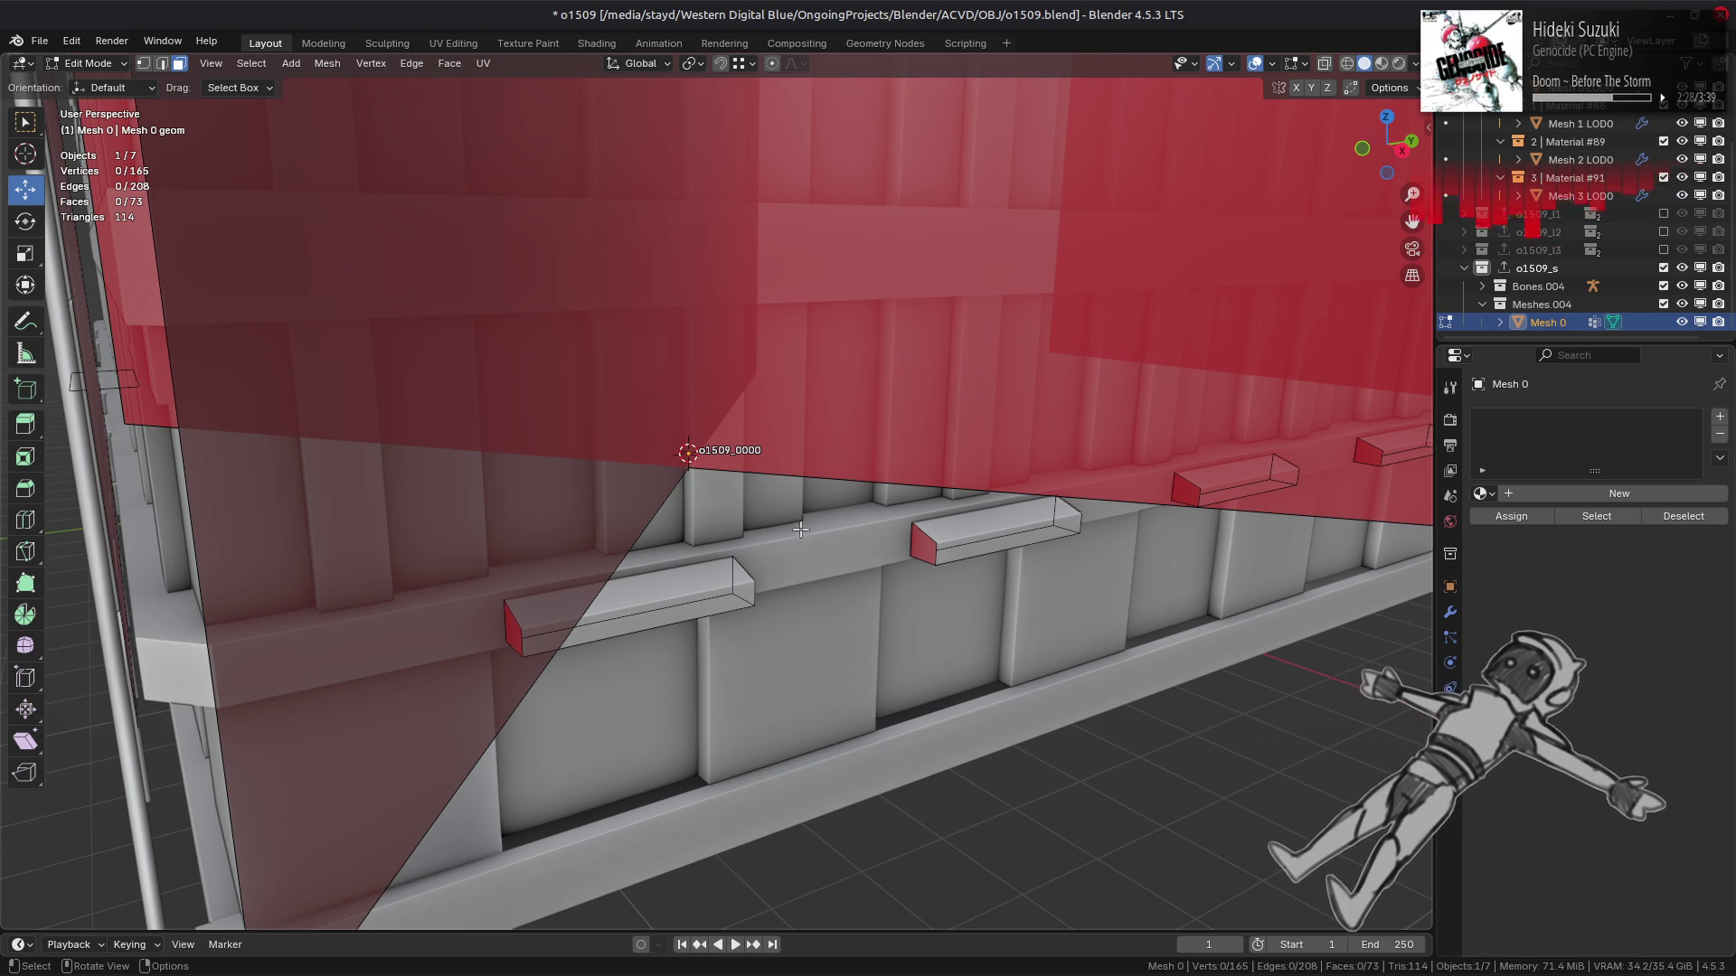
pyautogui.press('Tab')
pyautogui.scroll(-6, 807, 475)
pyautogui.moveTo(807, 475)
pyautogui.mouseDown(button='middle')
pyautogui.moveTo(876, 632)
pyautogui.moveTo(849, 581)
pyautogui.moveTo(865, 593)
pyautogui.mouseUp(button='middle')
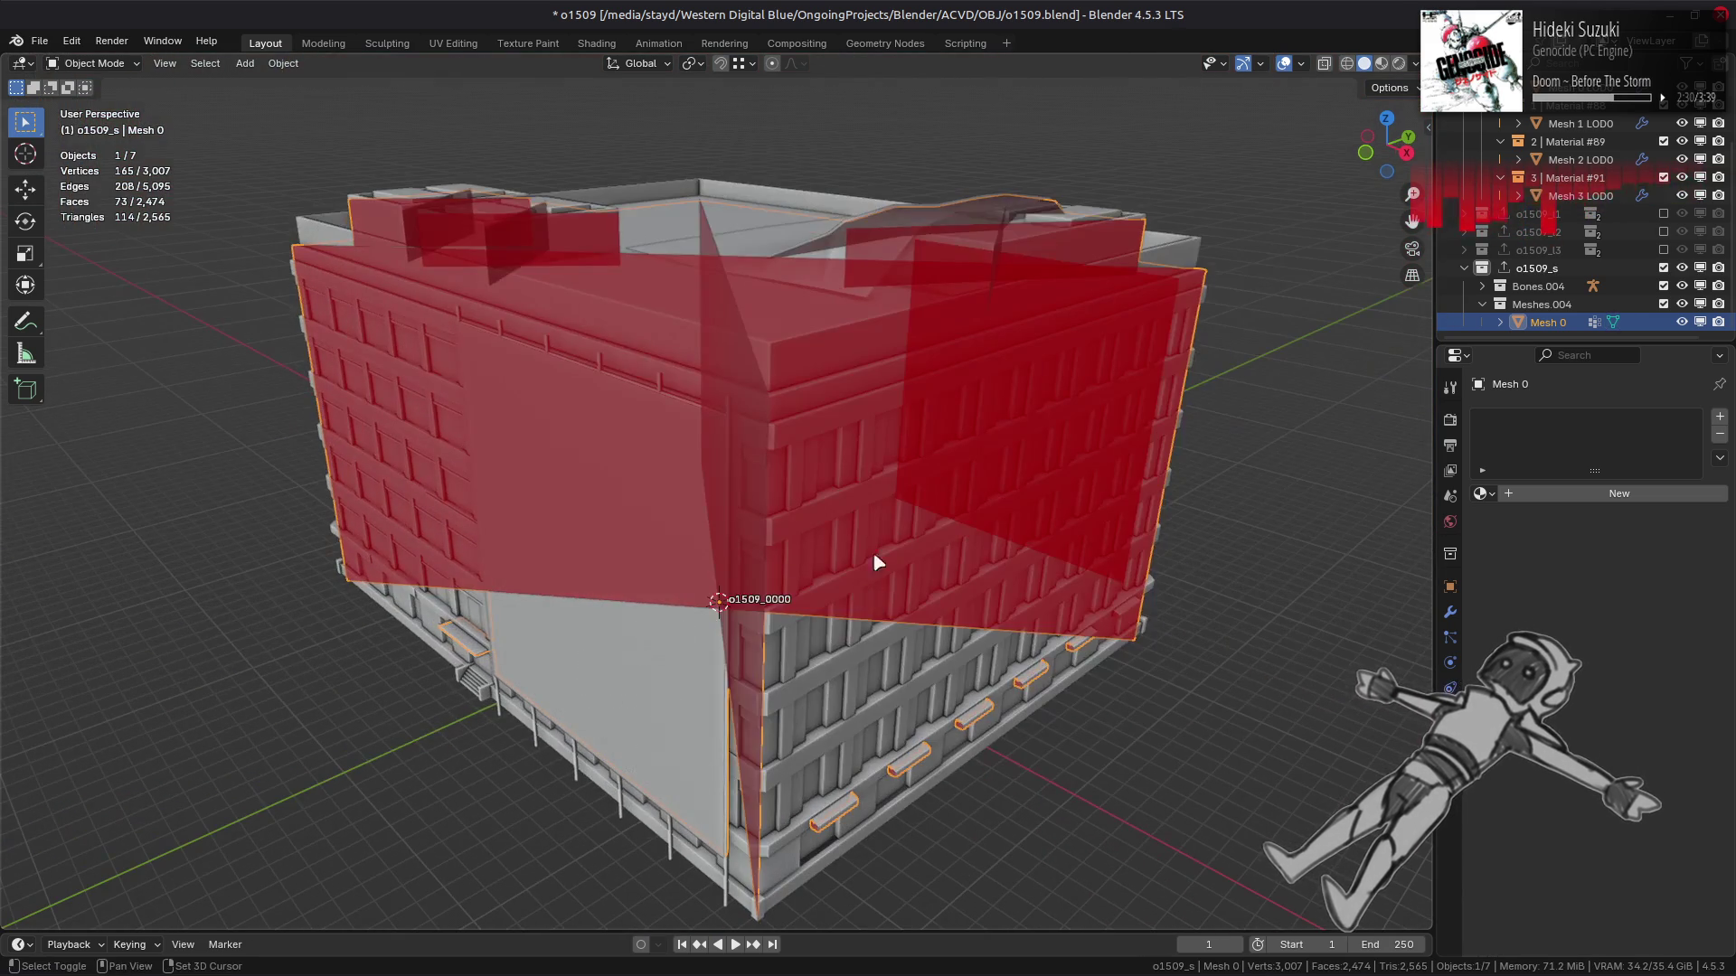
# Bring the building's lower corner into view and edit the Mesh 0 building mesh.
pyautogui.hotkey('alt', 'a')
pyautogui.moveTo(904, 511)
pyautogui.mouseDown(button='middle')
pyautogui.moveTo(860, 480)
pyautogui.moveTo(624, 620)
pyautogui.mouseUp(button='middle')
pyautogui.scroll(5, 856, 609)
pyautogui.moveTo(856, 608)
pyautogui.mouseDown(button='middle')
pyautogui.moveTo(783, 425)
pyautogui.moveTo(689, 423)
pyautogui.moveTo(744, 434)
pyautogui.moveTo(710, 578)
pyautogui.moveTo(724, 718)
pyautogui.mouseUp(button='middle')
pyautogui.click(785, 429)
pyautogui.press('Tab')
# Select the six small ledge boxes by their tops, growing to whole boxes with Ctrl+L.
pyautogui.click(533, 722)
pyautogui.keyDown('shift'); pyautogui.click(694, 711); pyautogui.keyUp('shift')
pyautogui.keyDown('shift'); pyautogui.click(840, 702); pyautogui.keyUp('shift')
pyautogui.keyDown('shift'); pyautogui.click(1013, 689); pyautogui.keyUp('shift')
pyautogui.keyDown('shift'); pyautogui.click(1164, 680); pyautogui.keyUp('shift')
pyautogui.keyDown('shift'); pyautogui.click(1303, 676); pyautogui.keyUp('shift')
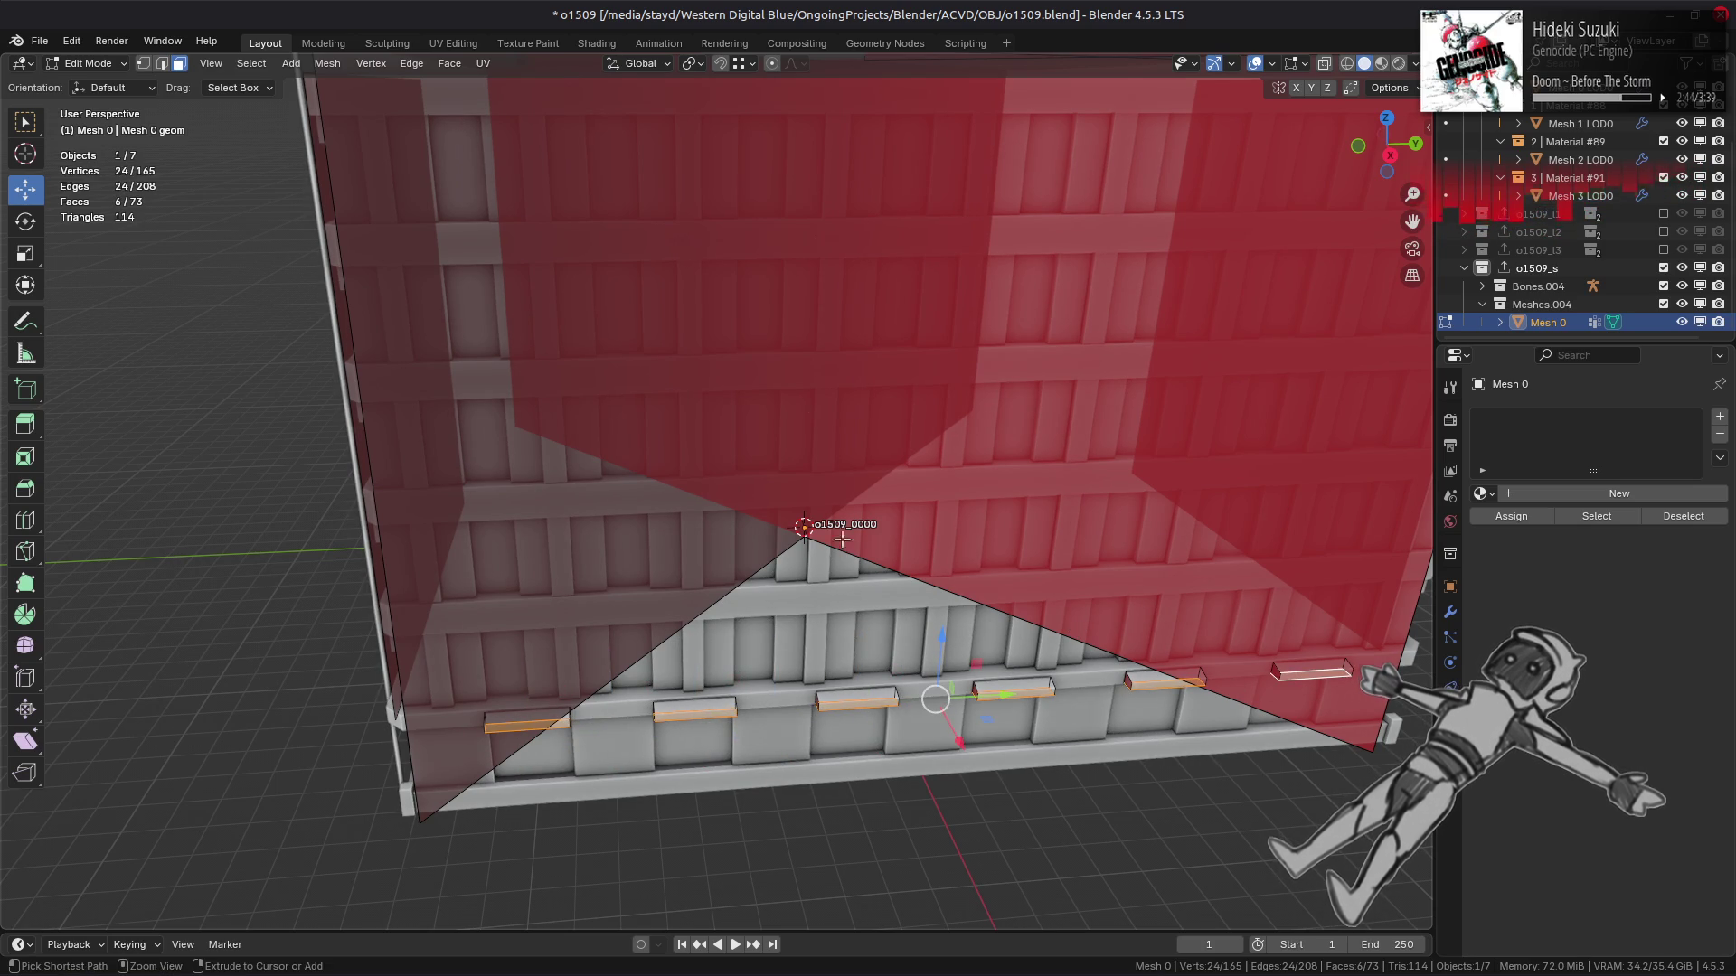
pyautogui.hotkey('ctrl', 'l')
# Set the pivot to 3D Cursor and duplicate the selected ledge boxes.
pyautogui.moveTo(627, 411)
pyautogui.mouseDown(button='middle')
pyautogui.moveTo(892, 458)
pyautogui.moveTo(644, 407)
pyautogui.mouseUp(button='middle')
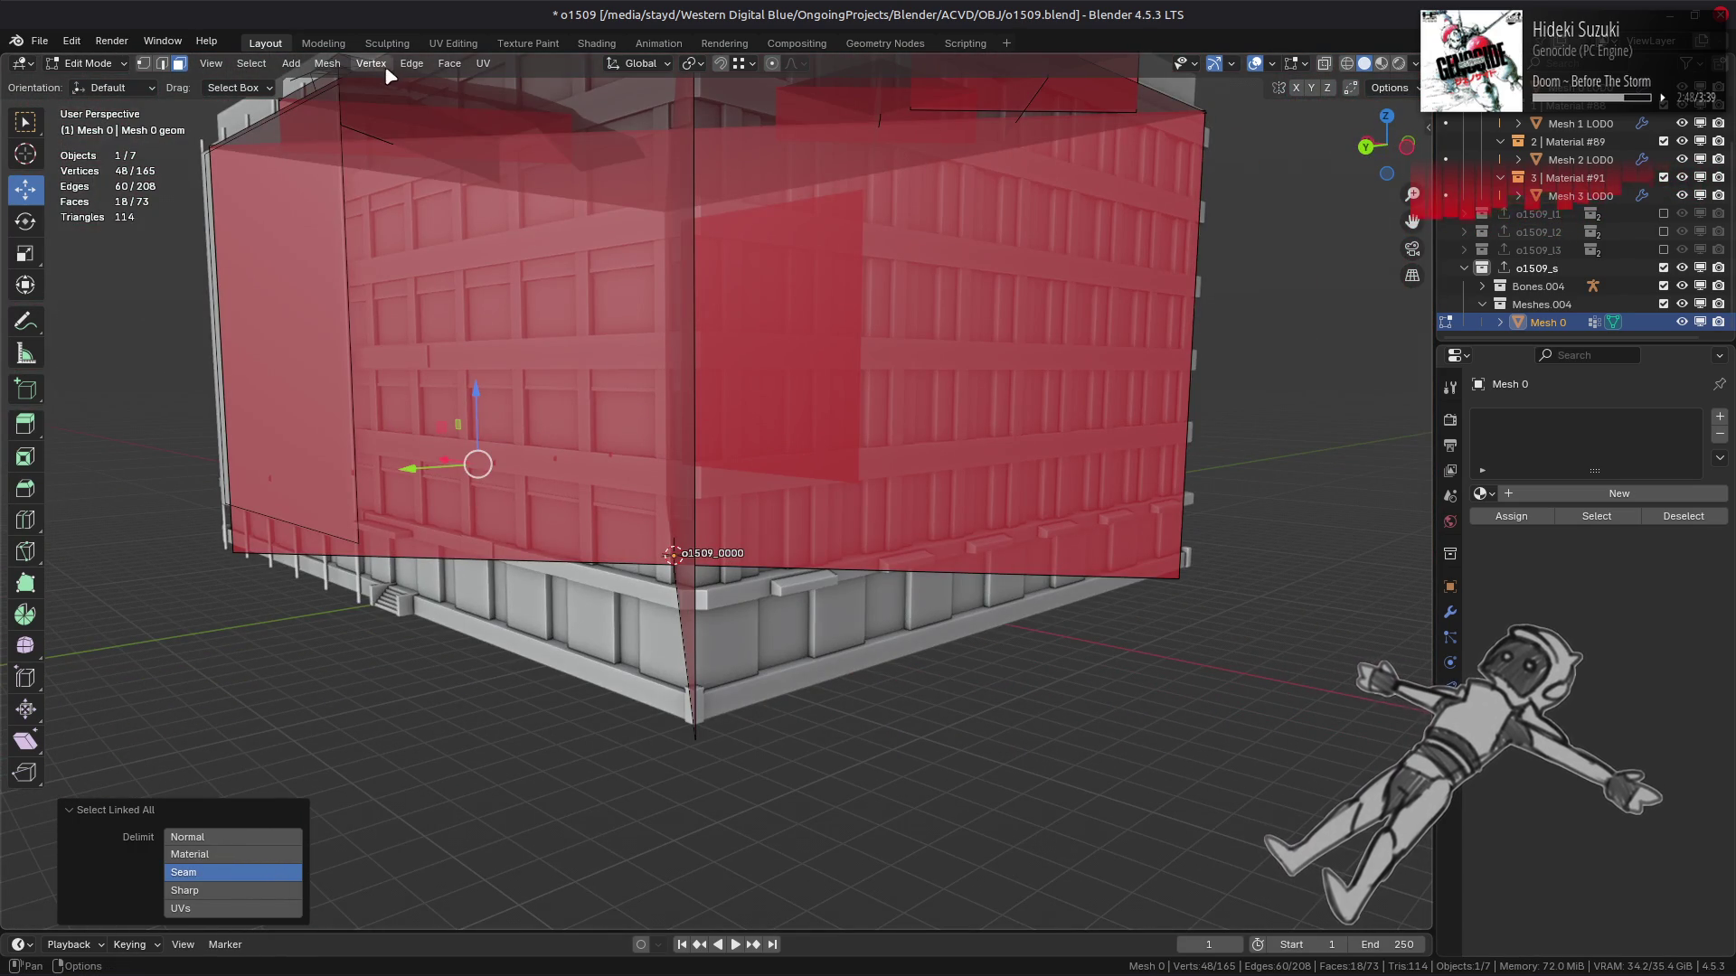
pyautogui.click(692, 64)
pyautogui.click(705, 130)
pyautogui.moveTo(705, 130); pyautogui.dragTo(723, 529, button='middle')
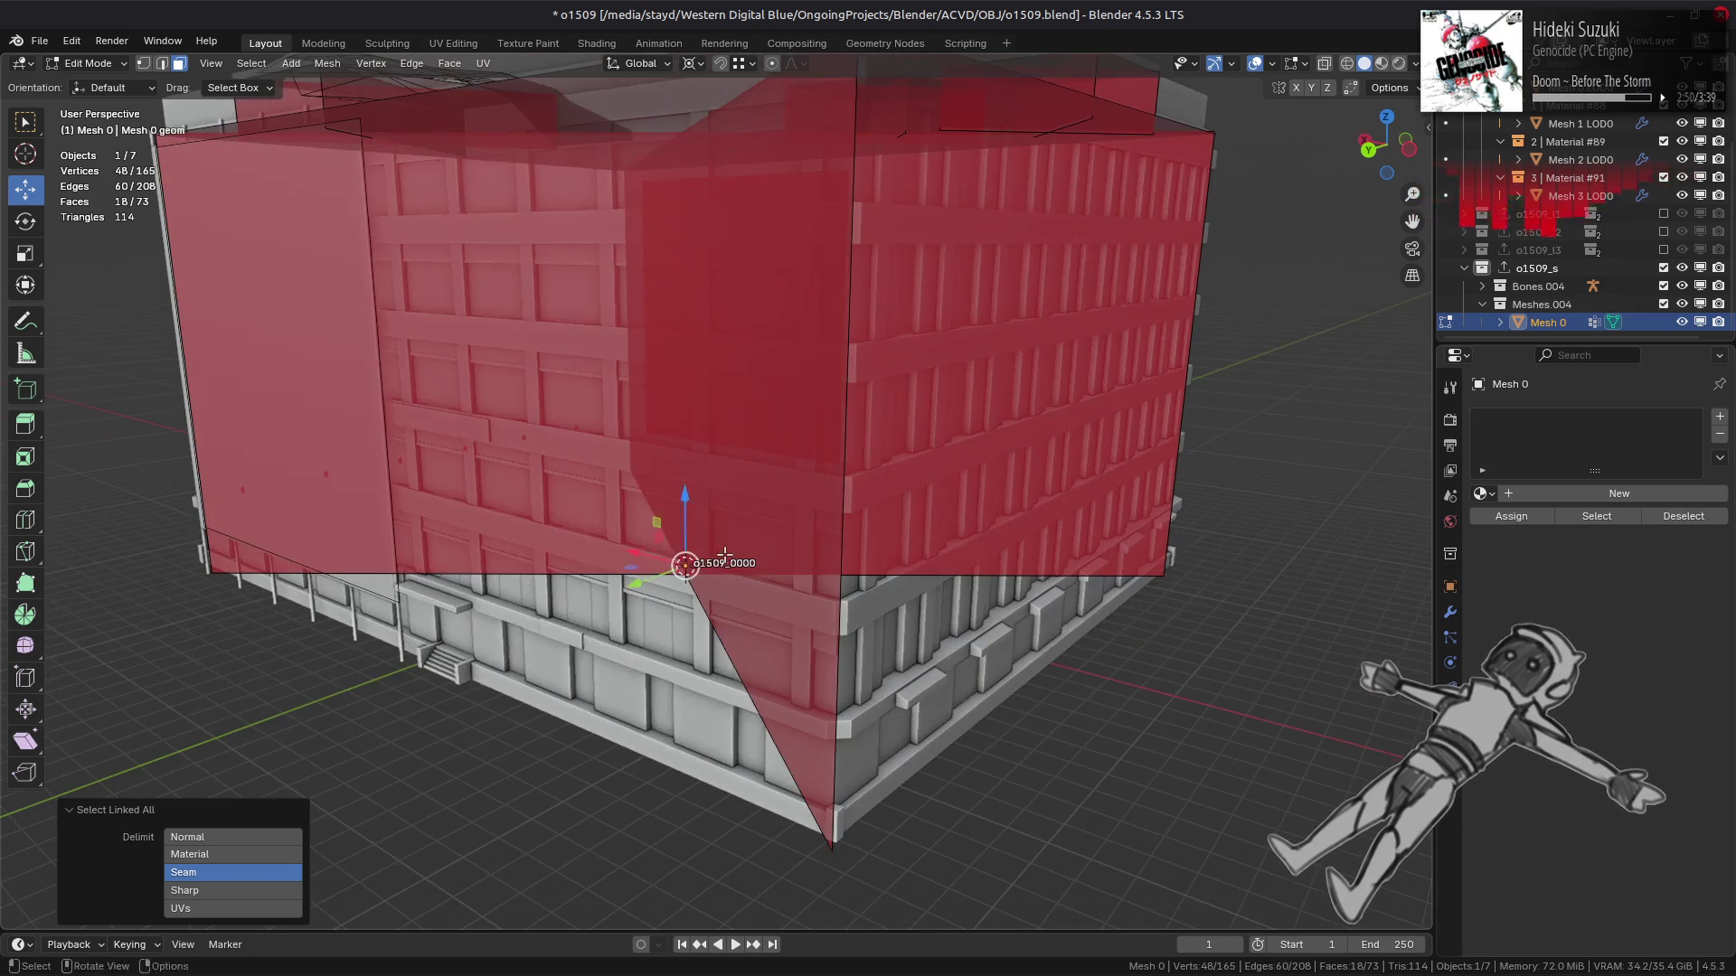
pyautogui.hotkey('shift', 'd')
# Rotate the copied ledge boxes 180° about Z around the 3D cursor.
pyautogui.write('rz180')
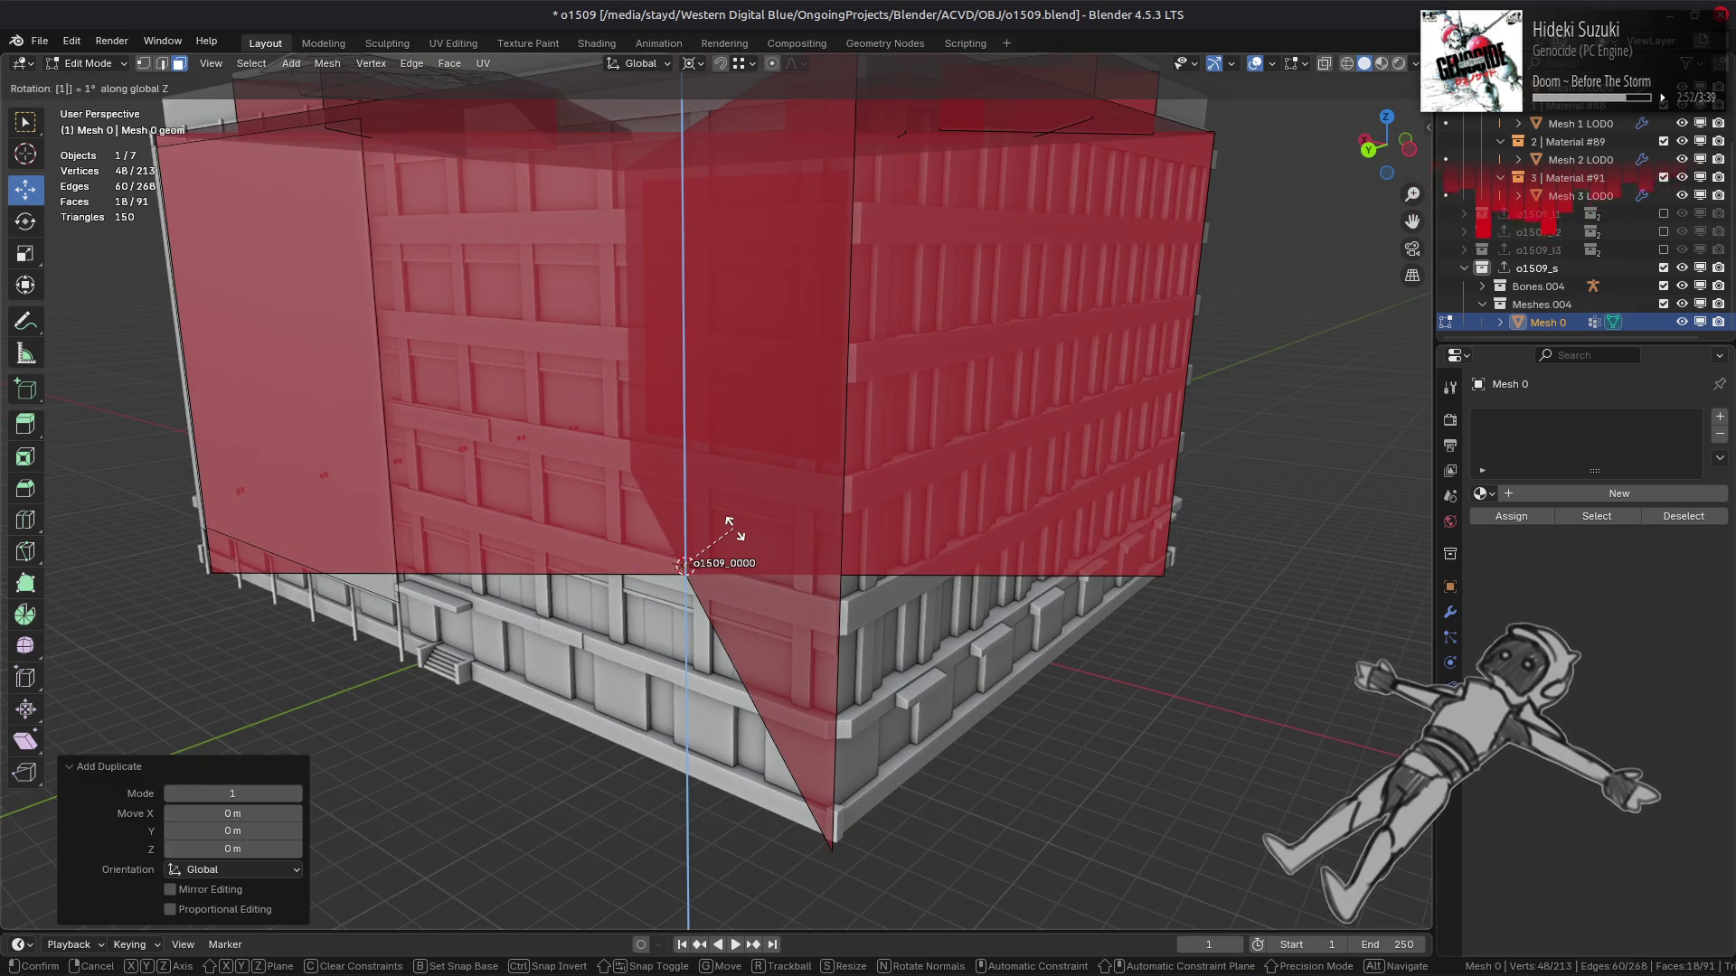
pyautogui.press('Return')
pyautogui.scroll(4, 687, 523)
pyautogui.moveTo(687, 522); pyautogui.dragTo(705, 380, button='middle')
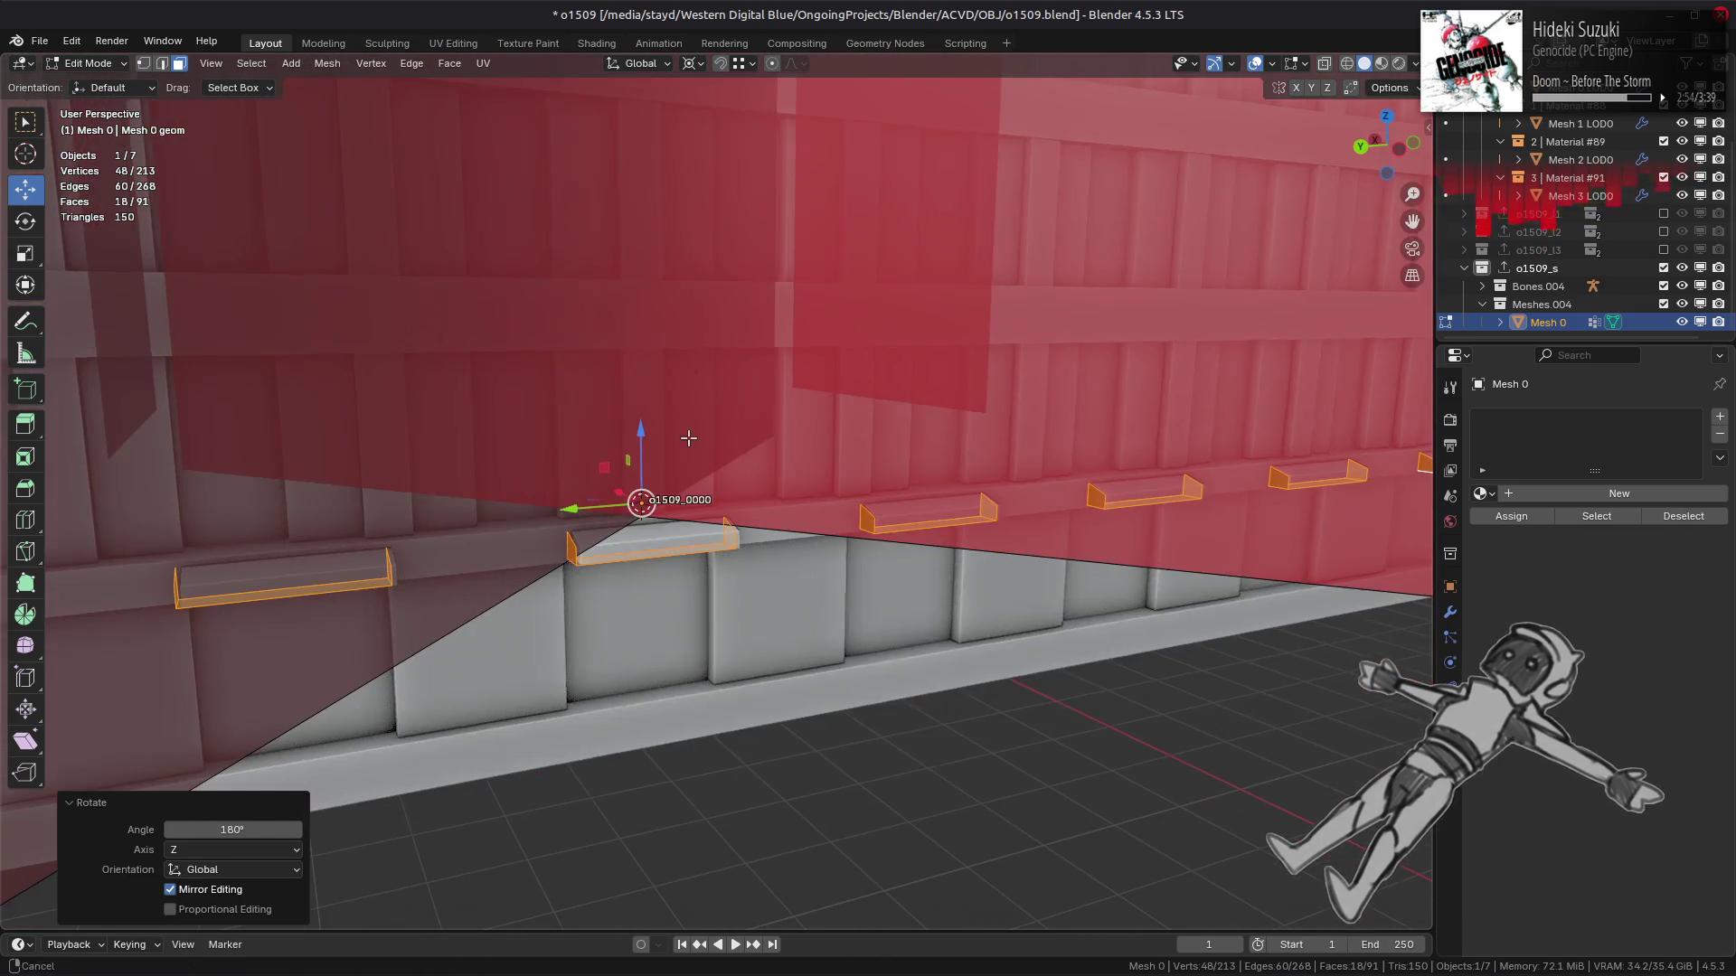
# With Median Point pivot, shift the copies −0.052 m along Y onto the ledge, then deselect.
pyautogui.click(700, 63)
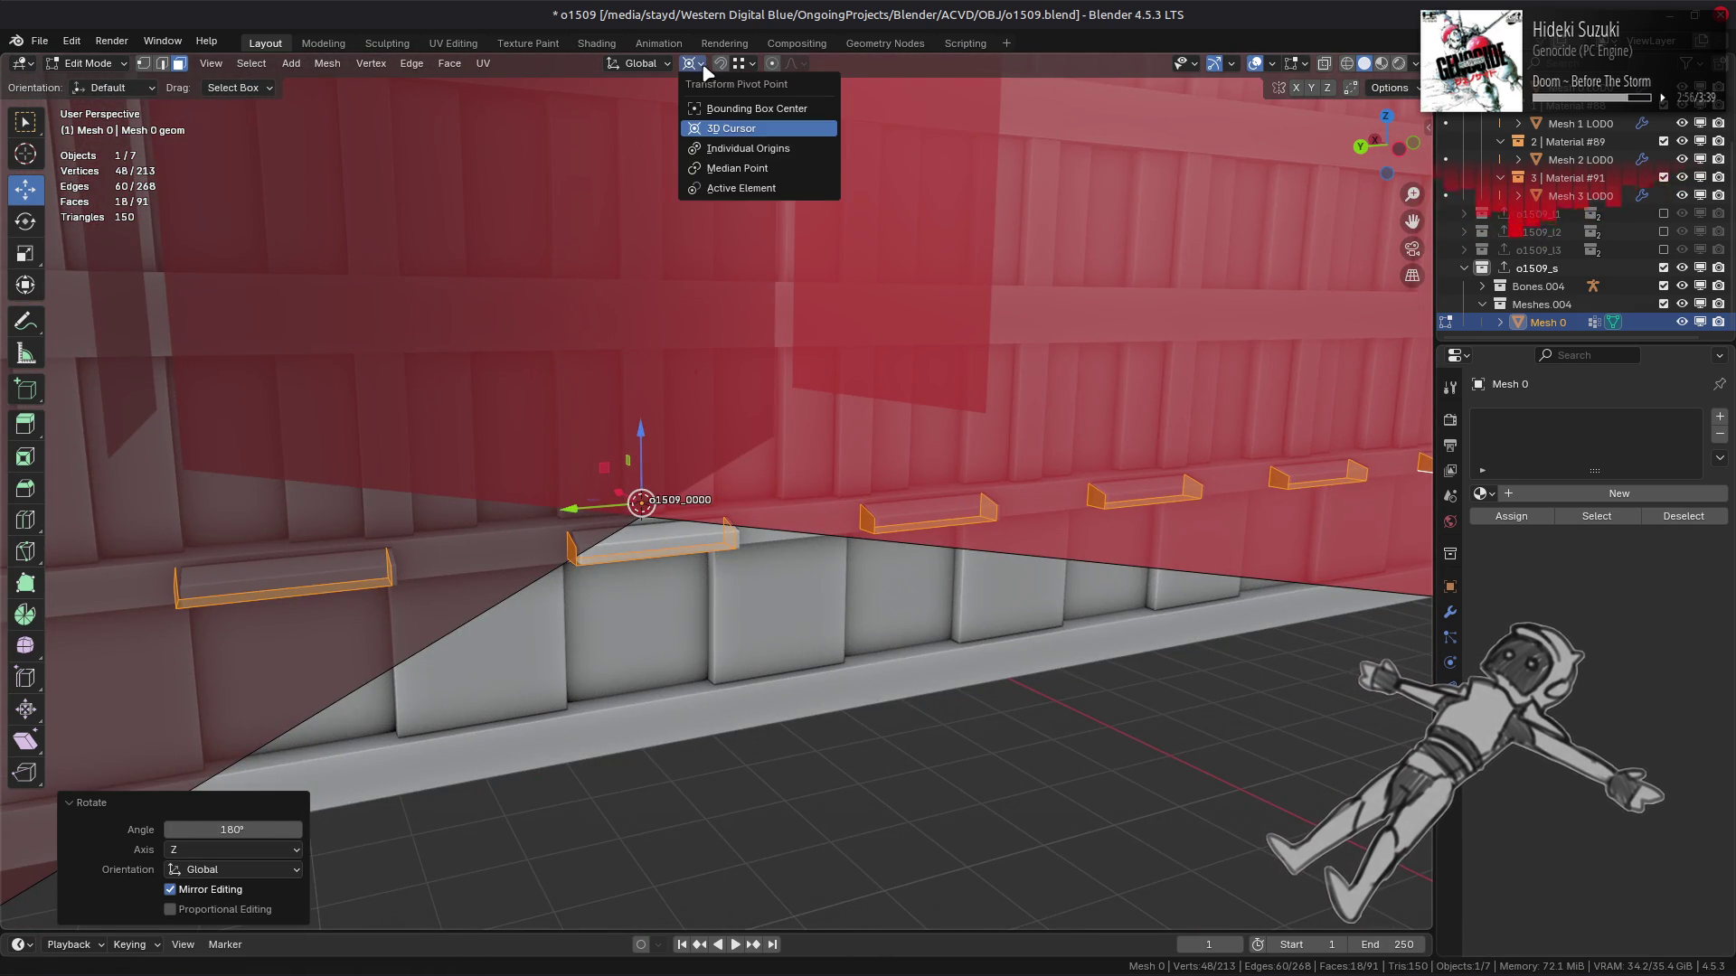
pyautogui.click(723, 155)
pyautogui.moveTo(813, 470)
pyautogui.mouseDown(button='middle')
pyautogui.moveTo(918, 525)
pyautogui.moveTo(994, 511)
pyautogui.mouseUp(button='middle')
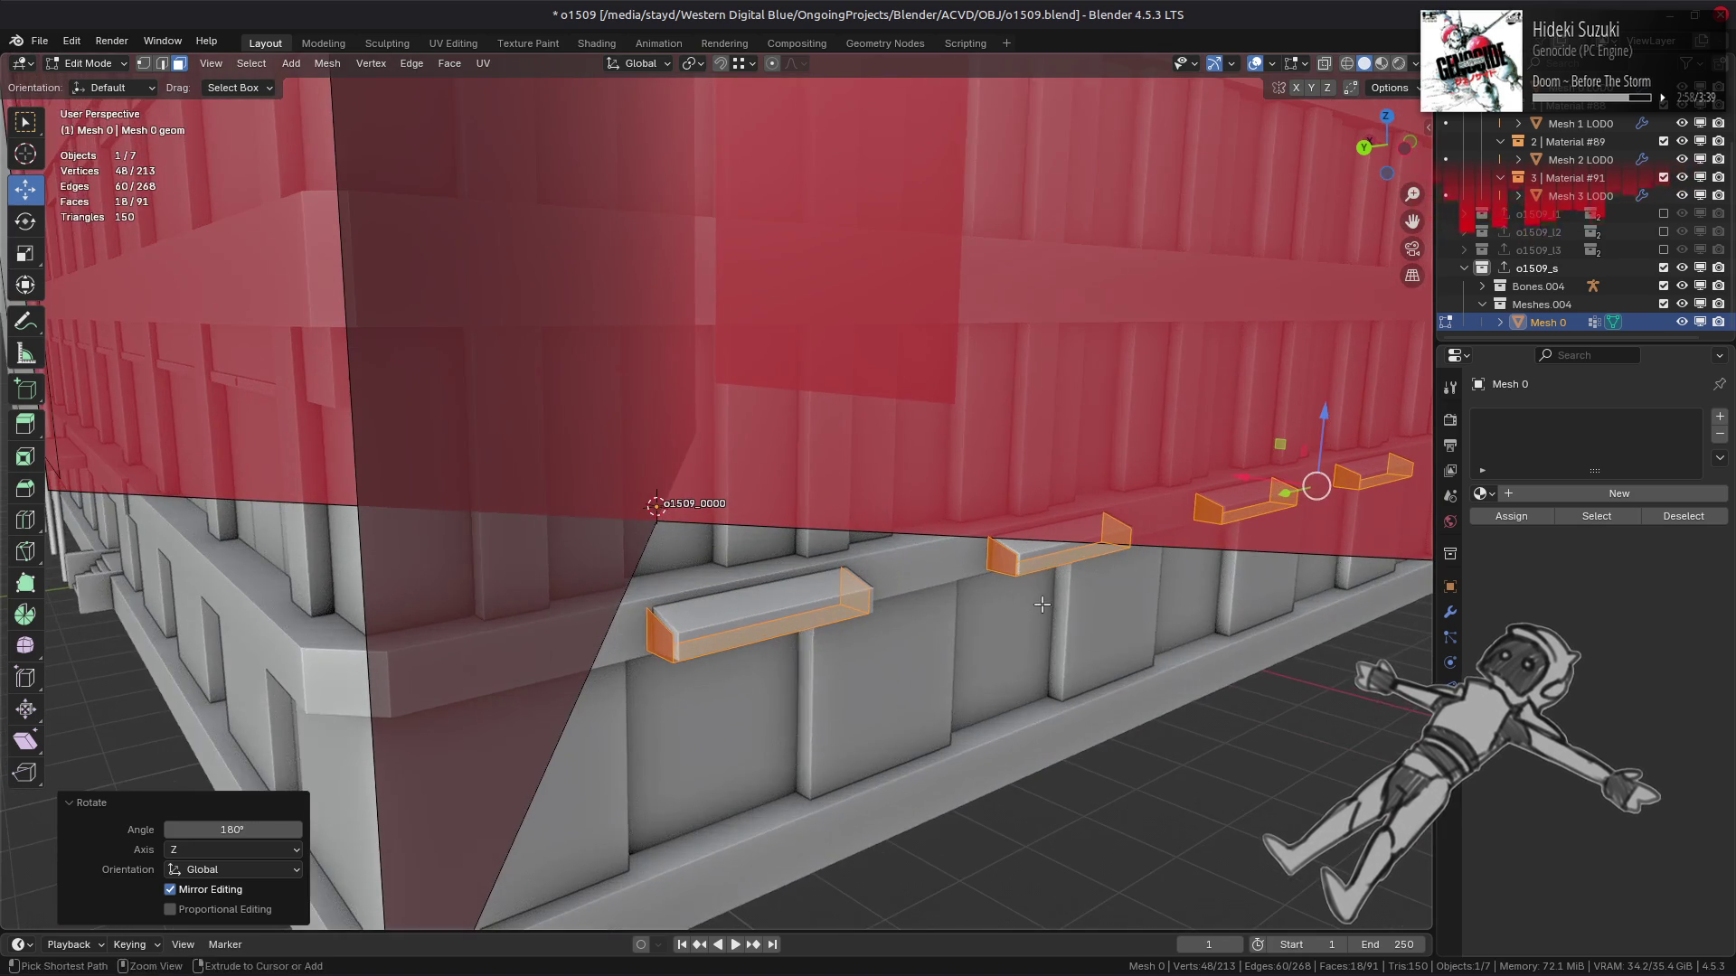
pyautogui.moveTo(1315, 486)
pyautogui.mouseDown()
pyautogui.moveTo(890, 610)
pyautogui.moveTo(850, 598)
pyautogui.moveTo(1315, 488)
pyautogui.mouseUp()
pyautogui.moveTo(902, 516); pyautogui.dragTo(940, 518, button='middle')
pyautogui.click(951, 520)
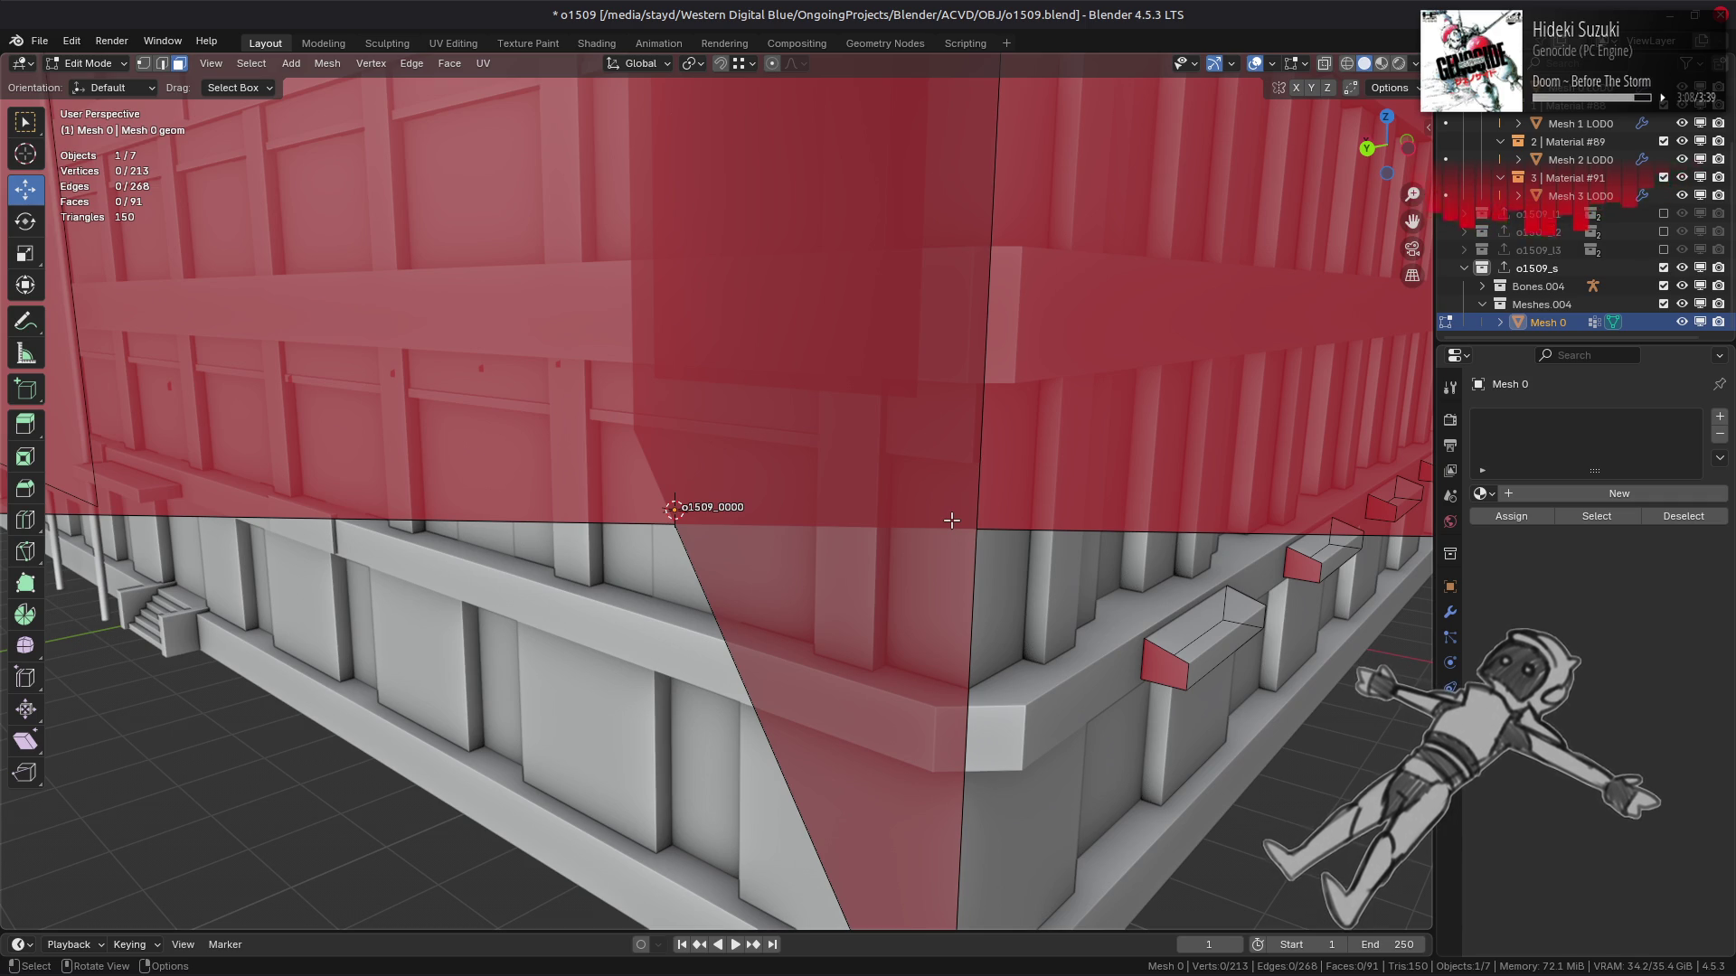
pyautogui.moveTo(951, 519); pyautogui.dragTo(987, 540, button='middle')
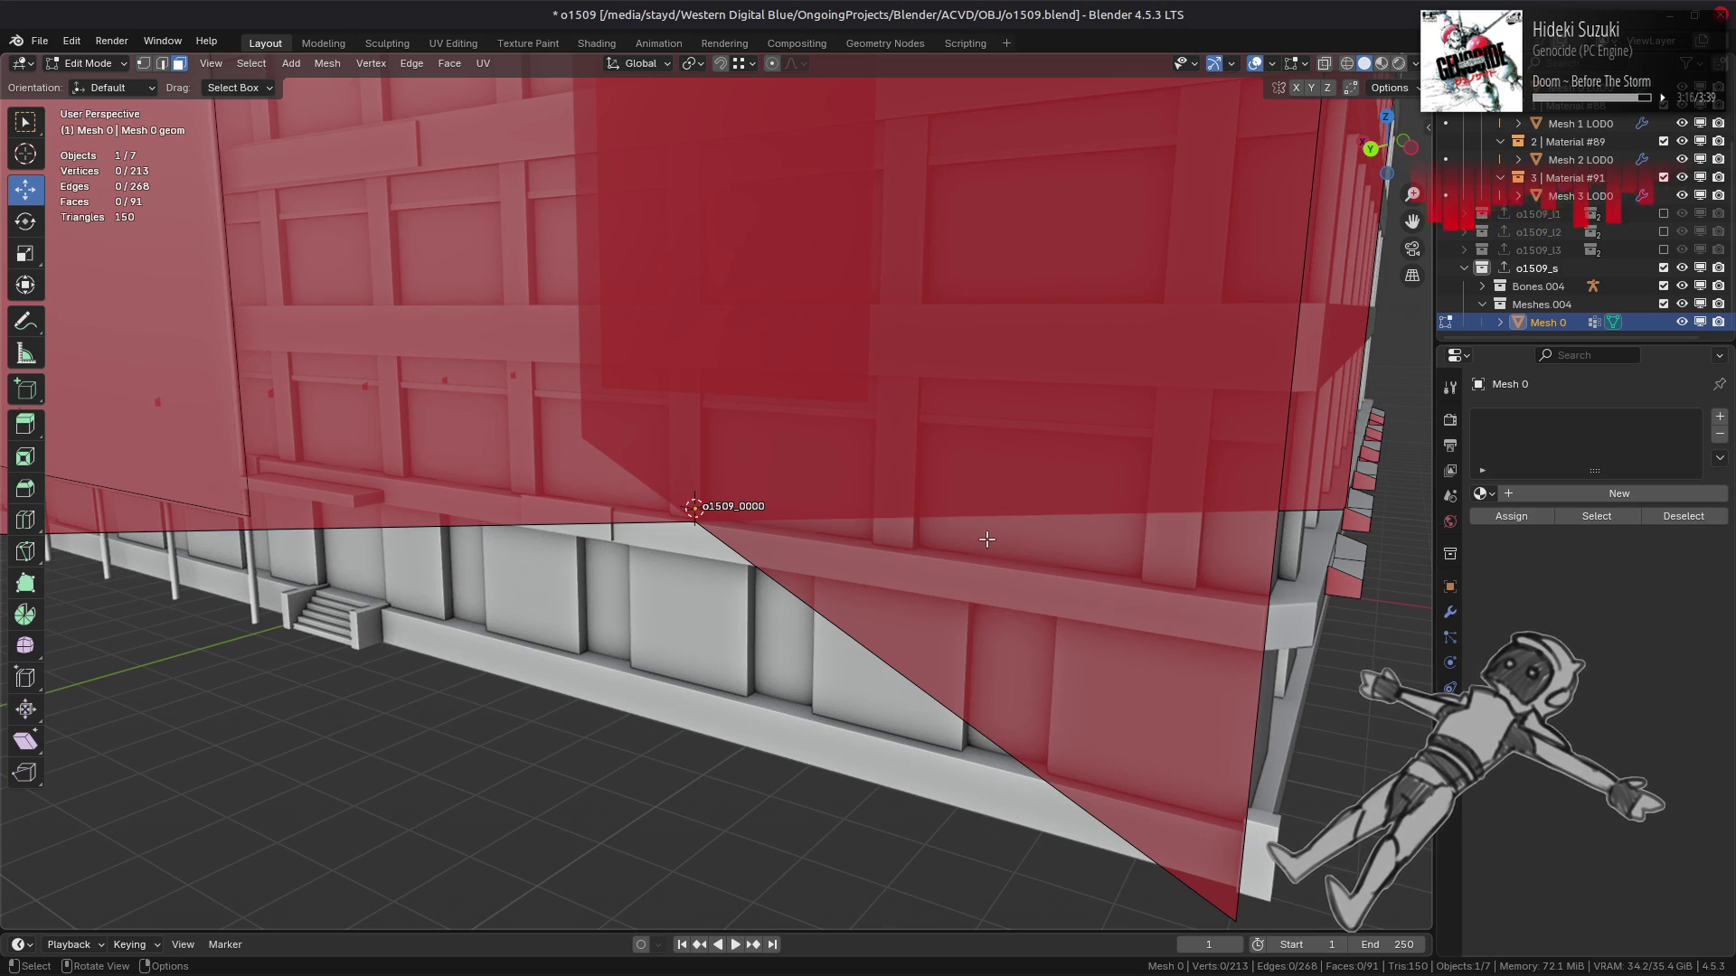
pyautogui.moveTo(986, 540); pyautogui.dragTo(977, 549, button='middle')
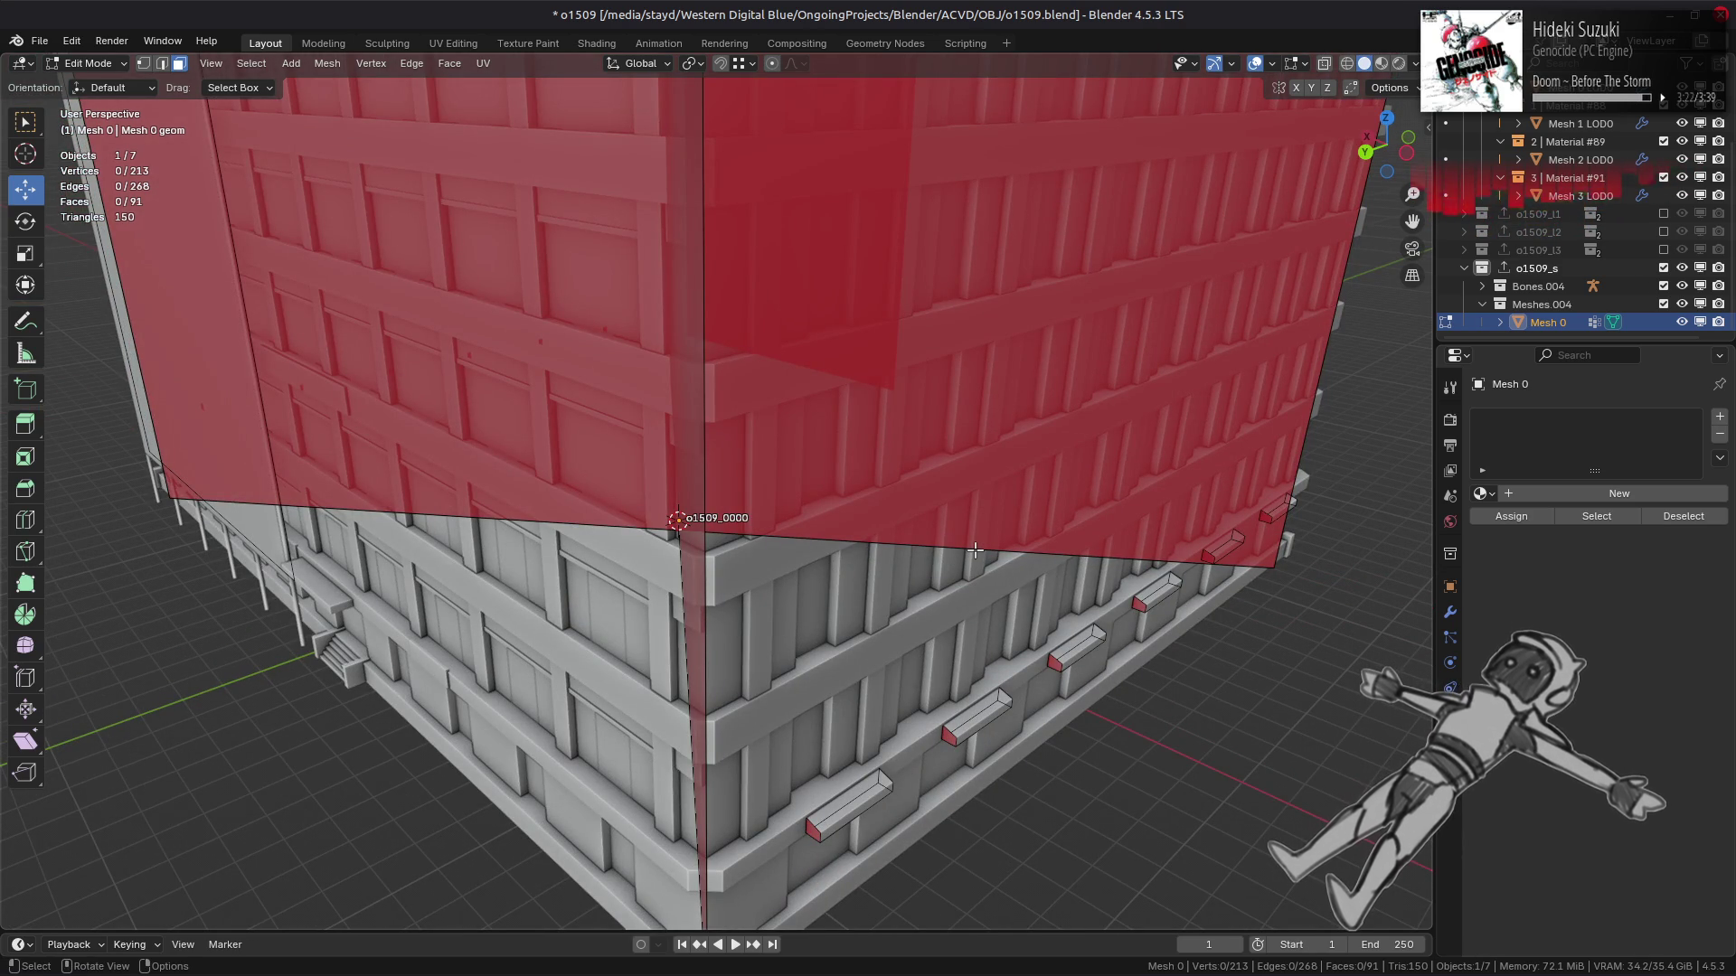
pyautogui.scroll(-1, 974, 549)
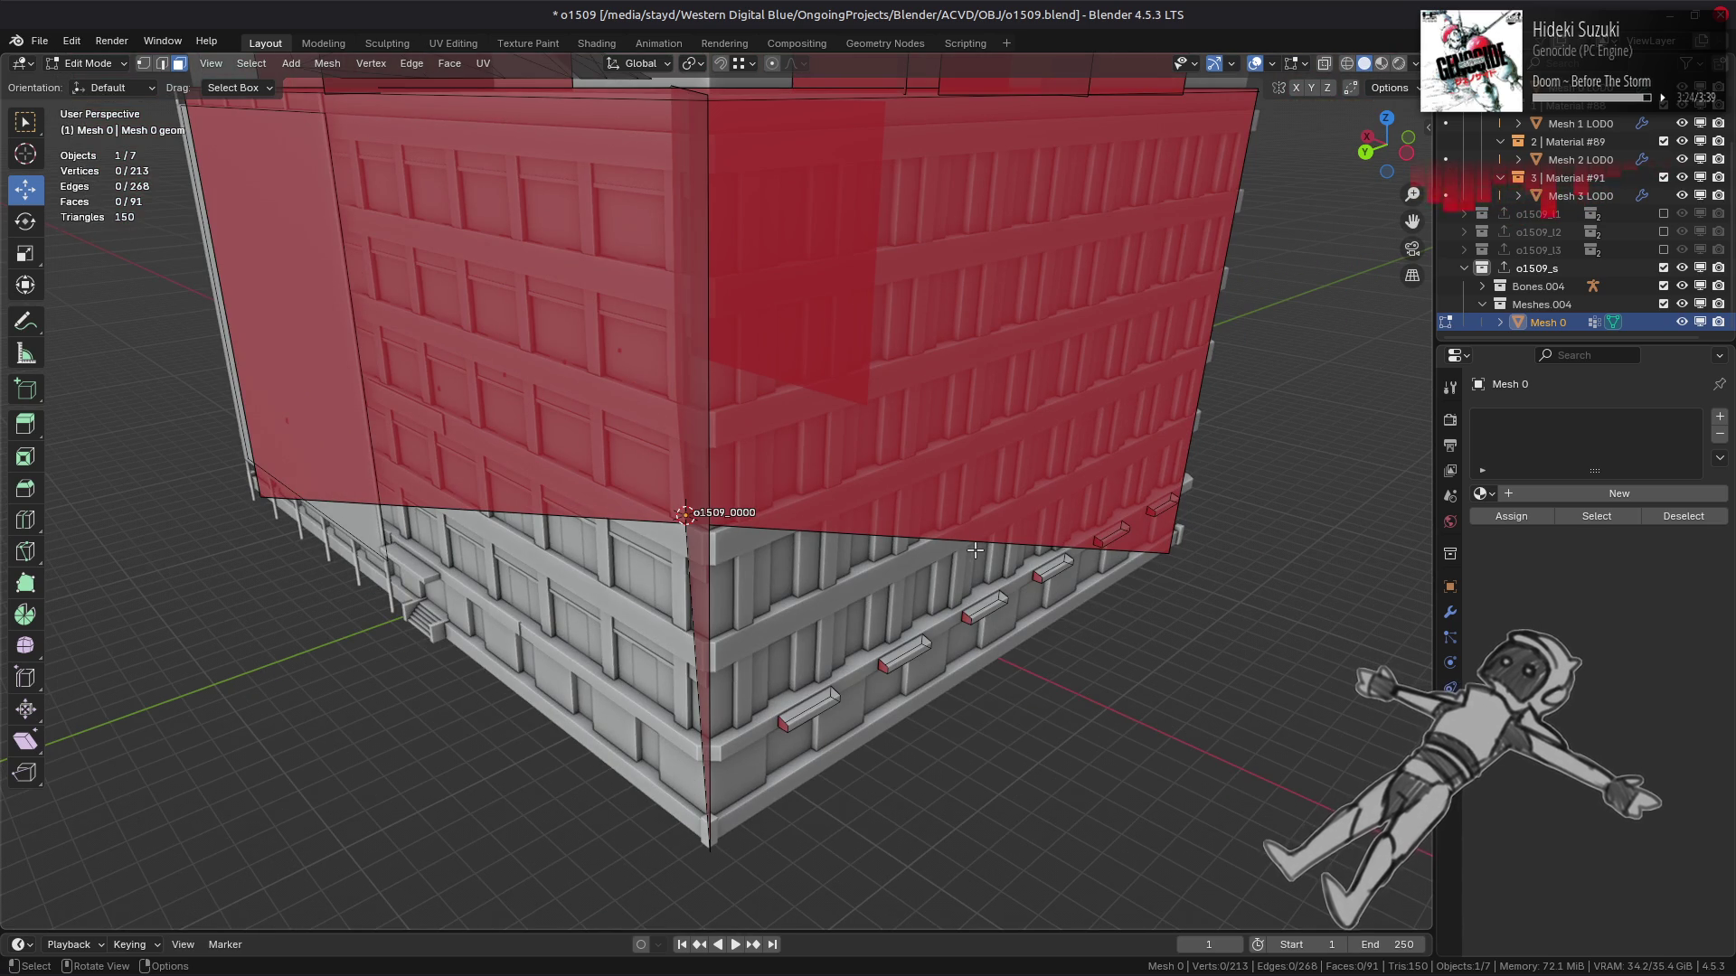
pyautogui.moveTo(975, 550); pyautogui.dragTo(979, 566, button='middle')
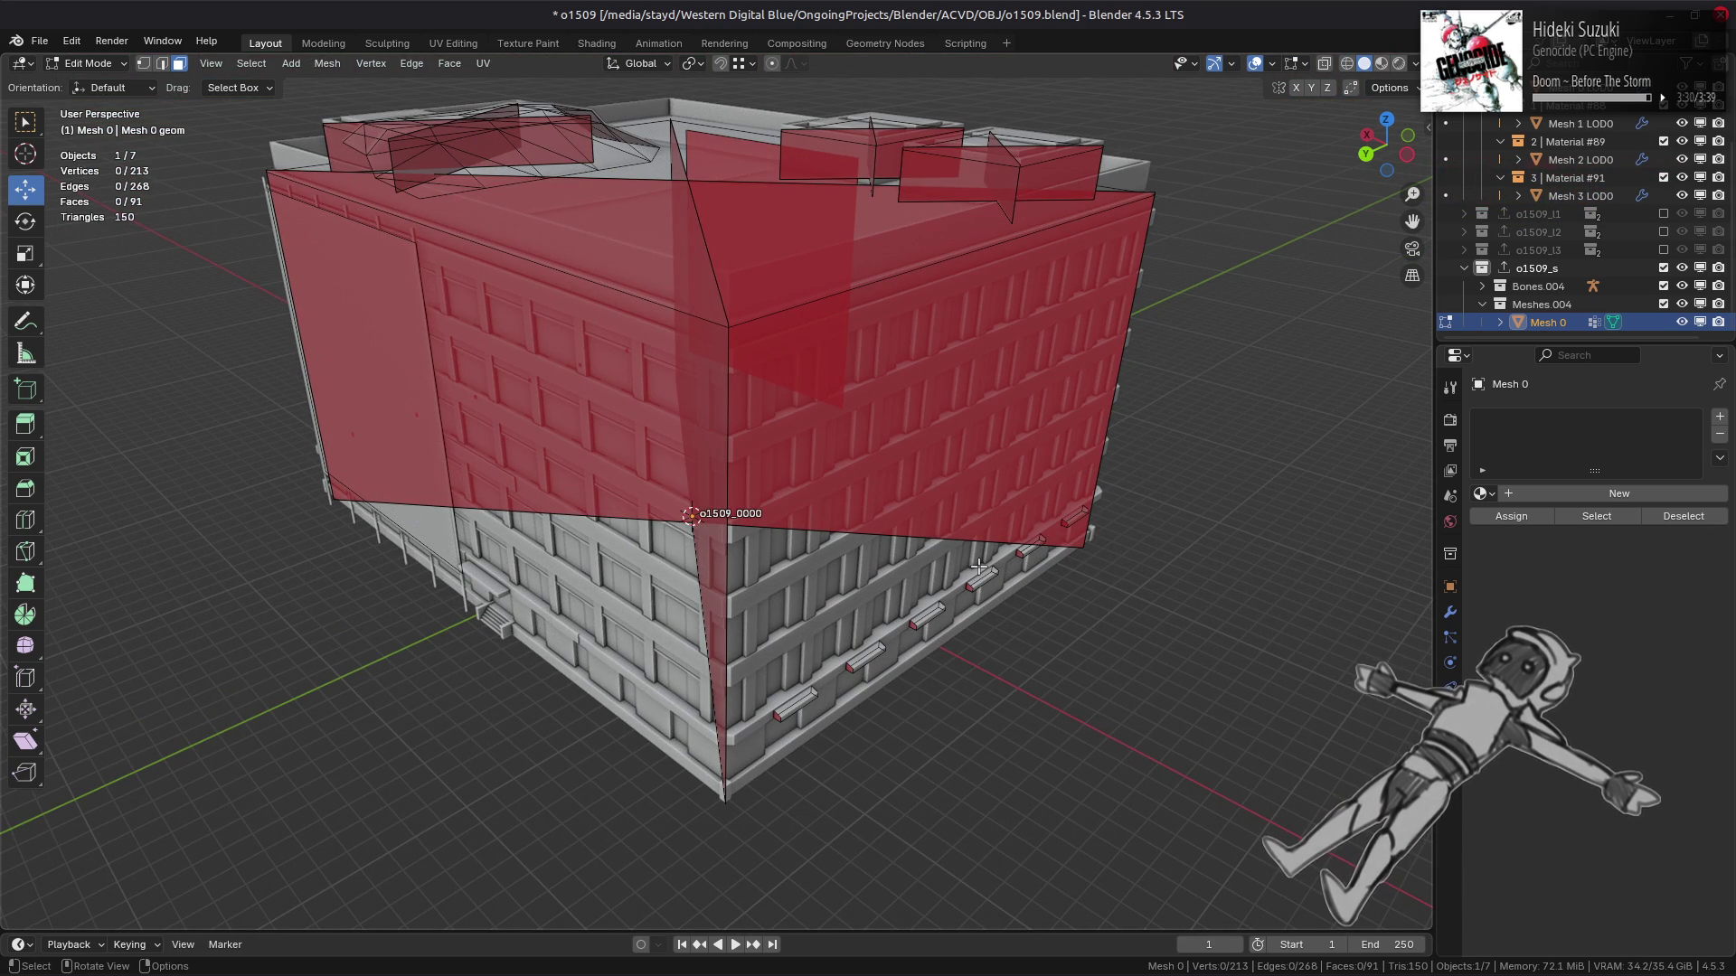
pyautogui.scroll(5, 980, 566)
pyautogui.moveTo(979, 566)
pyautogui.mouseDown(button='middle')
pyautogui.moveTo(583, 534)
pyautogui.moveTo(656, 521)
pyautogui.moveTo(637, 472)
pyautogui.mouseUp(button='middle')
pyautogui.press('a')
# Duplicate the entrance canopy face and rotate the copy 180° about Z around the 3D cursor.
pyautogui.click(642, 523)
pyautogui.hotkey('shift', 'd')
pyautogui.press('Escape')
pyautogui.click(692, 63)
pyautogui.click(731, 128)
pyautogui.moveTo(562, 388); pyautogui.dragTo(543, 385, button='middle')
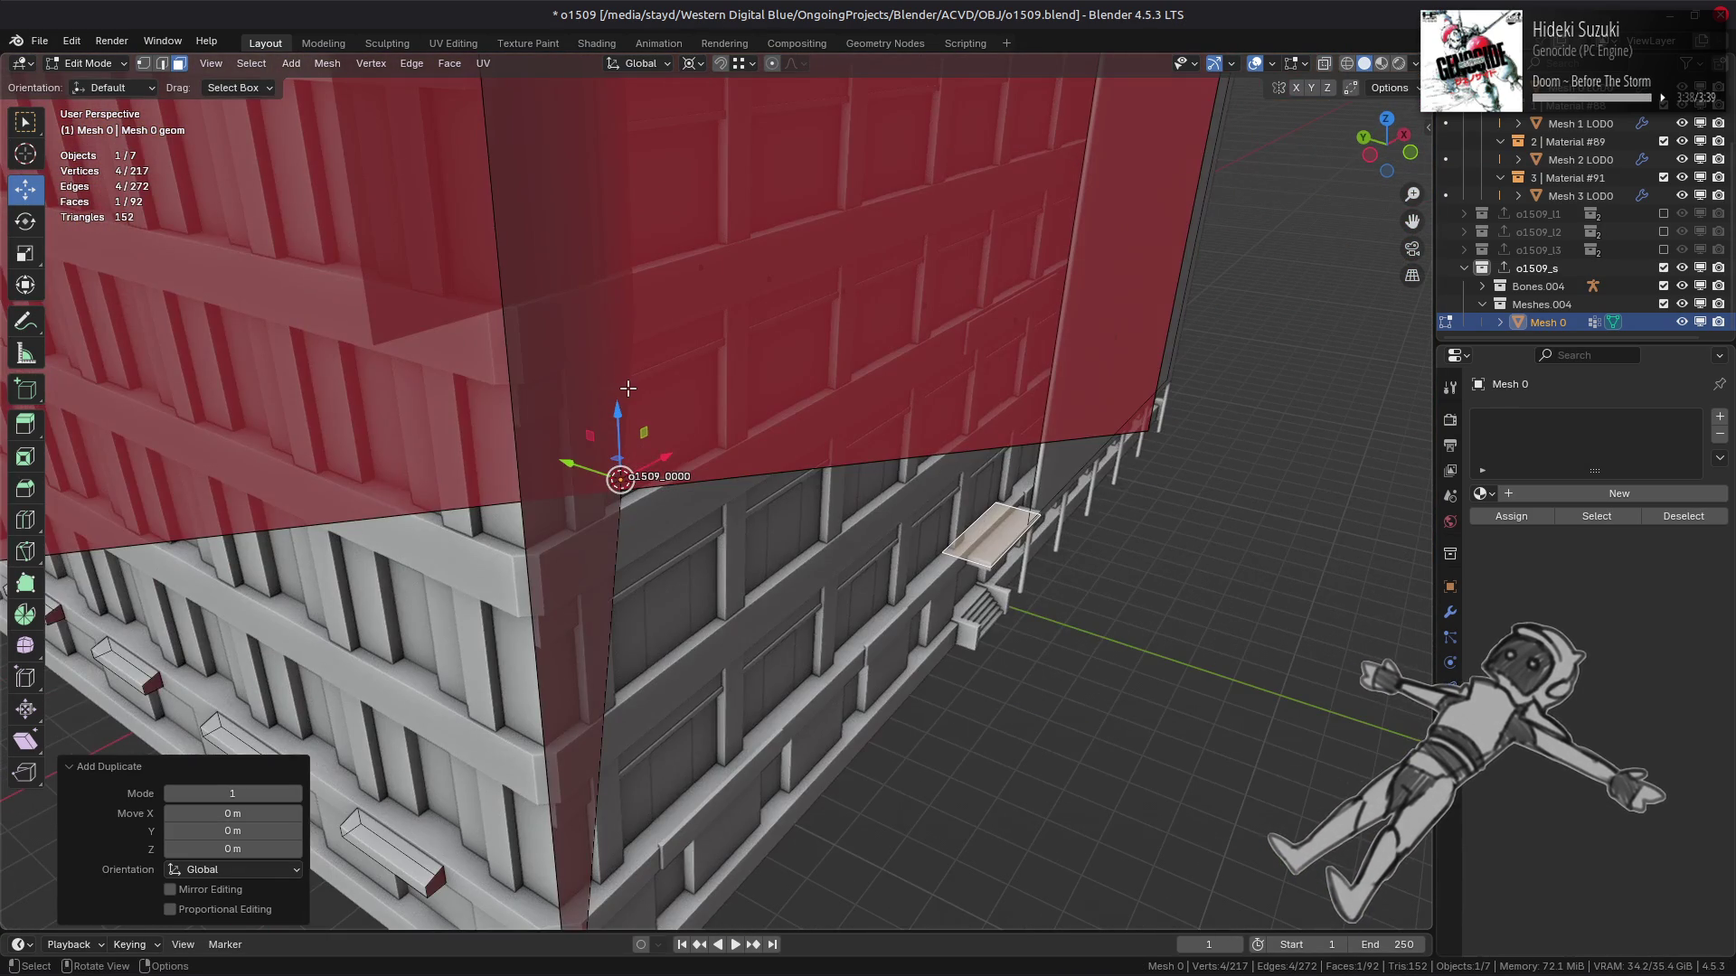
pyautogui.write('rz180')
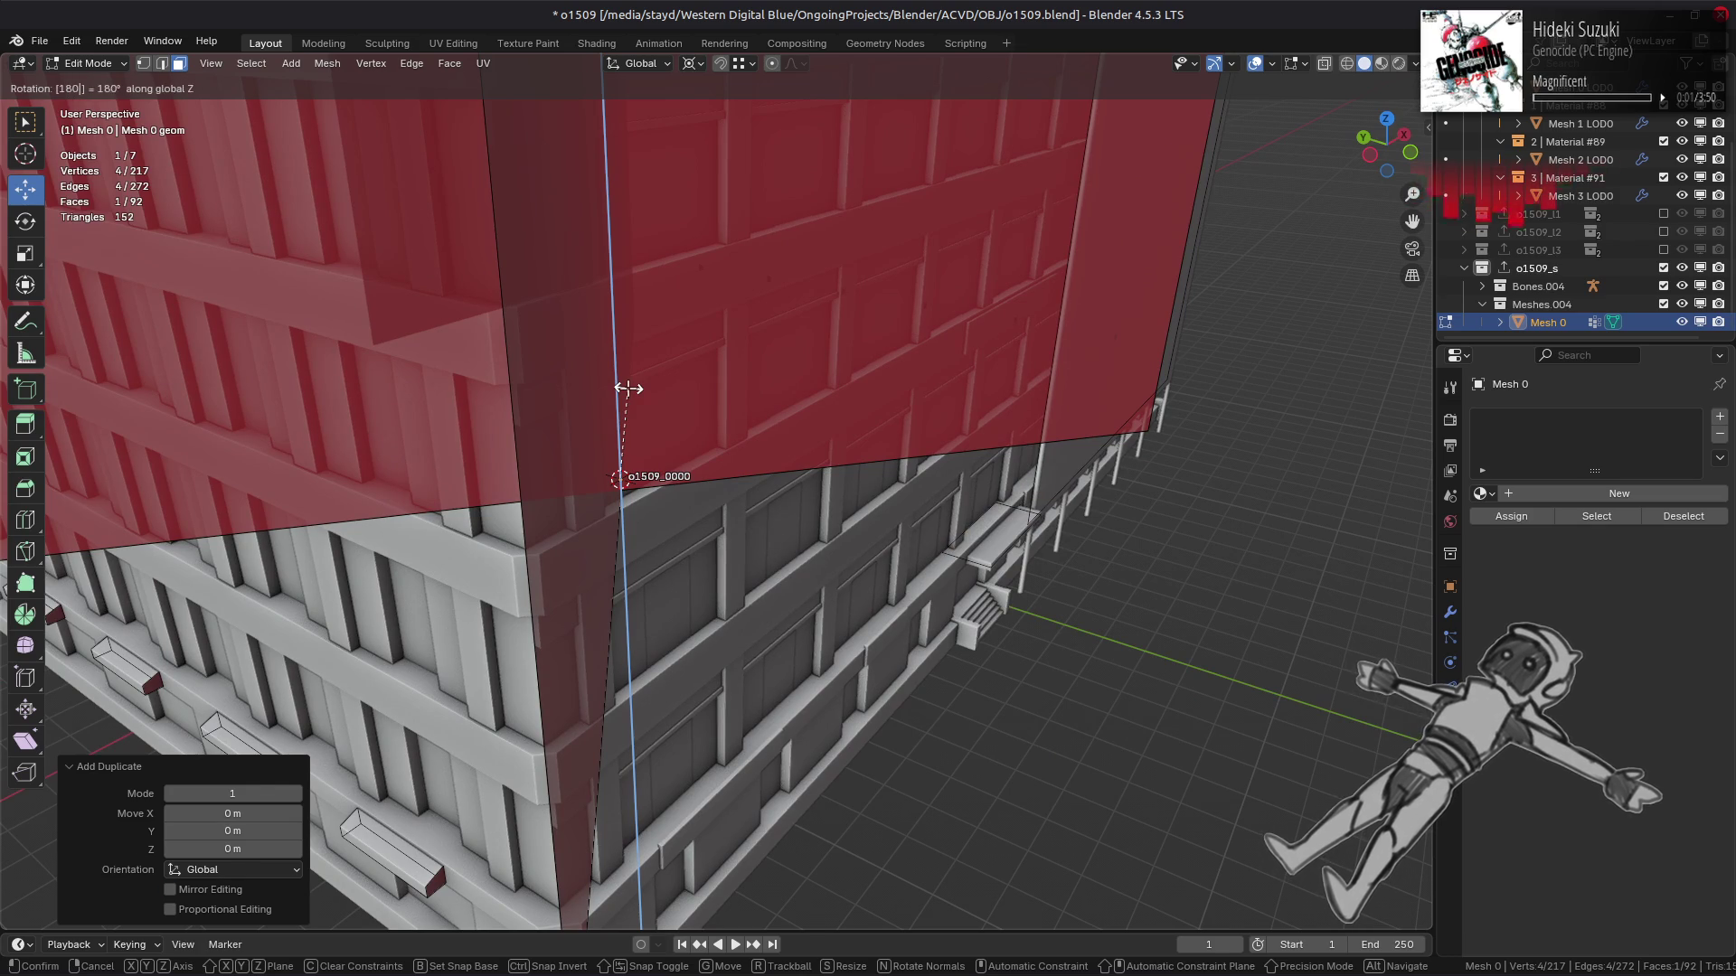
pyautogui.press('Return')
# With Median Point pivot, move the canopy copy −3 m along X above the entrance steps.
pyautogui.moveTo(629, 387); pyautogui.dragTo(714, 403, button='middle')
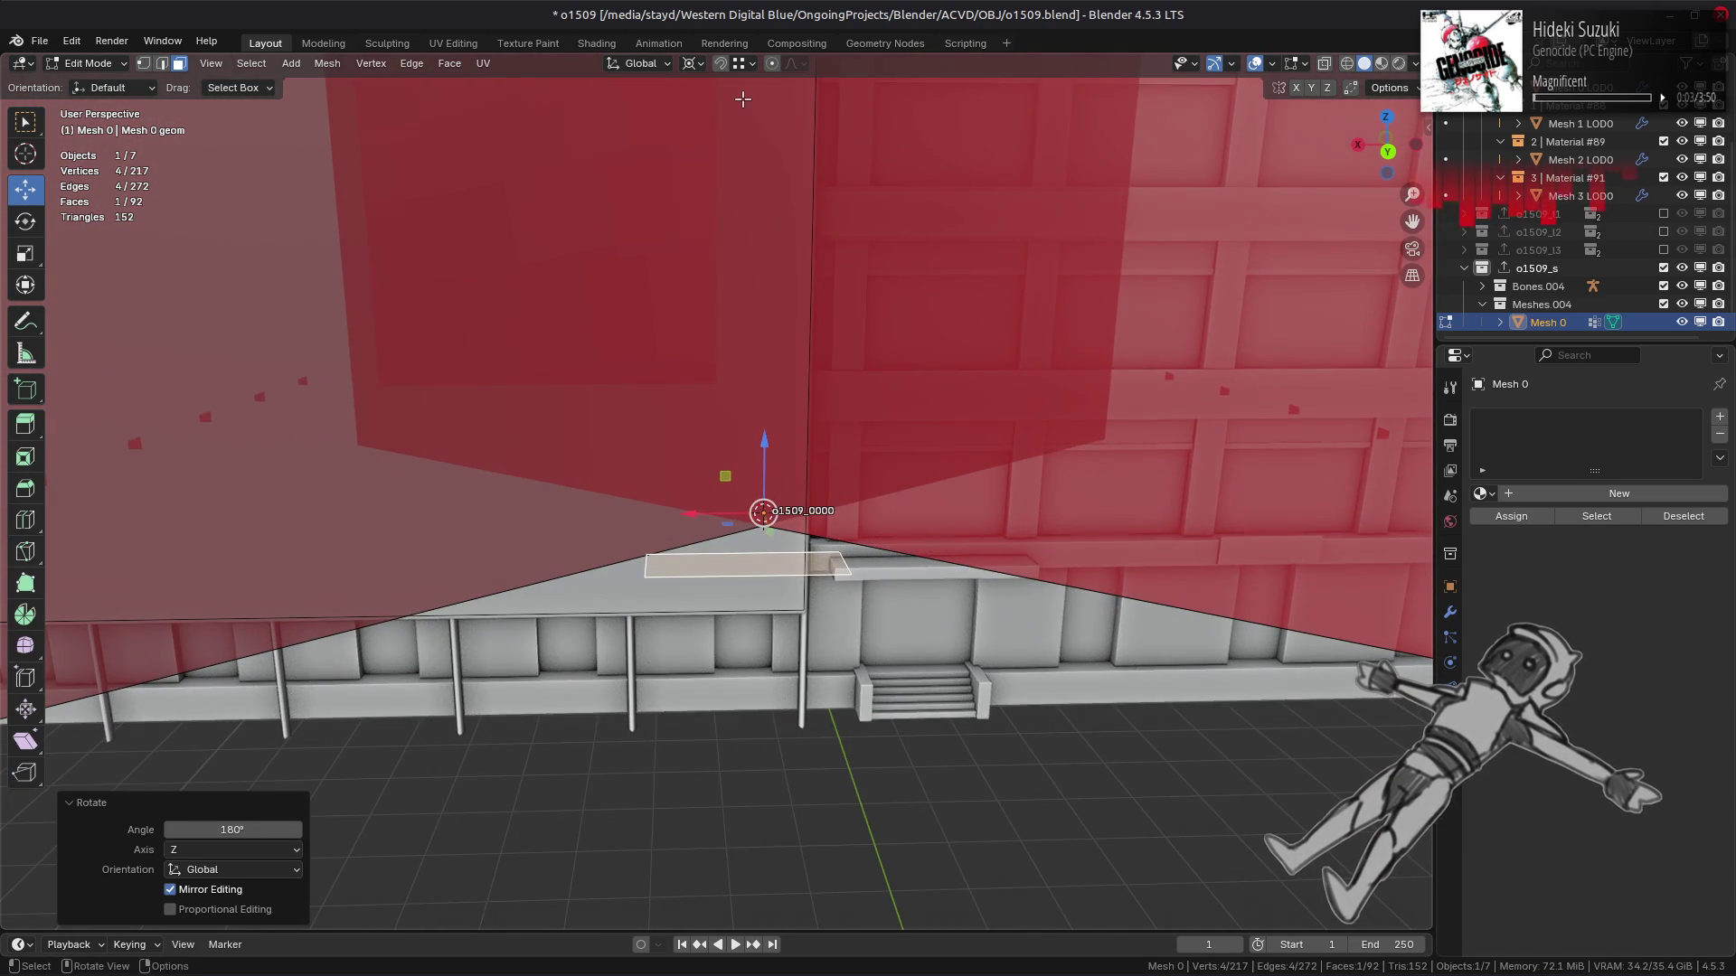
pyautogui.click(747, 65)
pyautogui.click(695, 63)
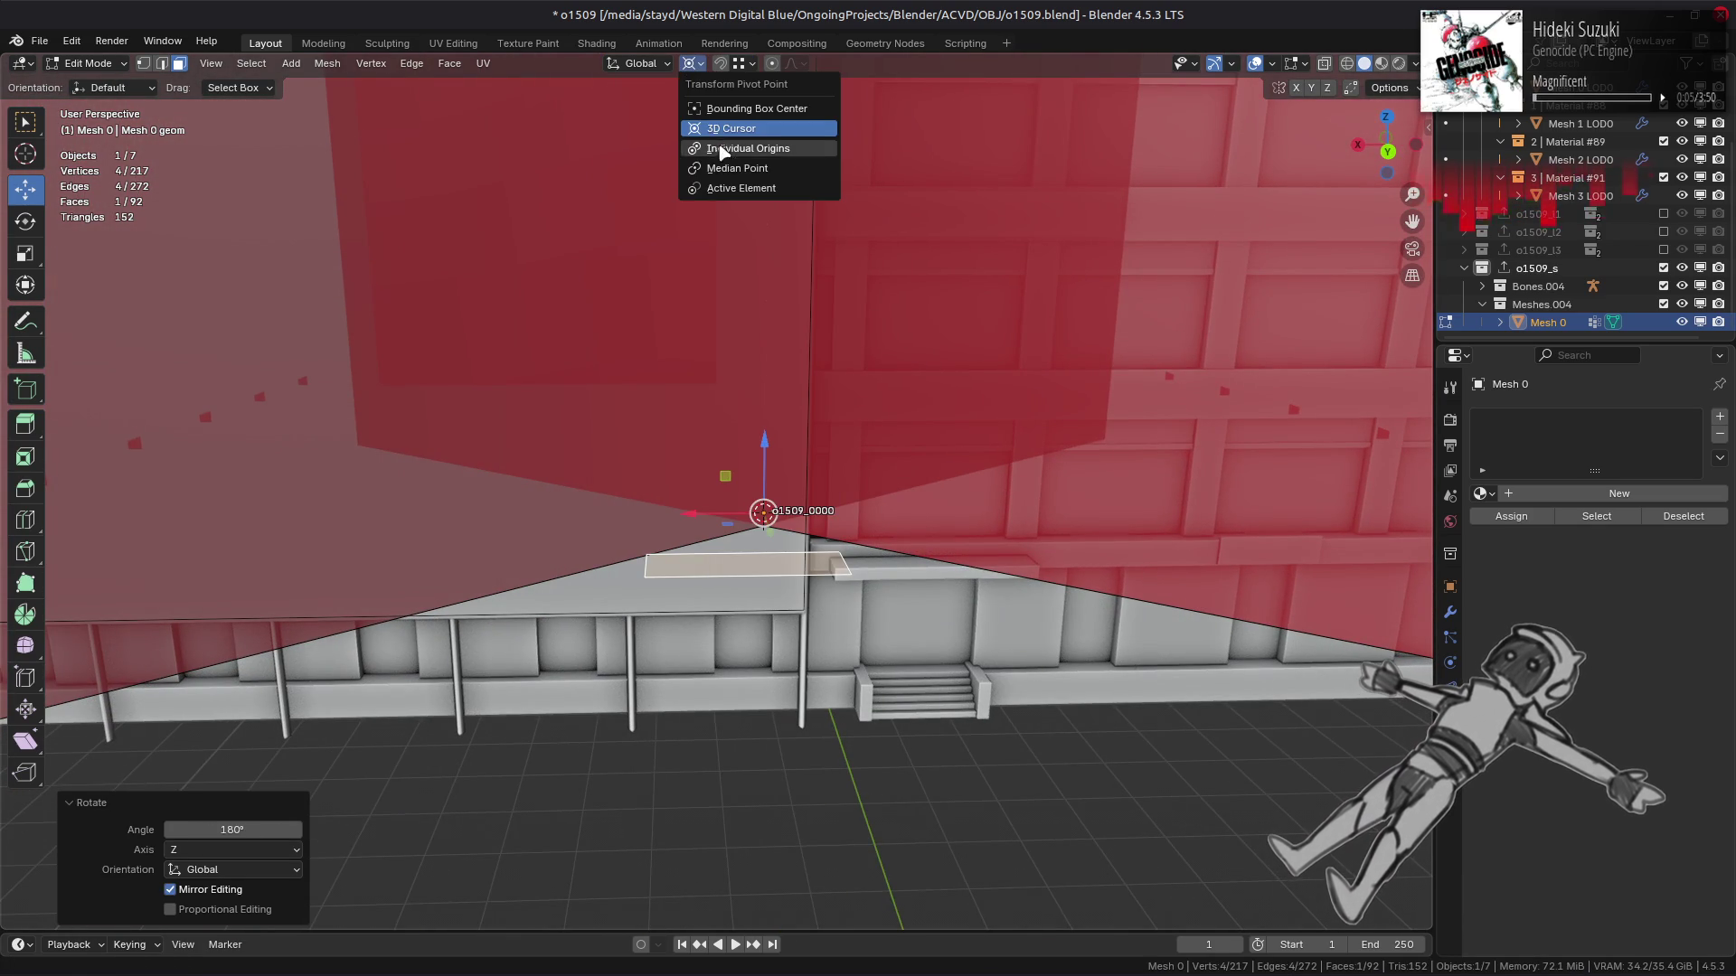
pyautogui.click(741, 172)
pyautogui.moveTo(827, 605); pyautogui.dragTo(800, 603, button='middle')
pyautogui.scroll(3, 800, 604)
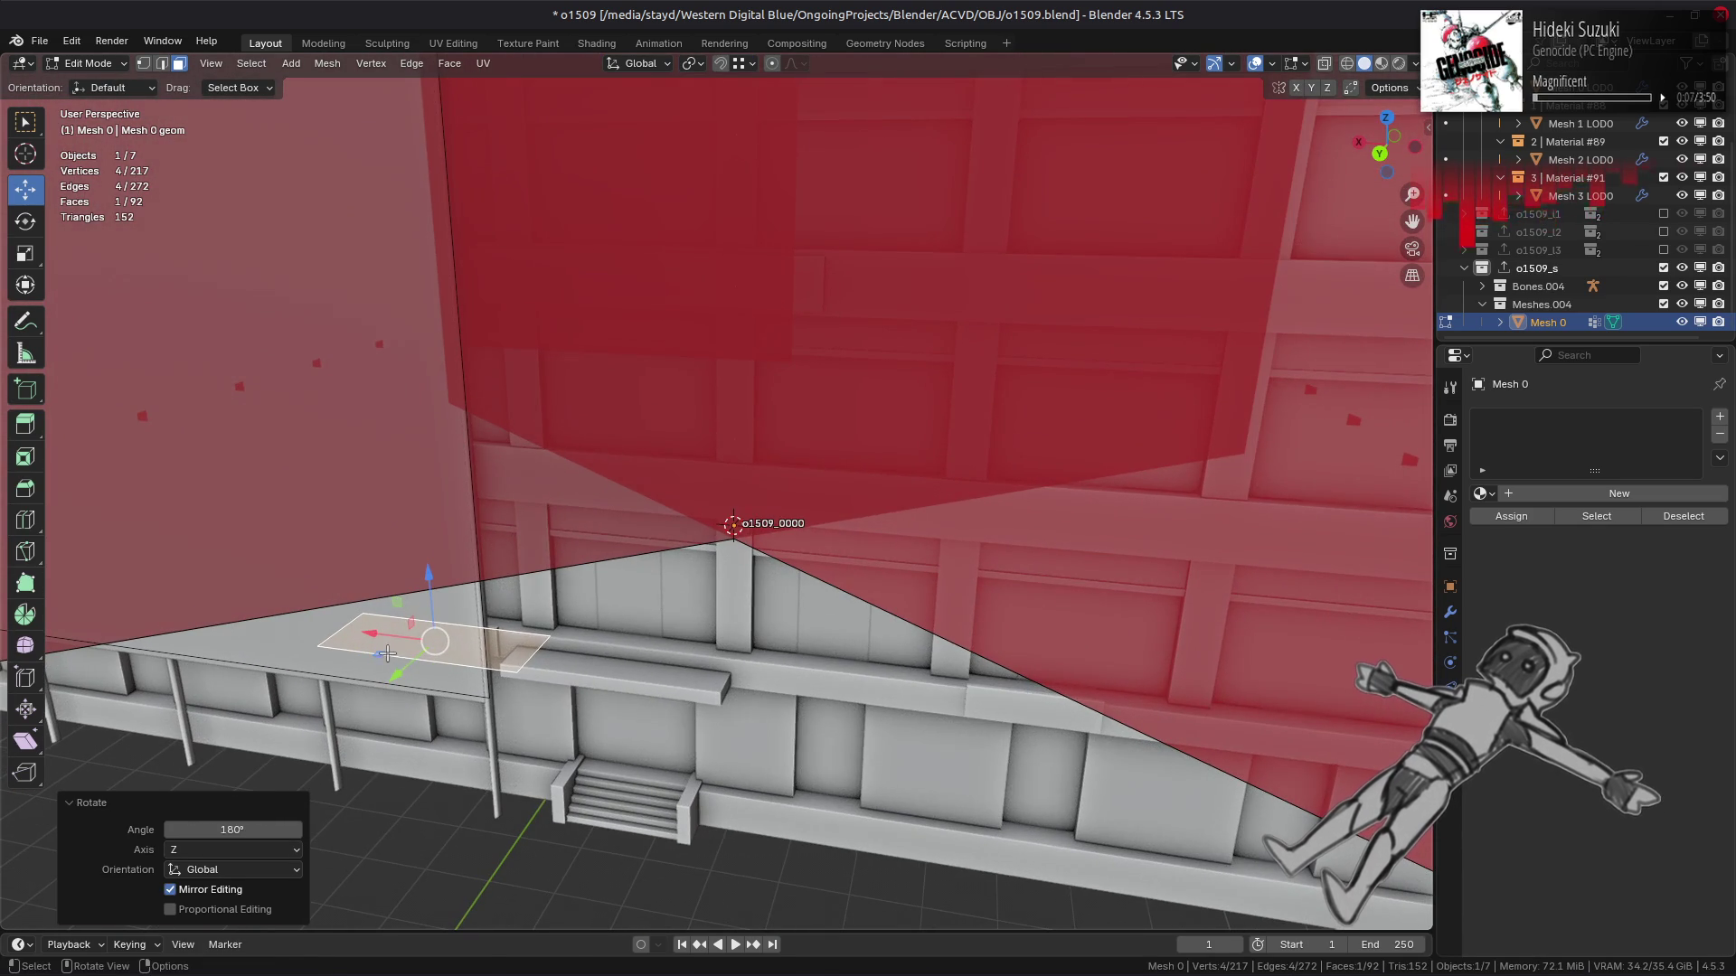
pyautogui.press('g')
pyautogui.hotkey('shift', 'z')
pyautogui.click(722, 701)
# Deselect everything and return to Object Mode.
pyautogui.hotkey('alt', 'a')
pyautogui.moveTo(721, 701); pyautogui.dragTo(787, 618, button='middle')
pyautogui.scroll(-5, 787, 619)
pyautogui.press('Tab')
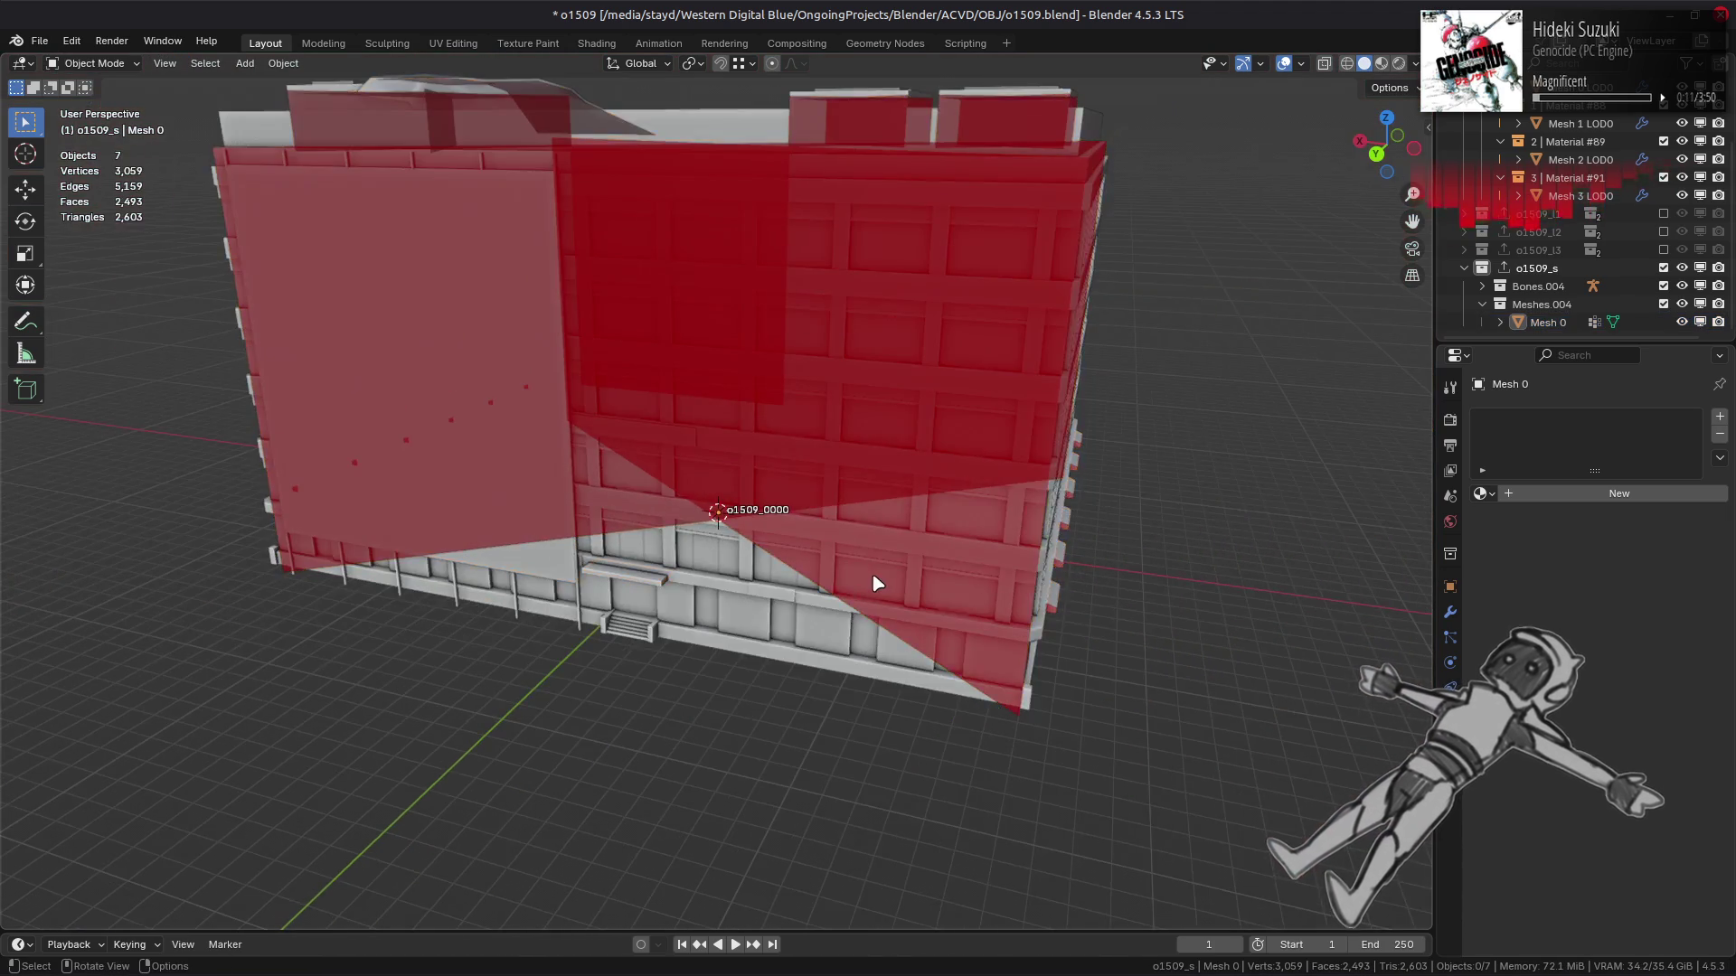
# Save o1509.blend, check the building from above and the viewport overlays, then save again.
pyautogui.moveTo(876, 581); pyautogui.dragTo(861, 588, button='middle')
pyautogui.hotkey('ctrl', 's')
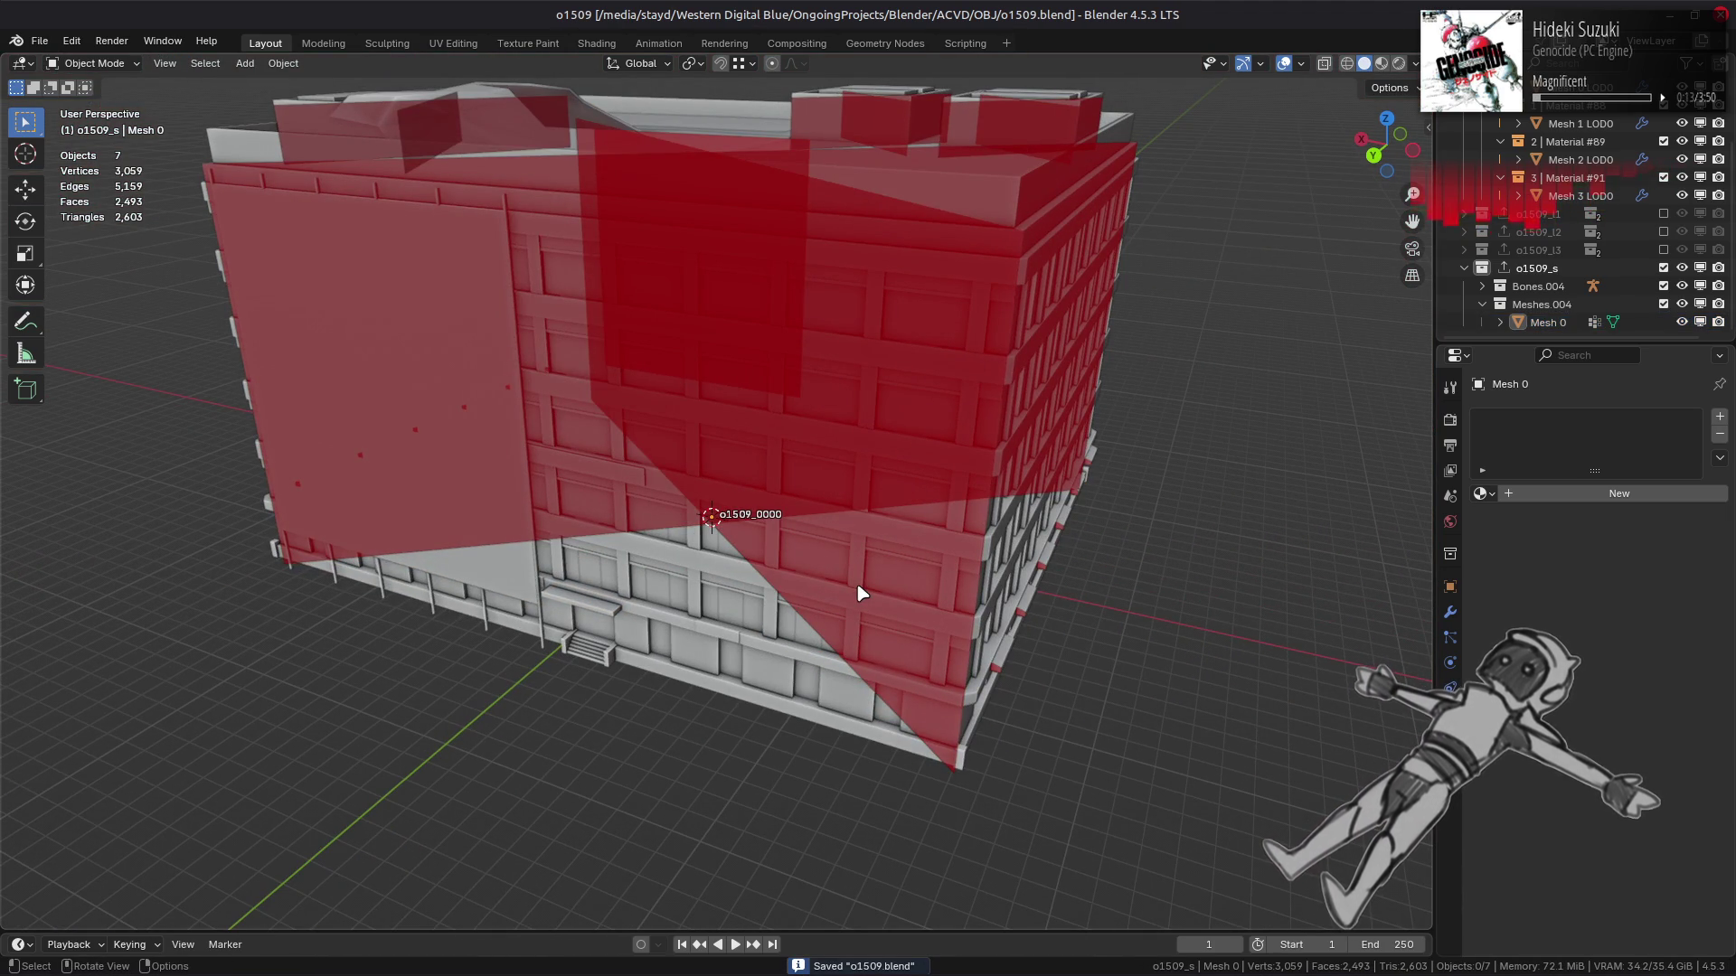
pyautogui.moveTo(847, 556); pyautogui.dragTo(834, 544, button='middle')
pyautogui.moveTo(807, 555)
pyautogui.mouseDown(button='middle')
pyautogui.moveTo(783, 590)
pyautogui.moveTo(766, 571)
pyautogui.moveTo(795, 535)
pyautogui.mouseUp(button='middle')
pyautogui.press('Escape')
pyautogui.click(1303, 63)
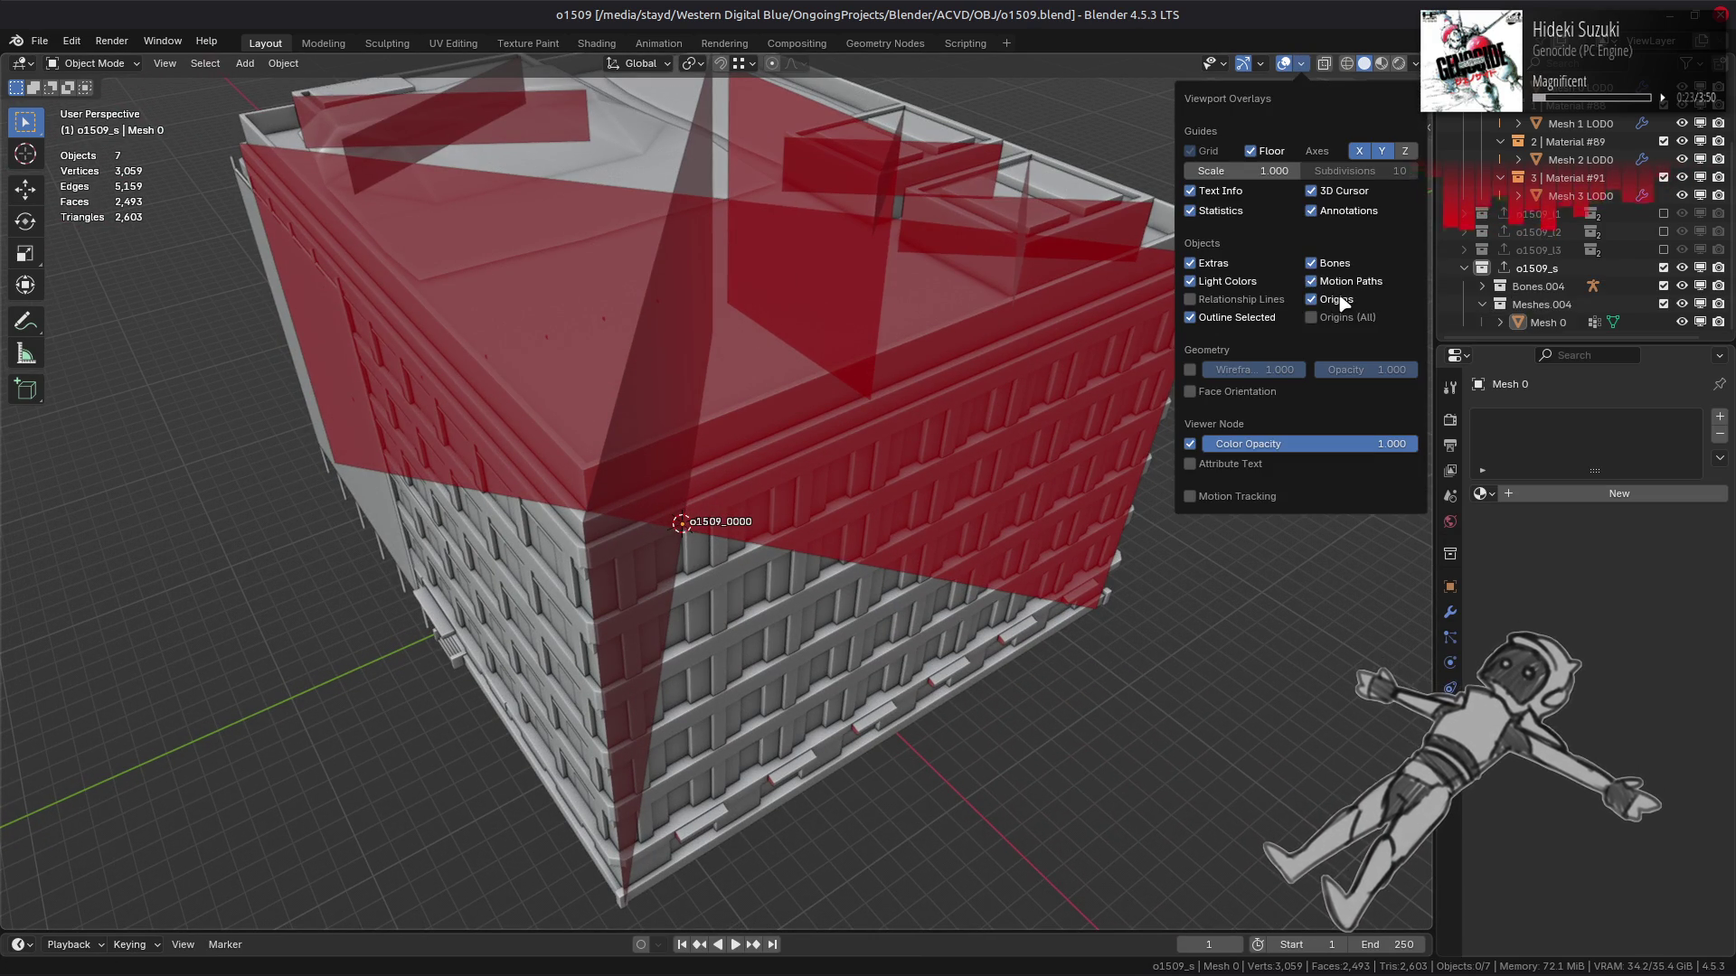
pyautogui.moveTo(871, 524); pyautogui.dragTo(876, 488, button='middle')
pyautogui.scroll(3, 926, 481)
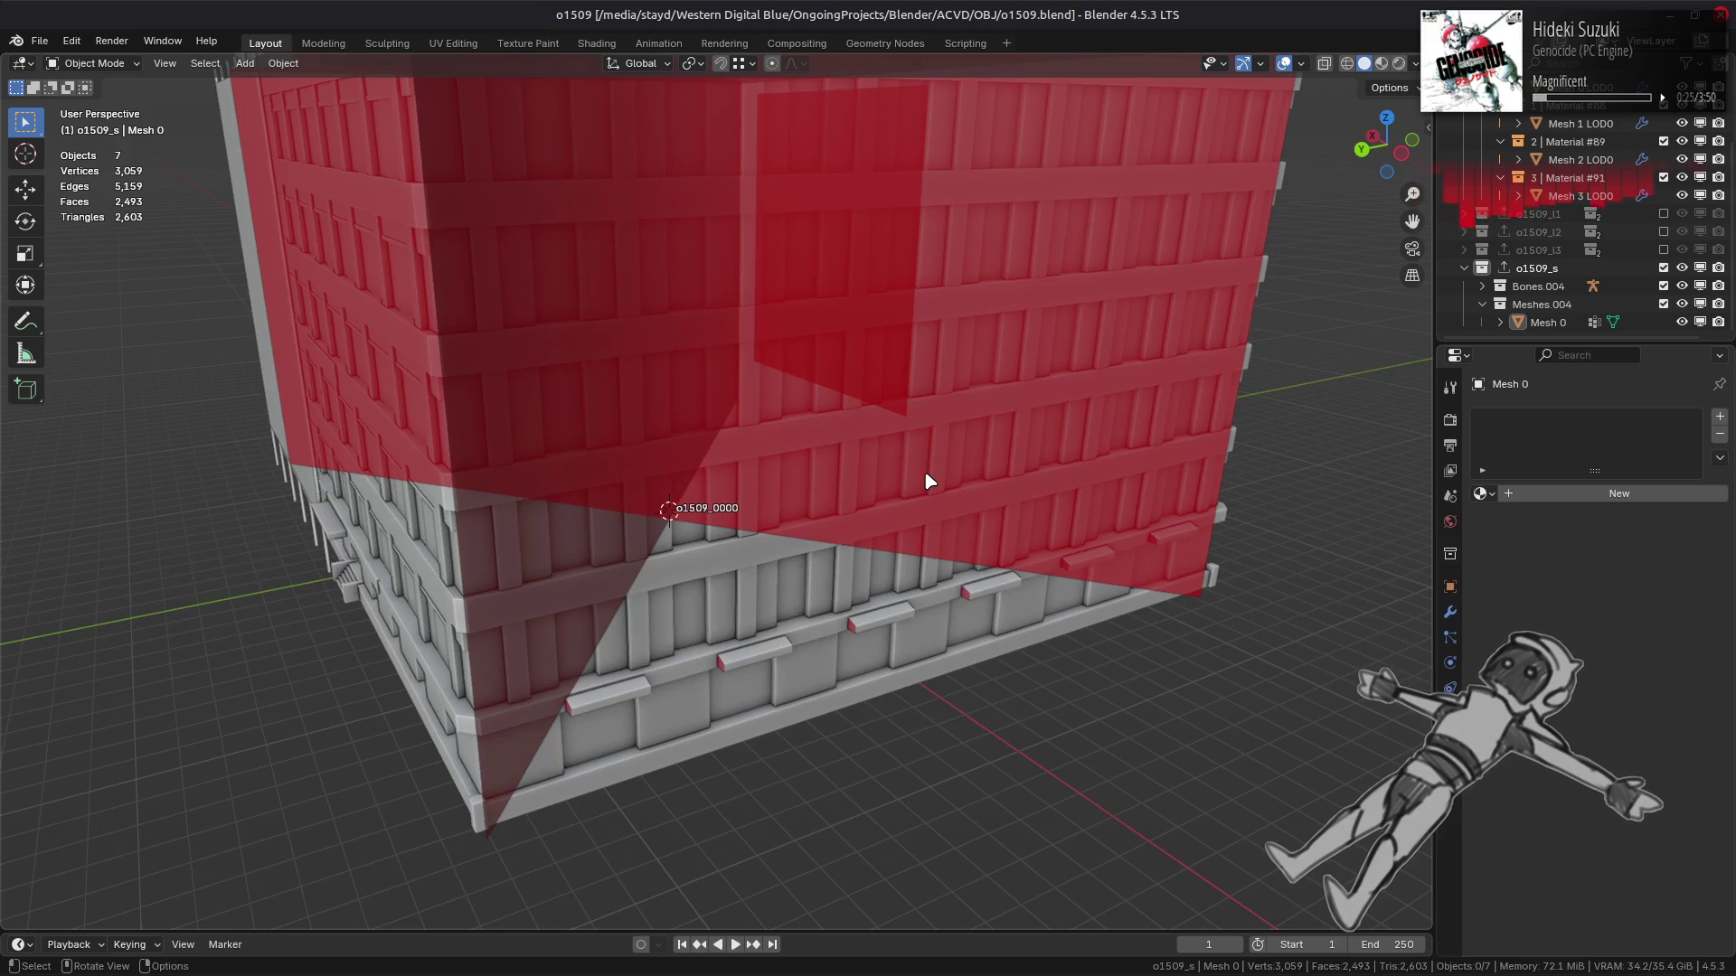
pyautogui.hotkey('ctrl', 's')
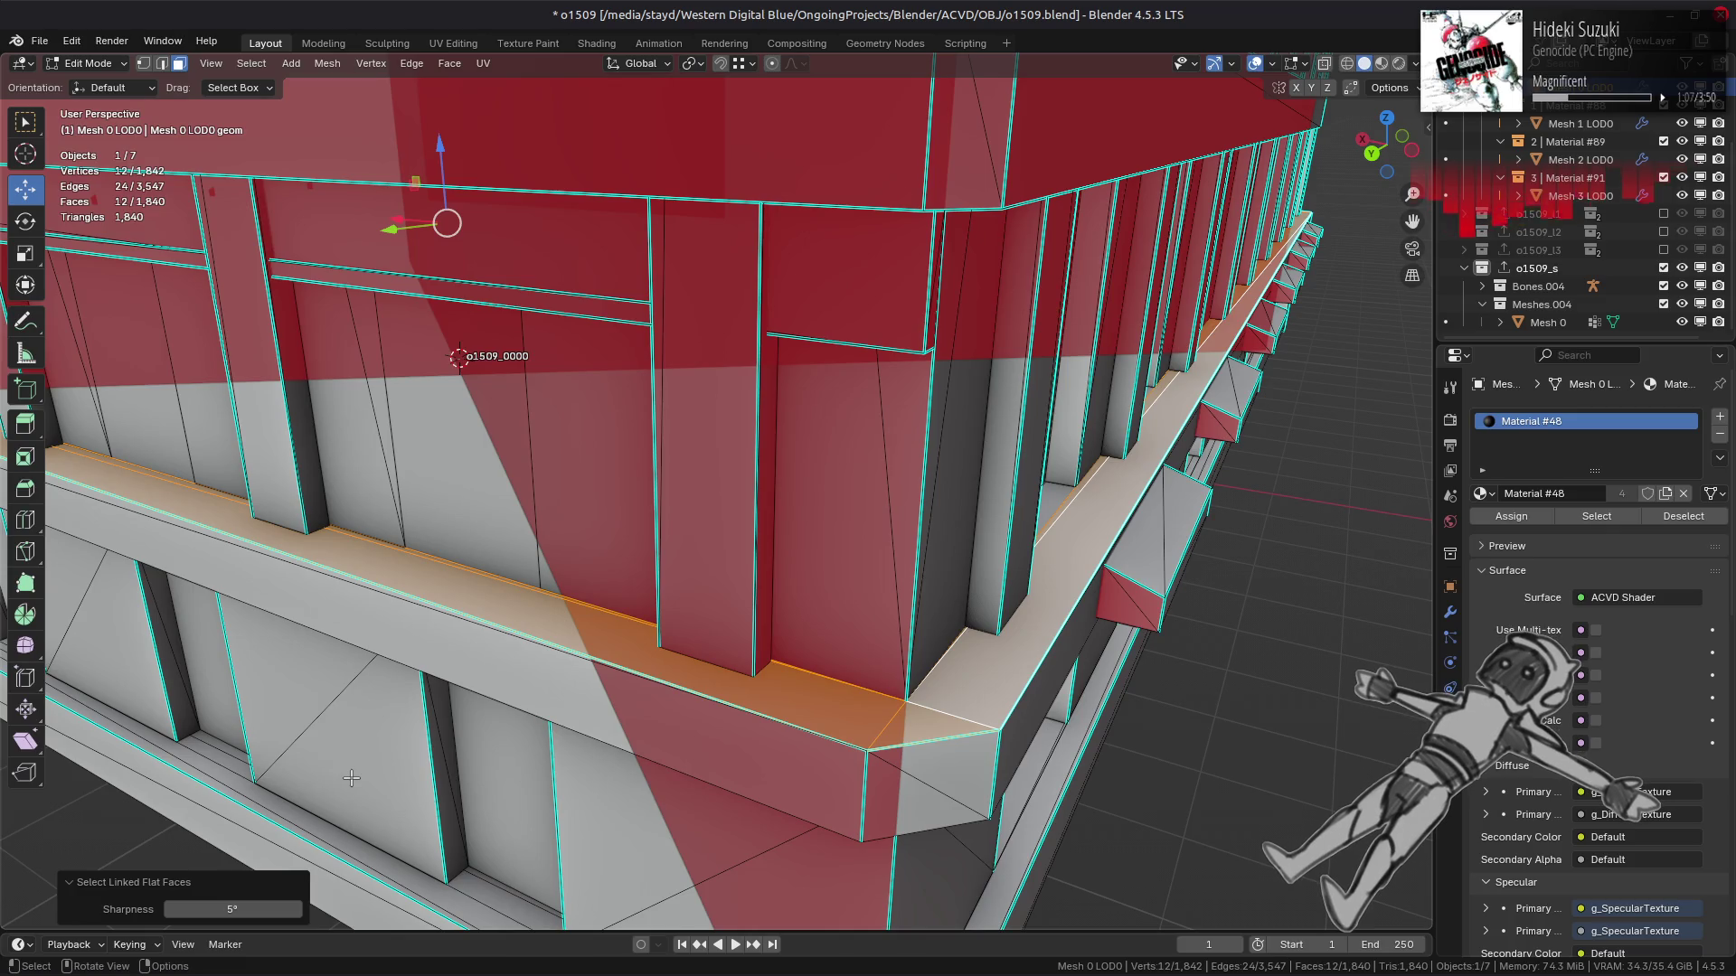
# Duplicate the selected ledge faces in place and separate them into their own object.
pyautogui.scroll(-6, 358, 774)
pyautogui.hotkey('shift', 'd')
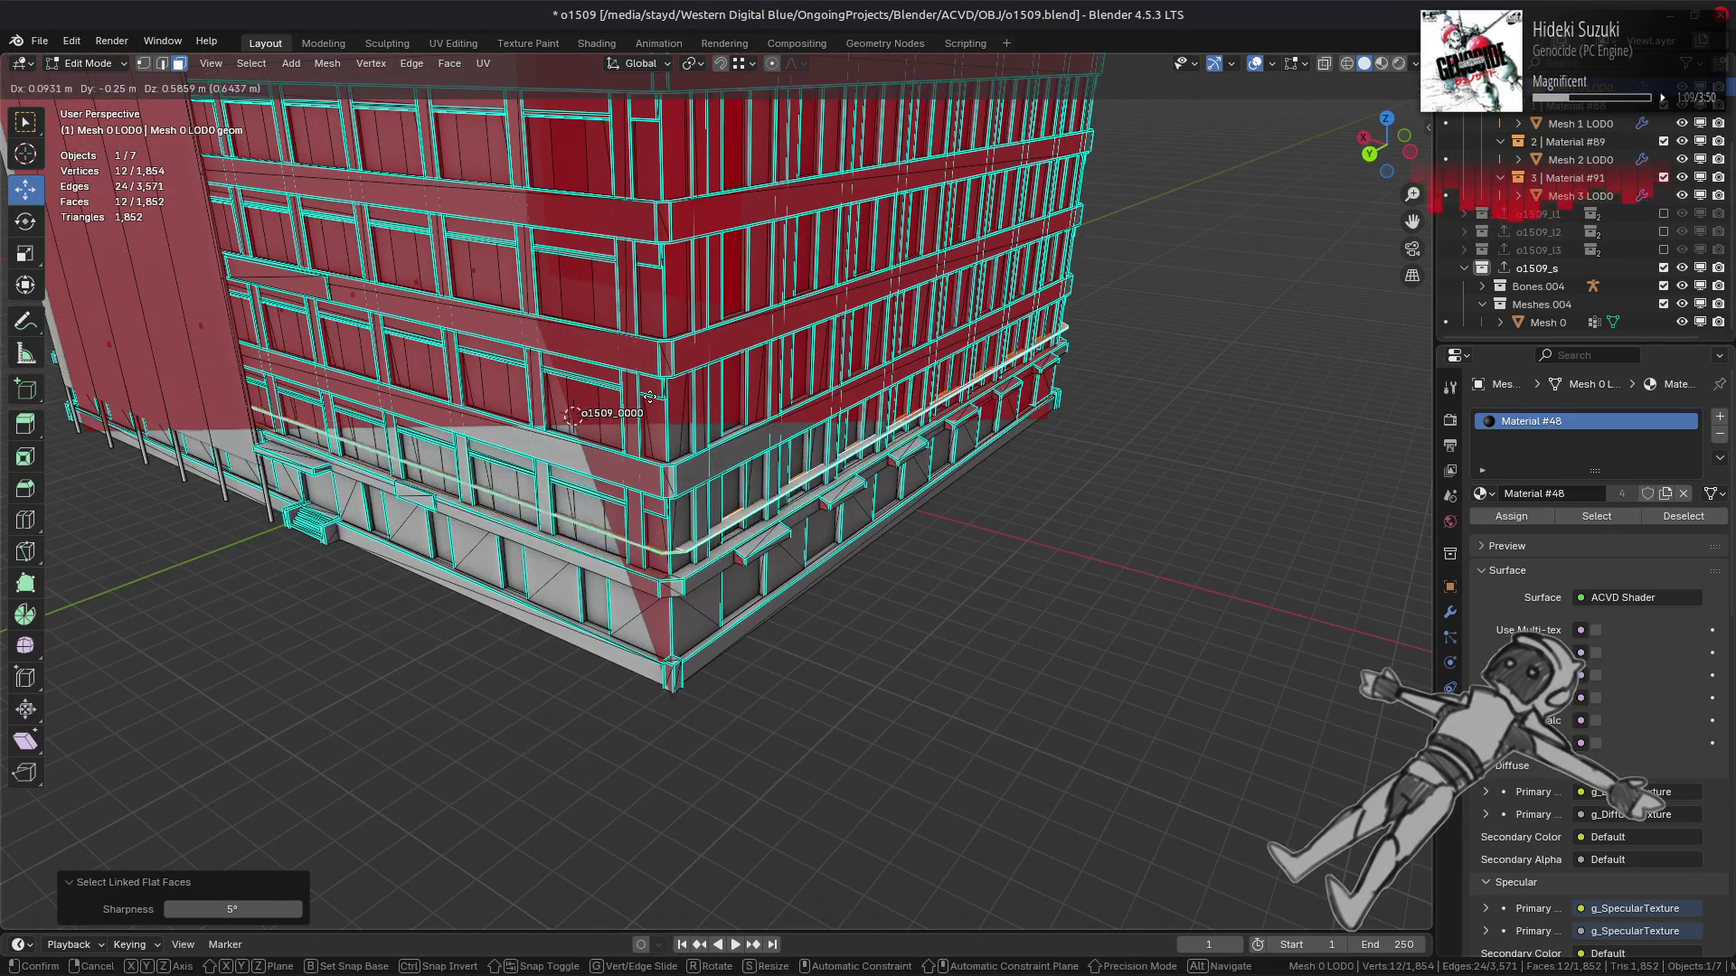
pyautogui.rightClick(649, 395)
pyautogui.click(327, 63)
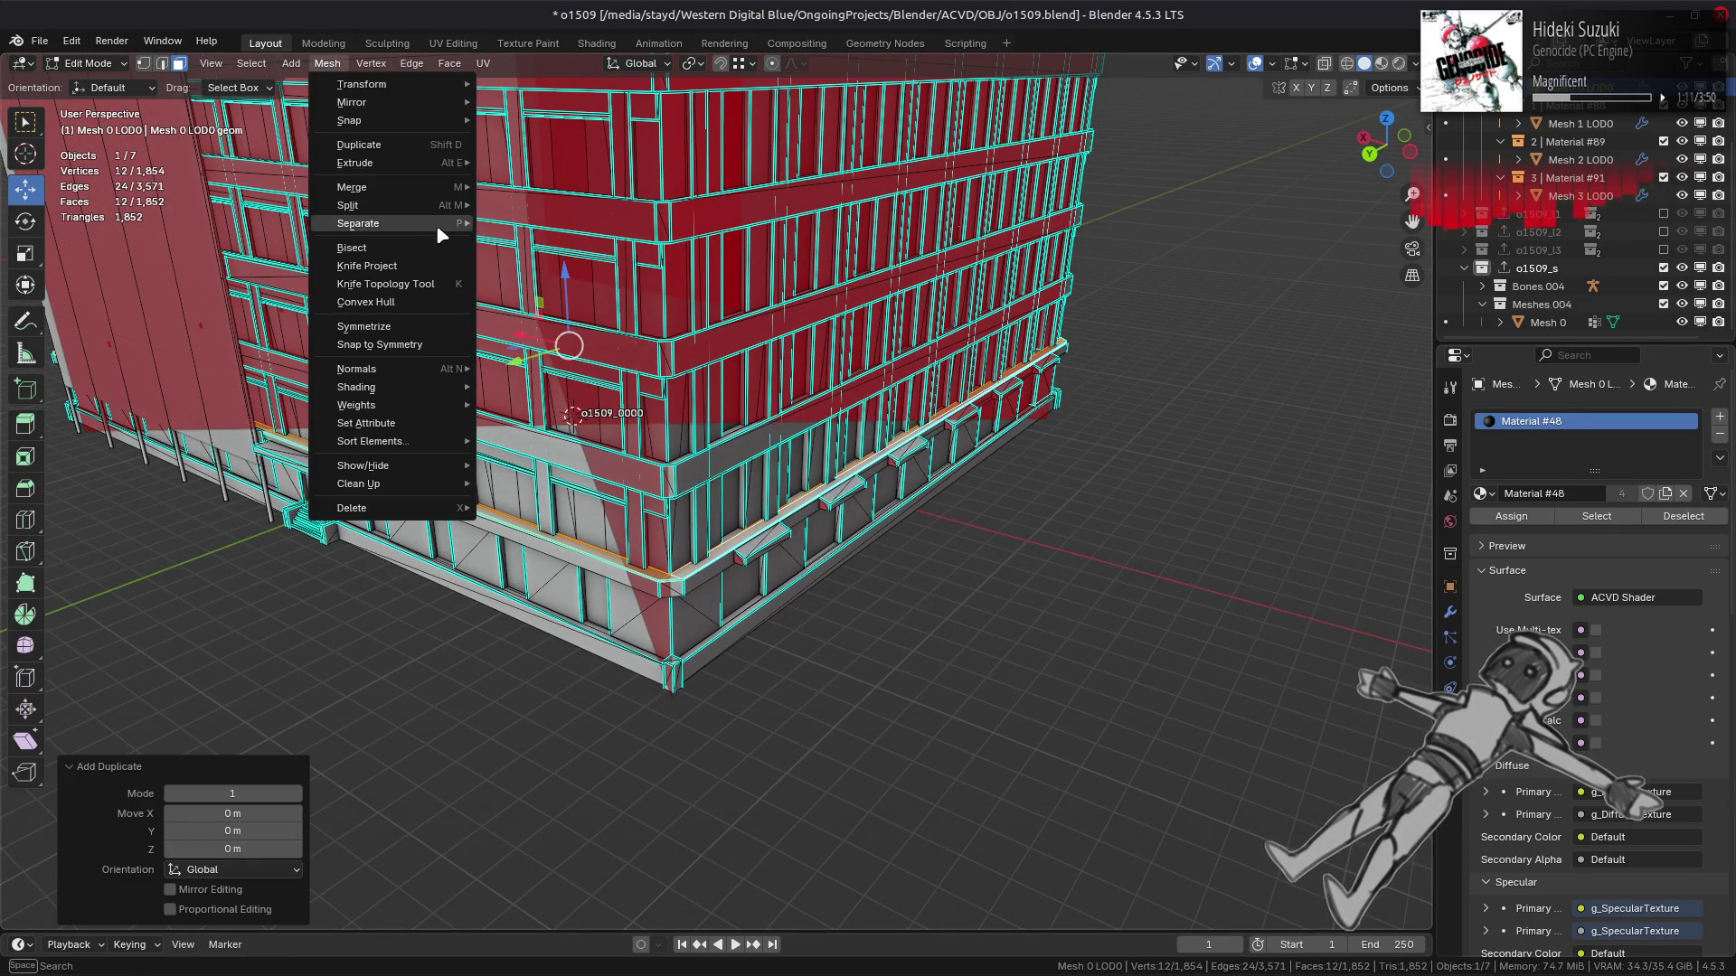
pyautogui.moveTo(362, 217)
pyautogui.click(492, 223)
# Back in Object Mode, select the separated thin ledge object Mesh 0 LOD0.004.
pyautogui.scroll(4, 489, 242)
pyautogui.click(90, 63)
pyautogui.click(86, 83)
pyautogui.hotkey('alt', 'a')
pyautogui.click(681, 662)
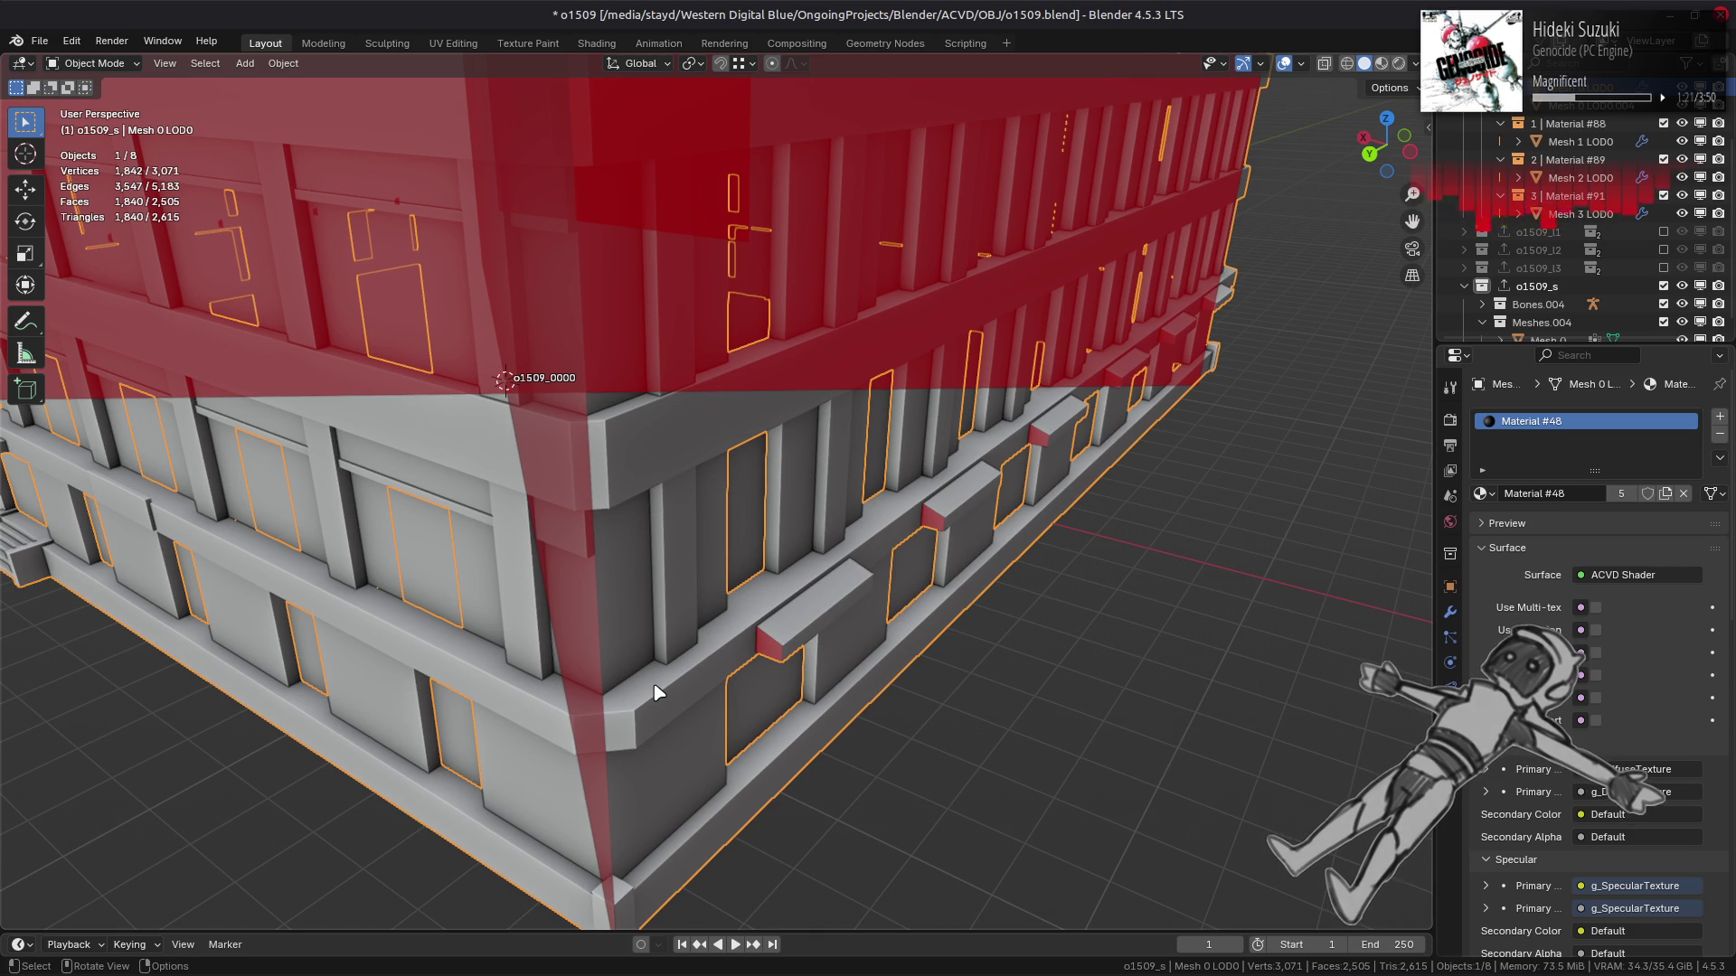
pyautogui.click(657, 692)
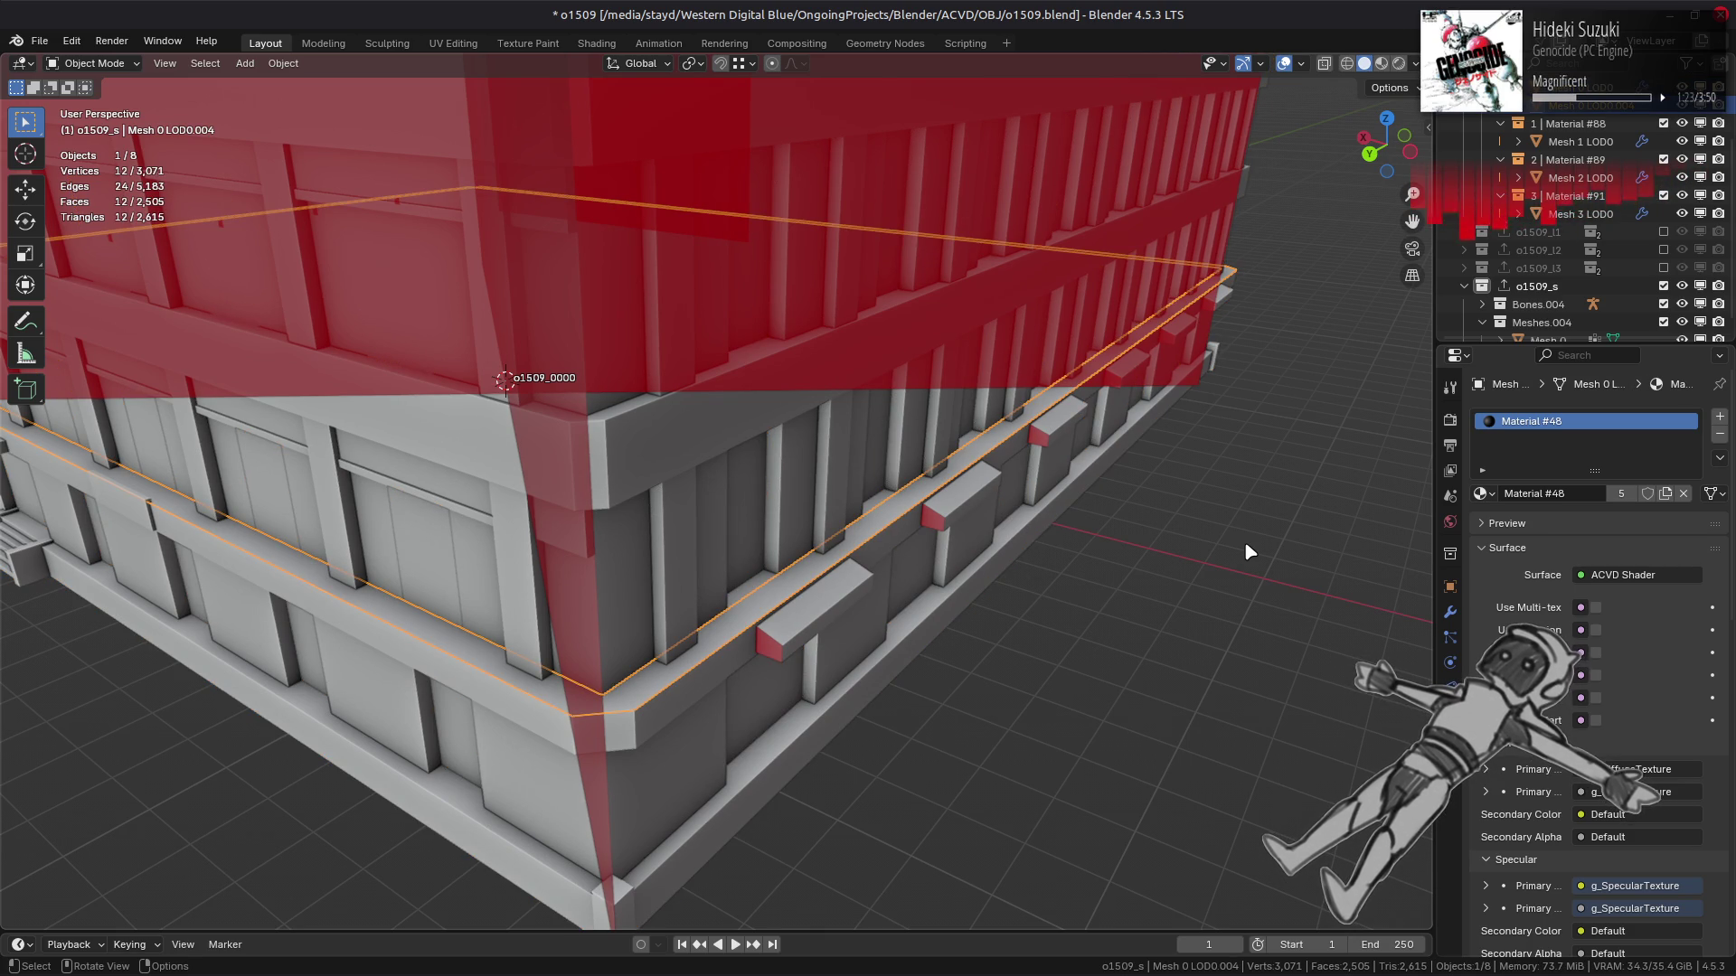
# Remove the ledge's Material #48 slot and delete its Face Corner colour attribute.
pyautogui.click(1719, 435)
pyautogui.click(1719, 435)
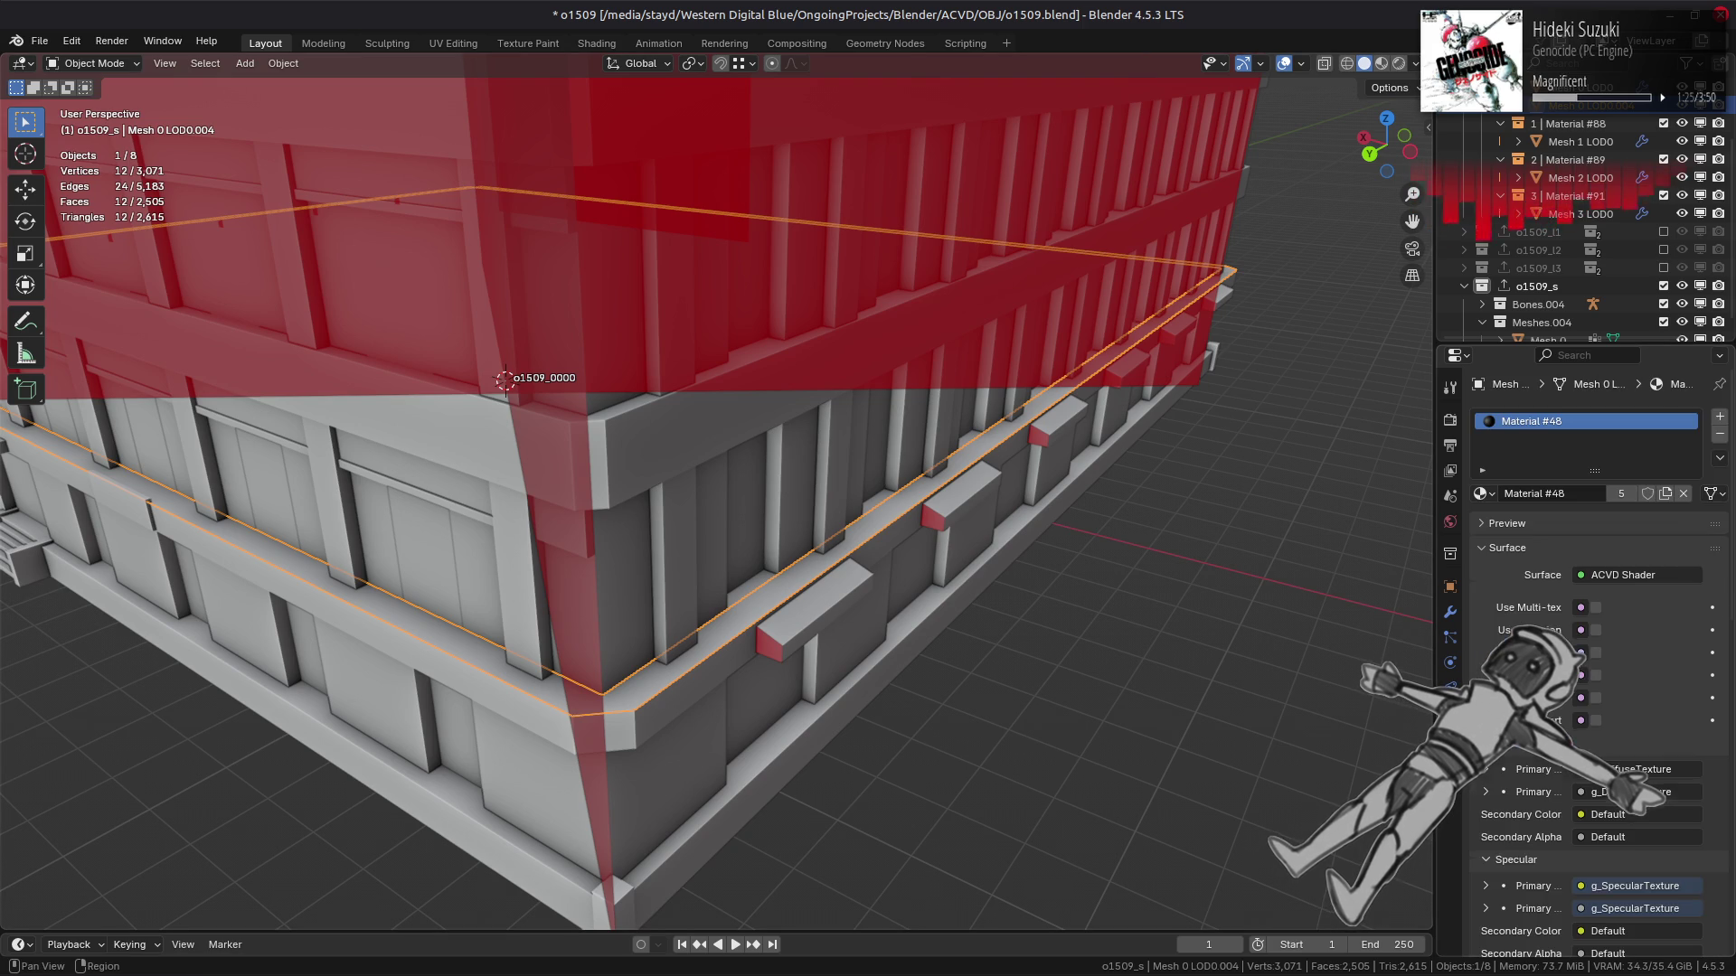
pyautogui.click(1720, 435)
pyautogui.click(1450, 713)
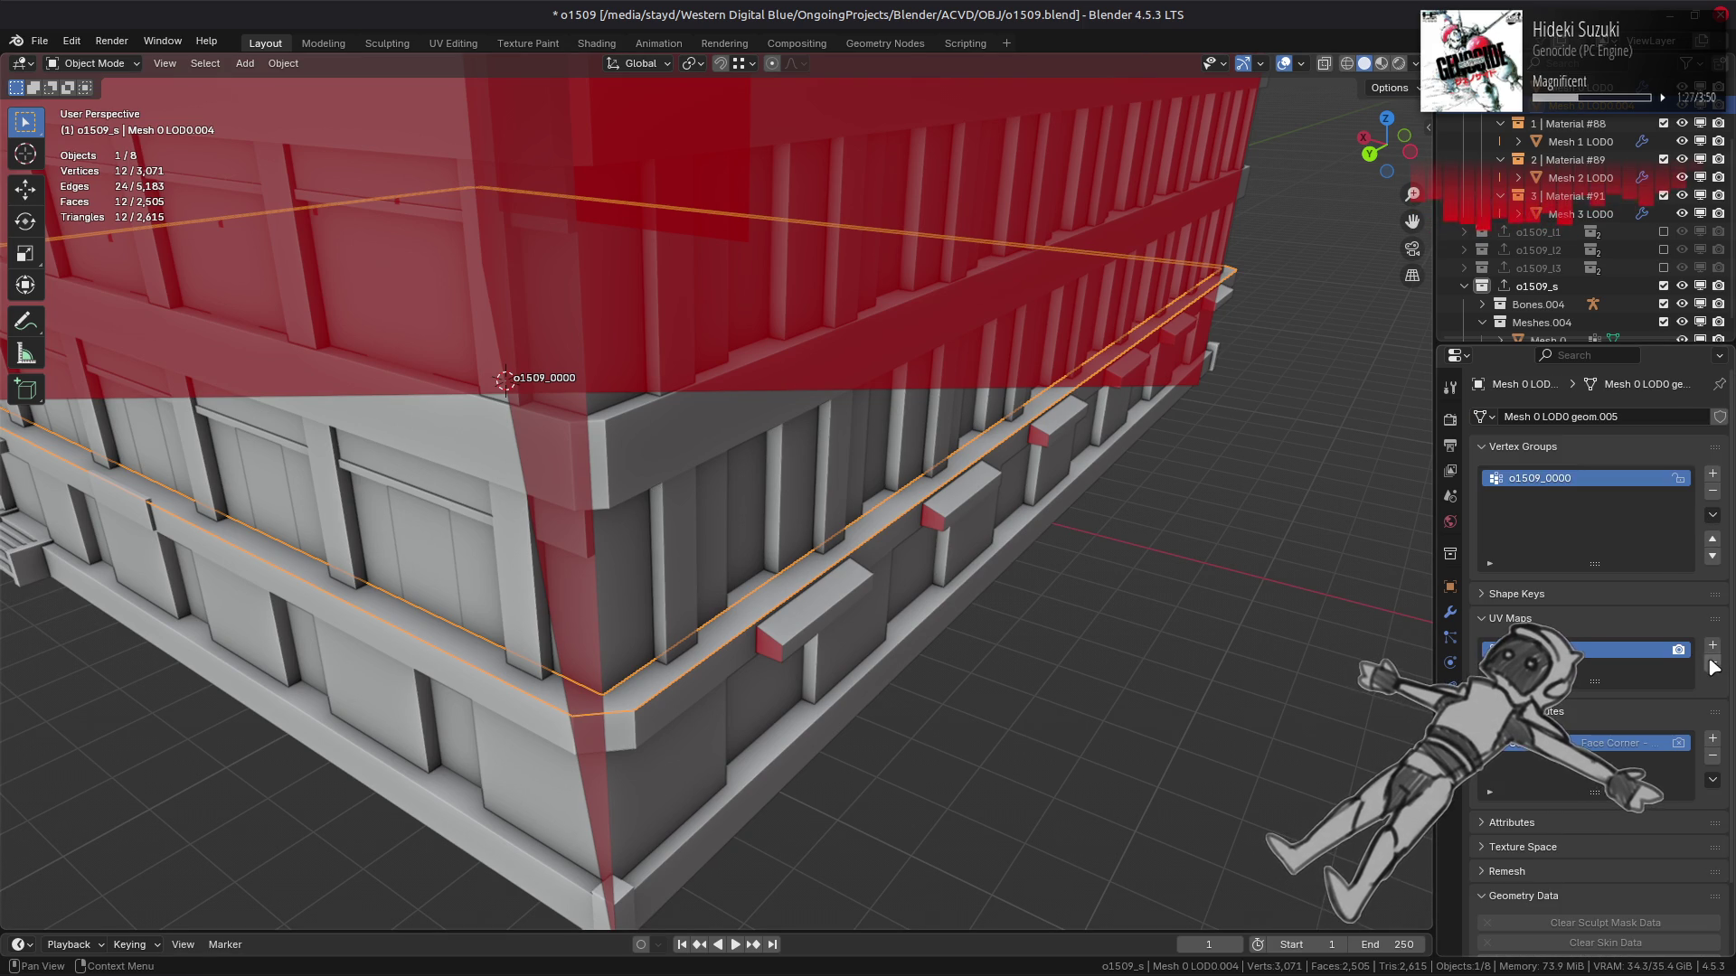
pyautogui.click(1714, 757)
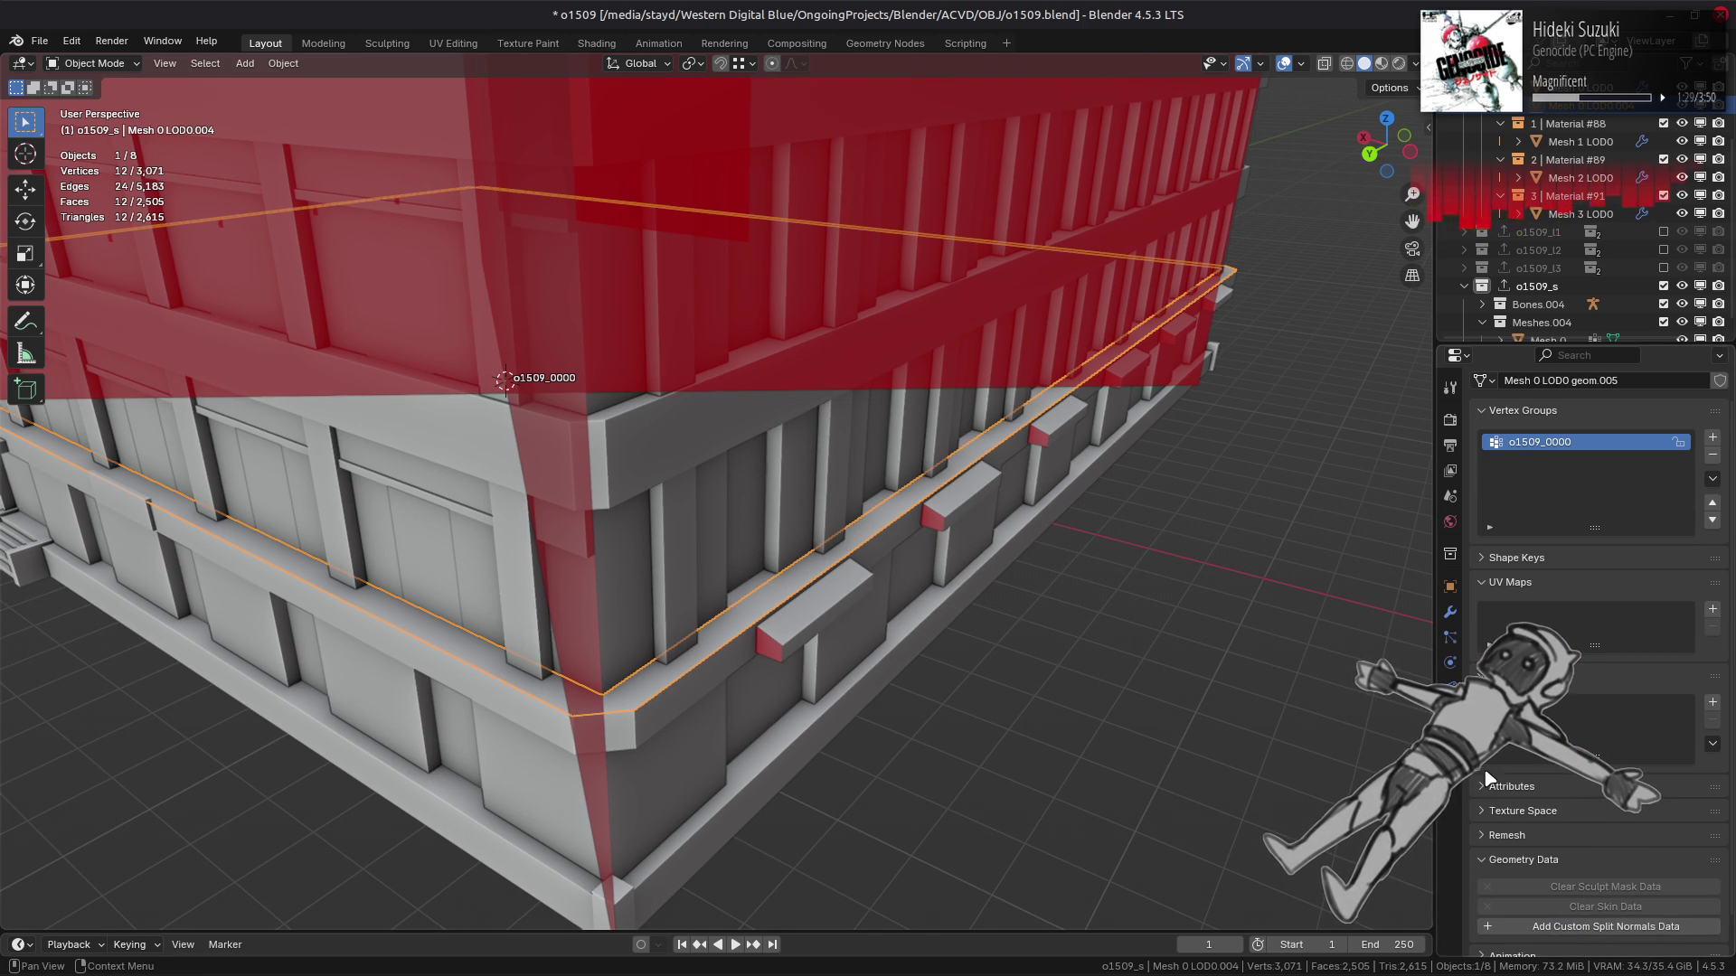
# Clear the sharp marking from every edge of the ledge mesh.
pyautogui.click(1451, 588)
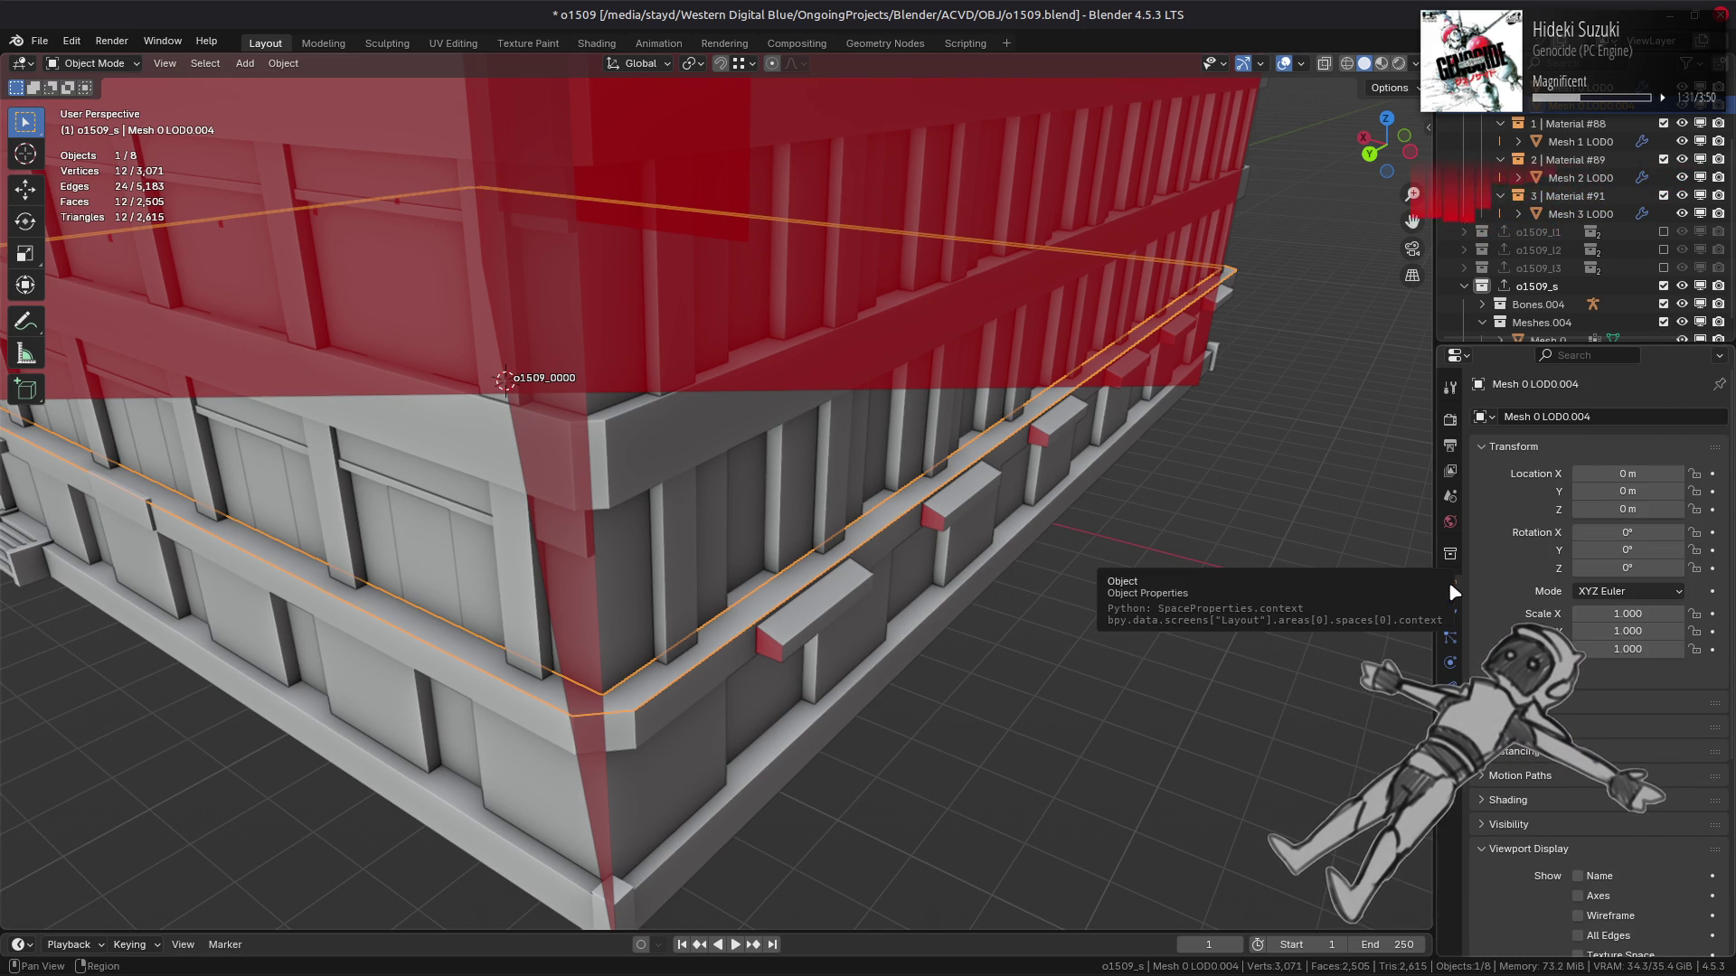
pyautogui.press('Tab')
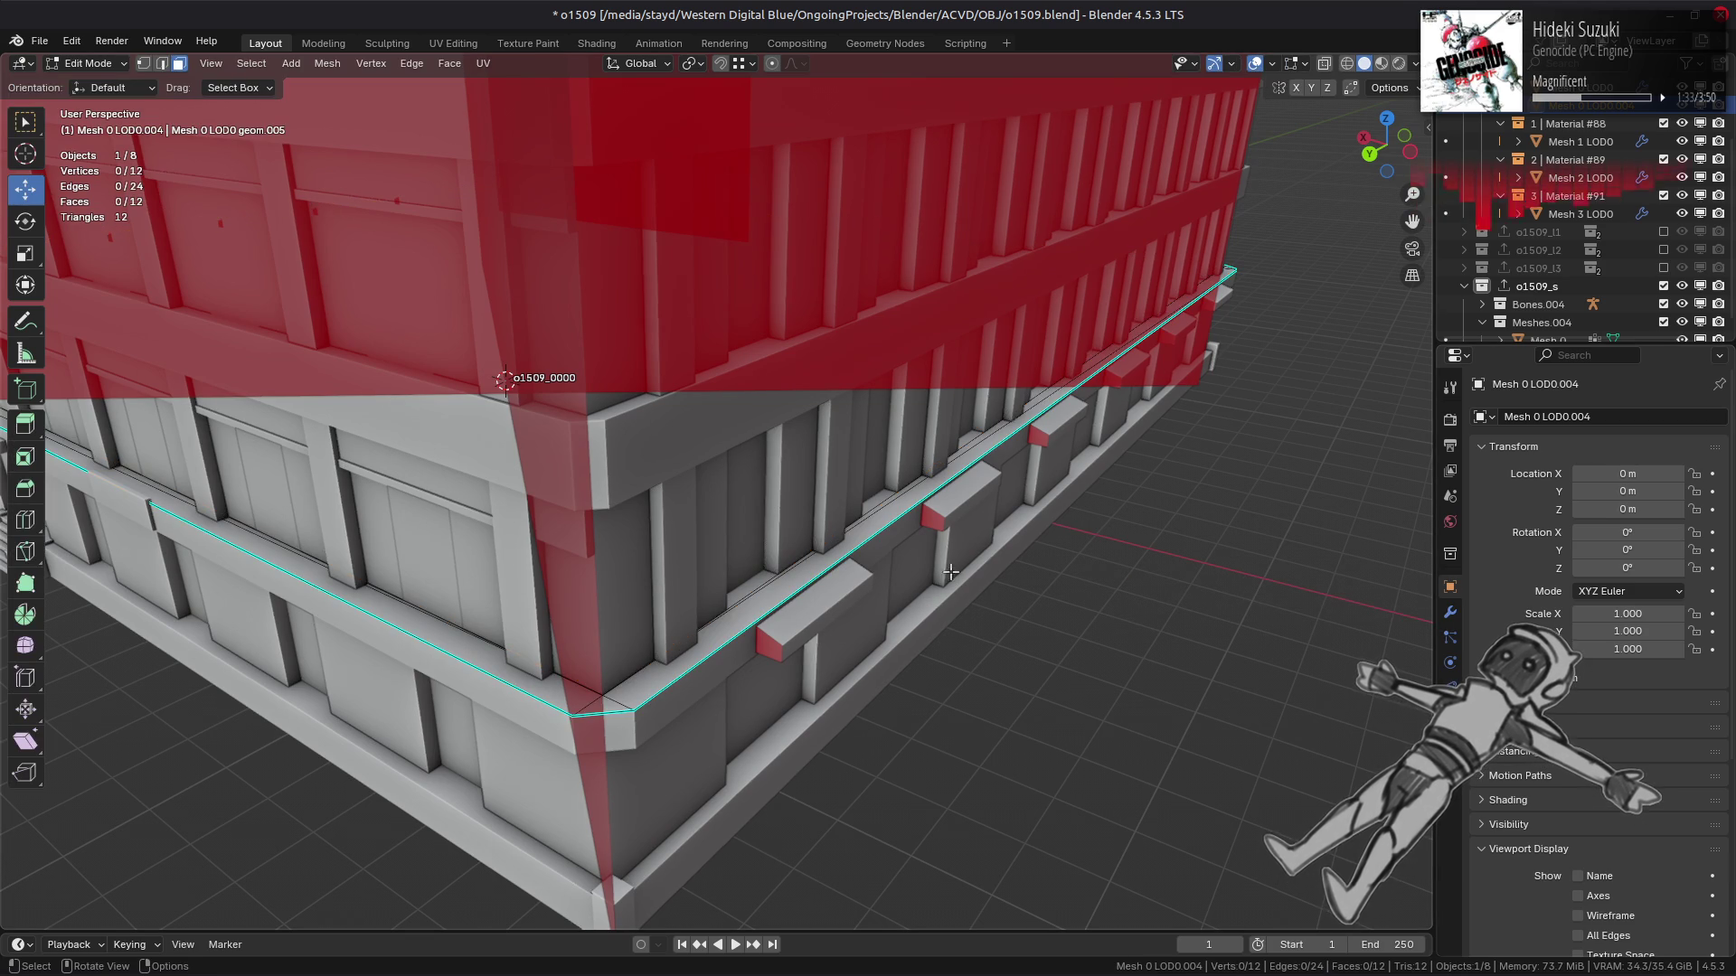
pyautogui.press('2')
pyautogui.press('a')
pyautogui.hotkey('ctrl', 'e')
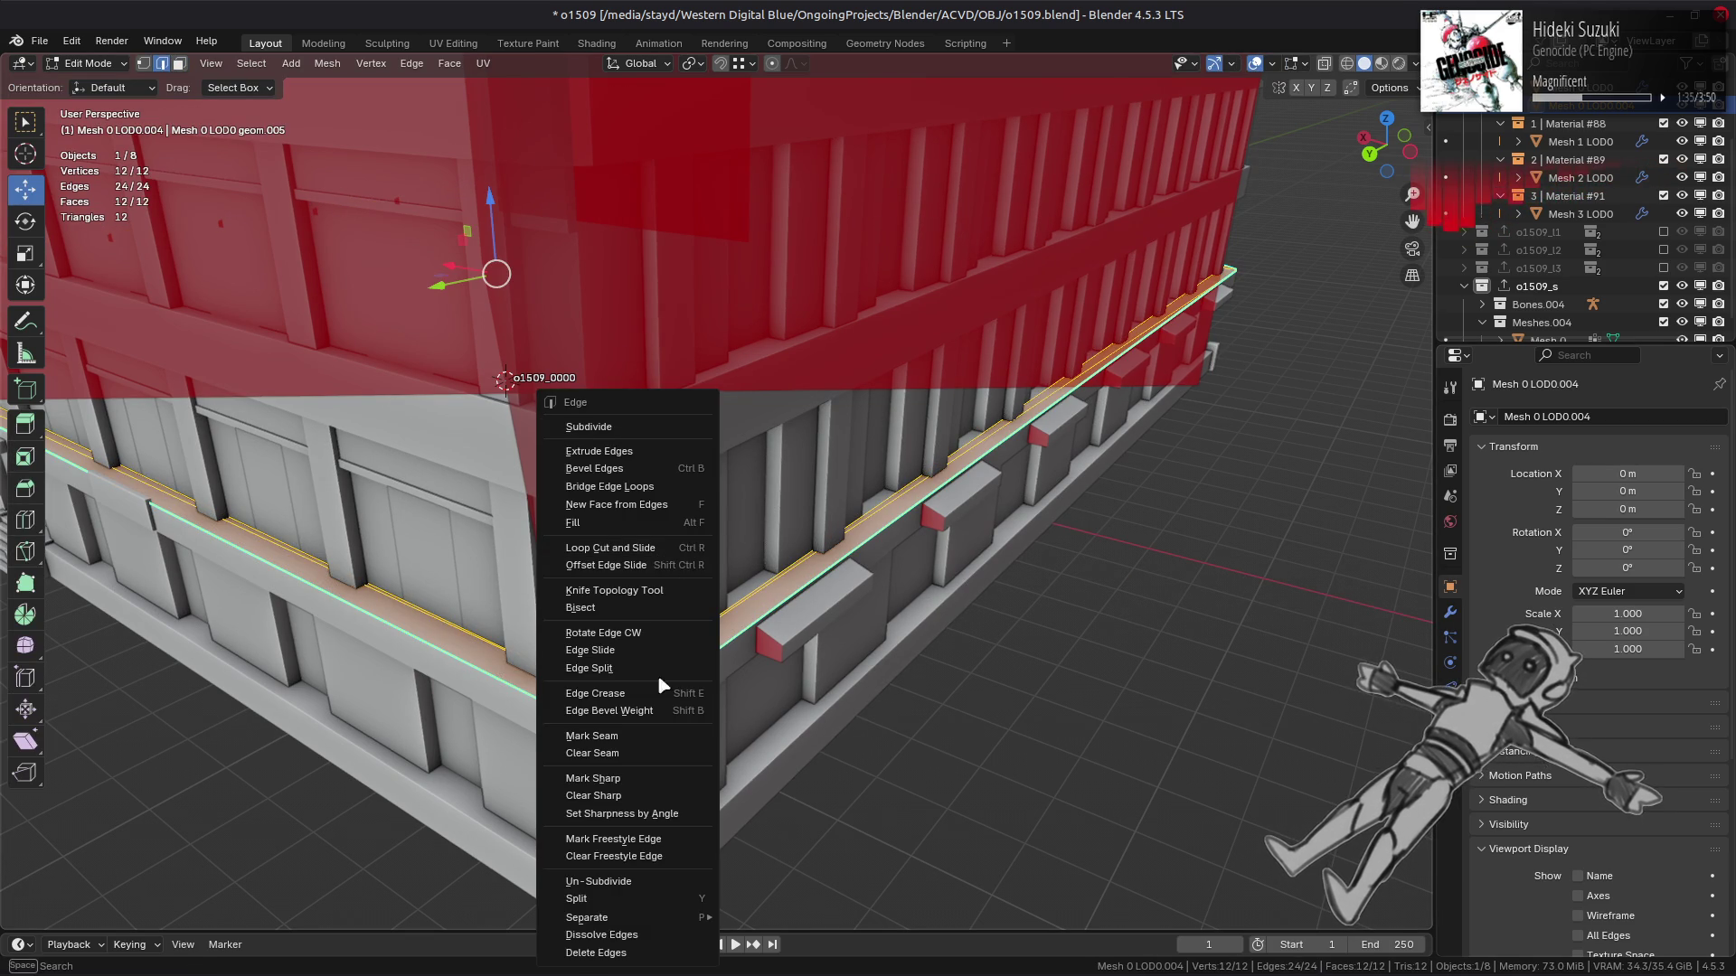
pyautogui.click(633, 796)
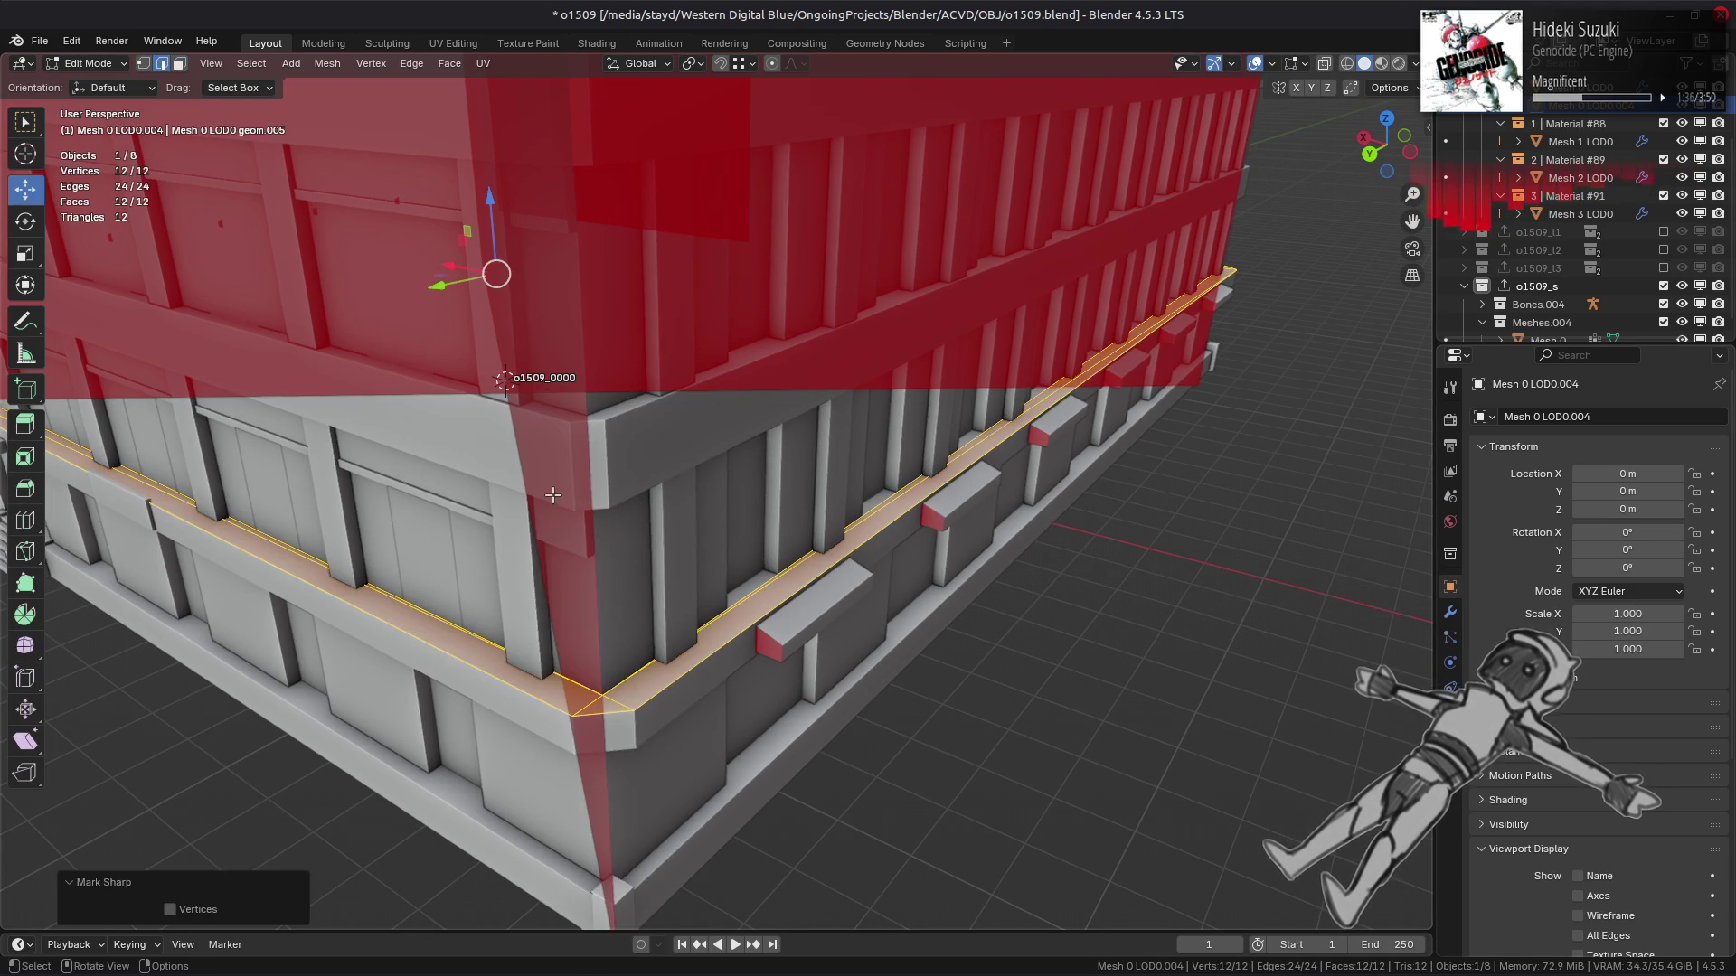
# Flat-shade the ledge faces and convert its triangles into quads.
pyautogui.click(327, 63)
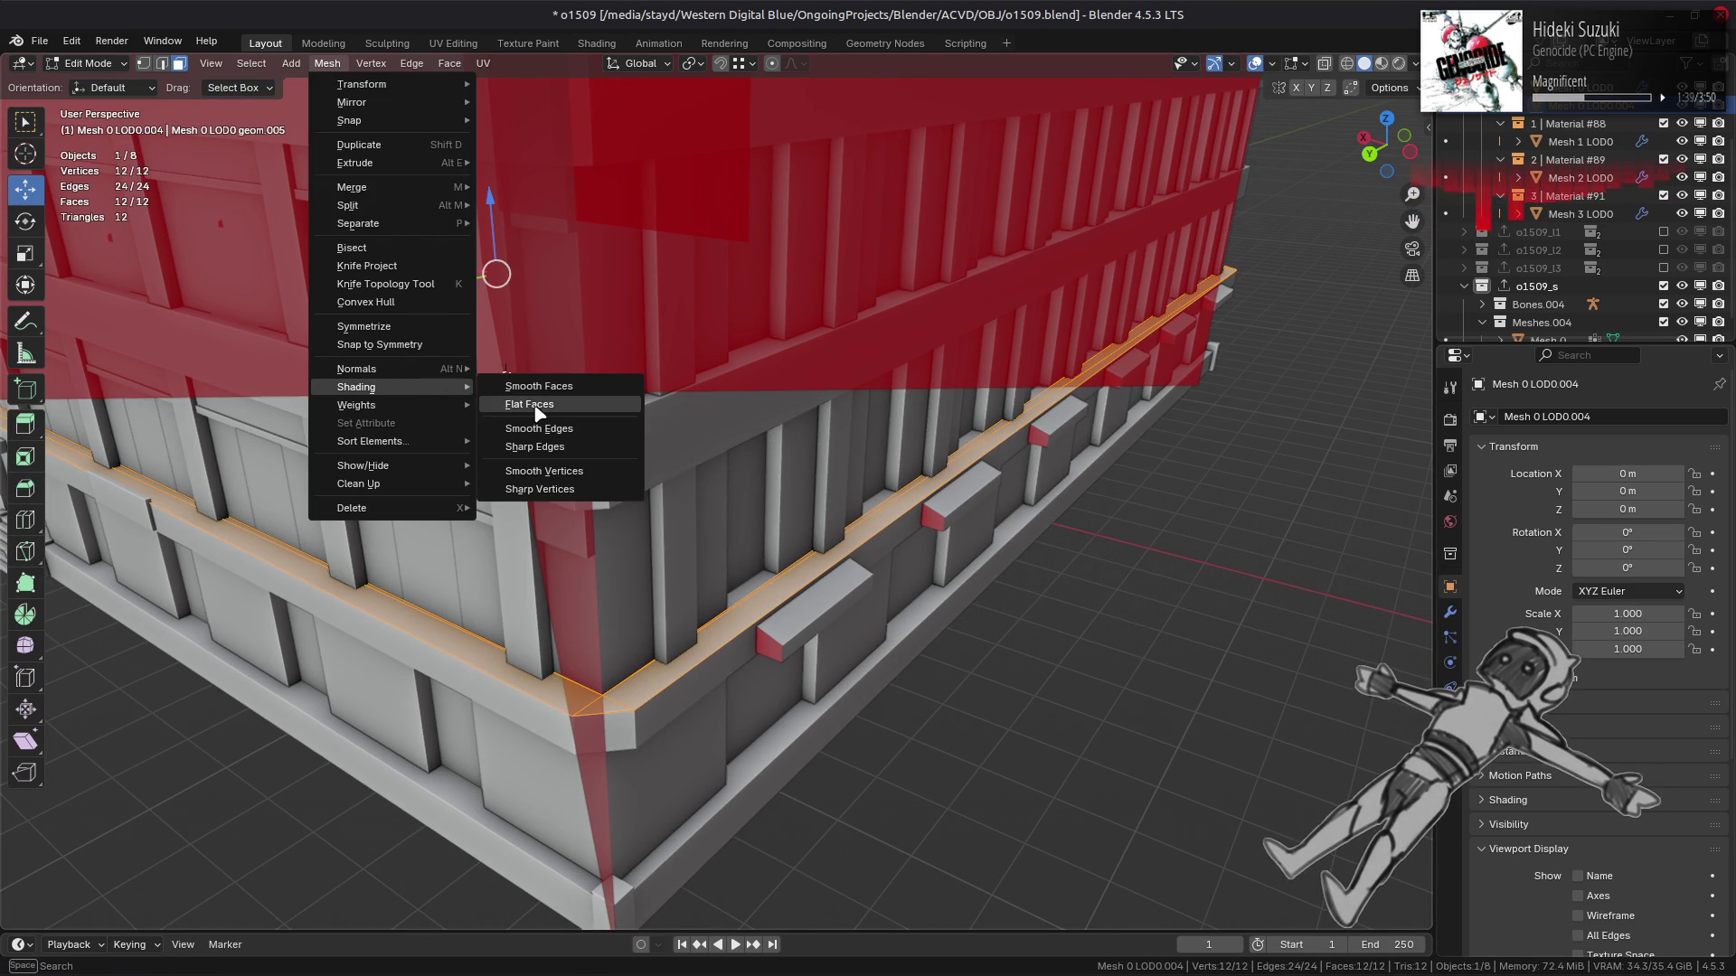
pyautogui.click(655, 509)
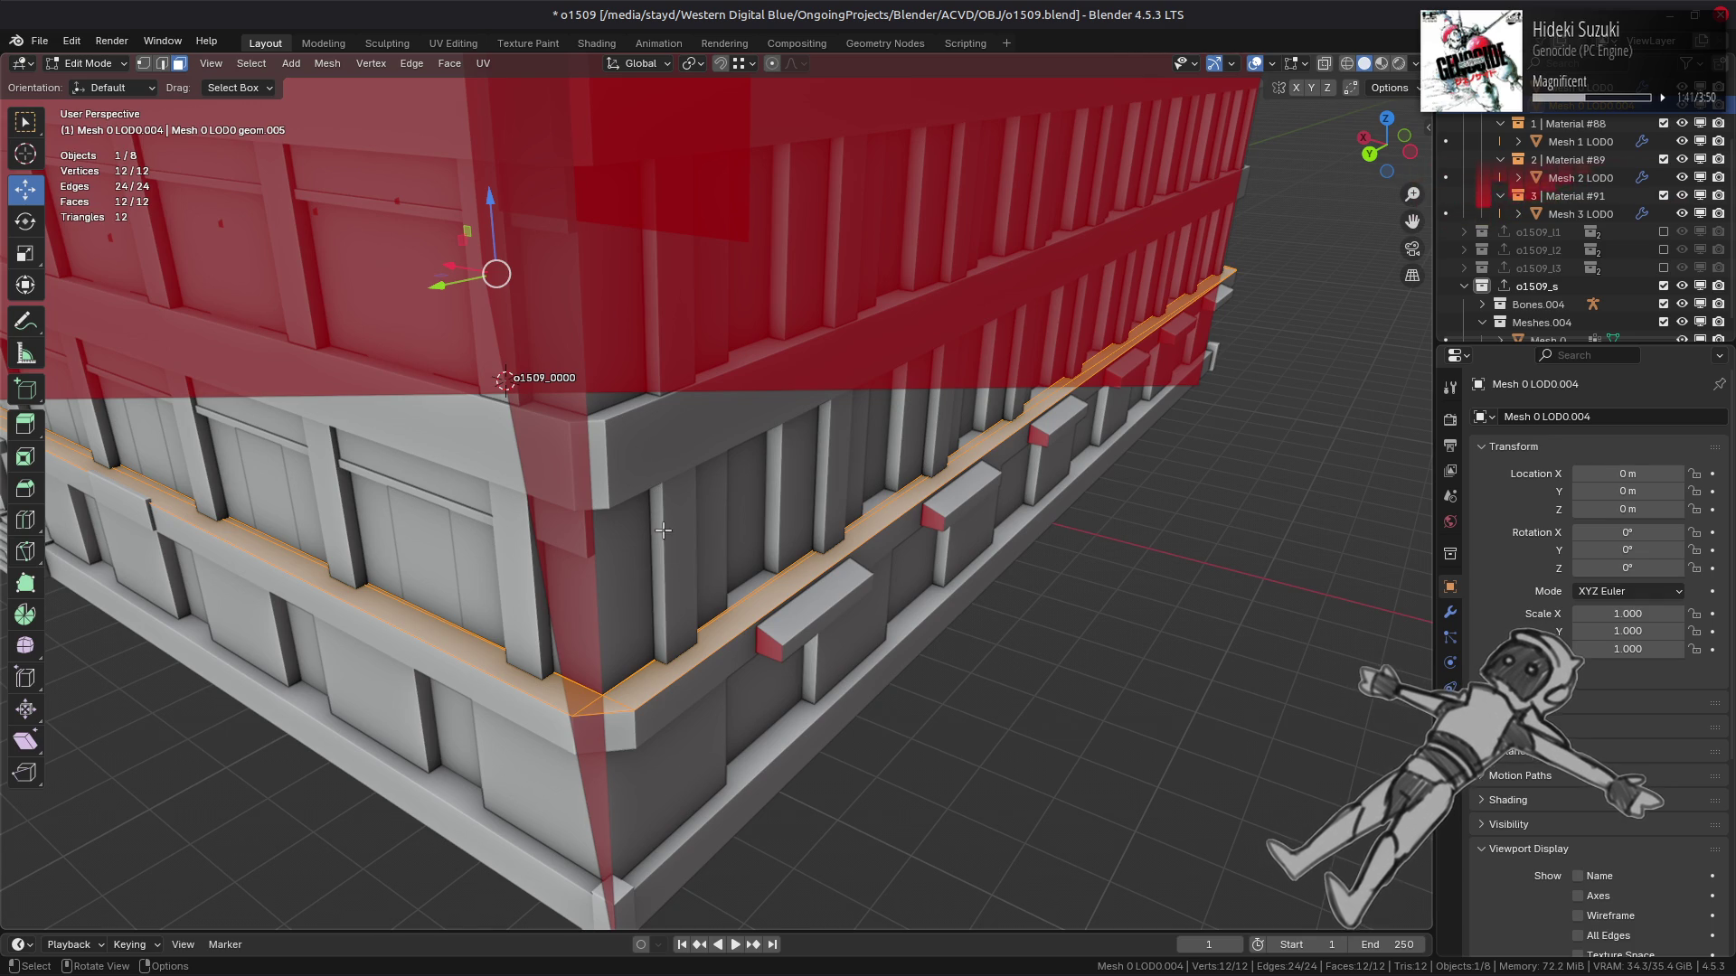
pyautogui.click(449, 64)
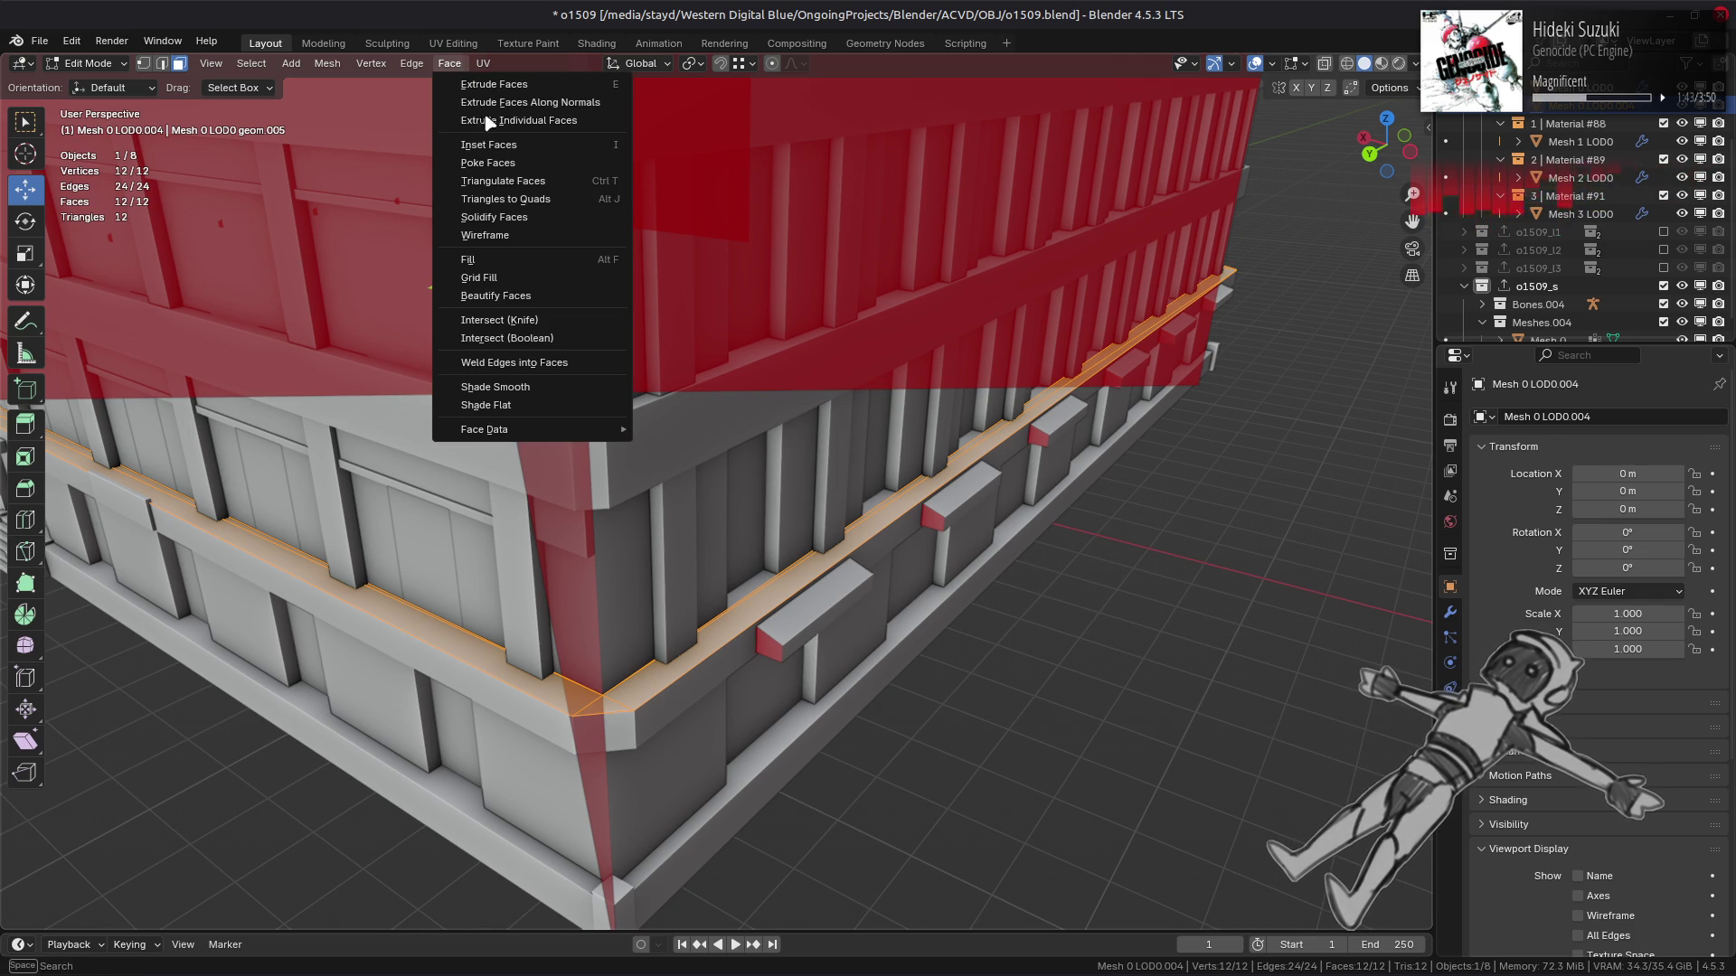
pyautogui.click(521, 199)
# Try filling the cornice edge loop, undo the fill, and return to Object Mode.
pyautogui.press('2')
pyautogui.keyDown('alt'); pyautogui.click(801, 558); pyautogui.keyUp('alt')
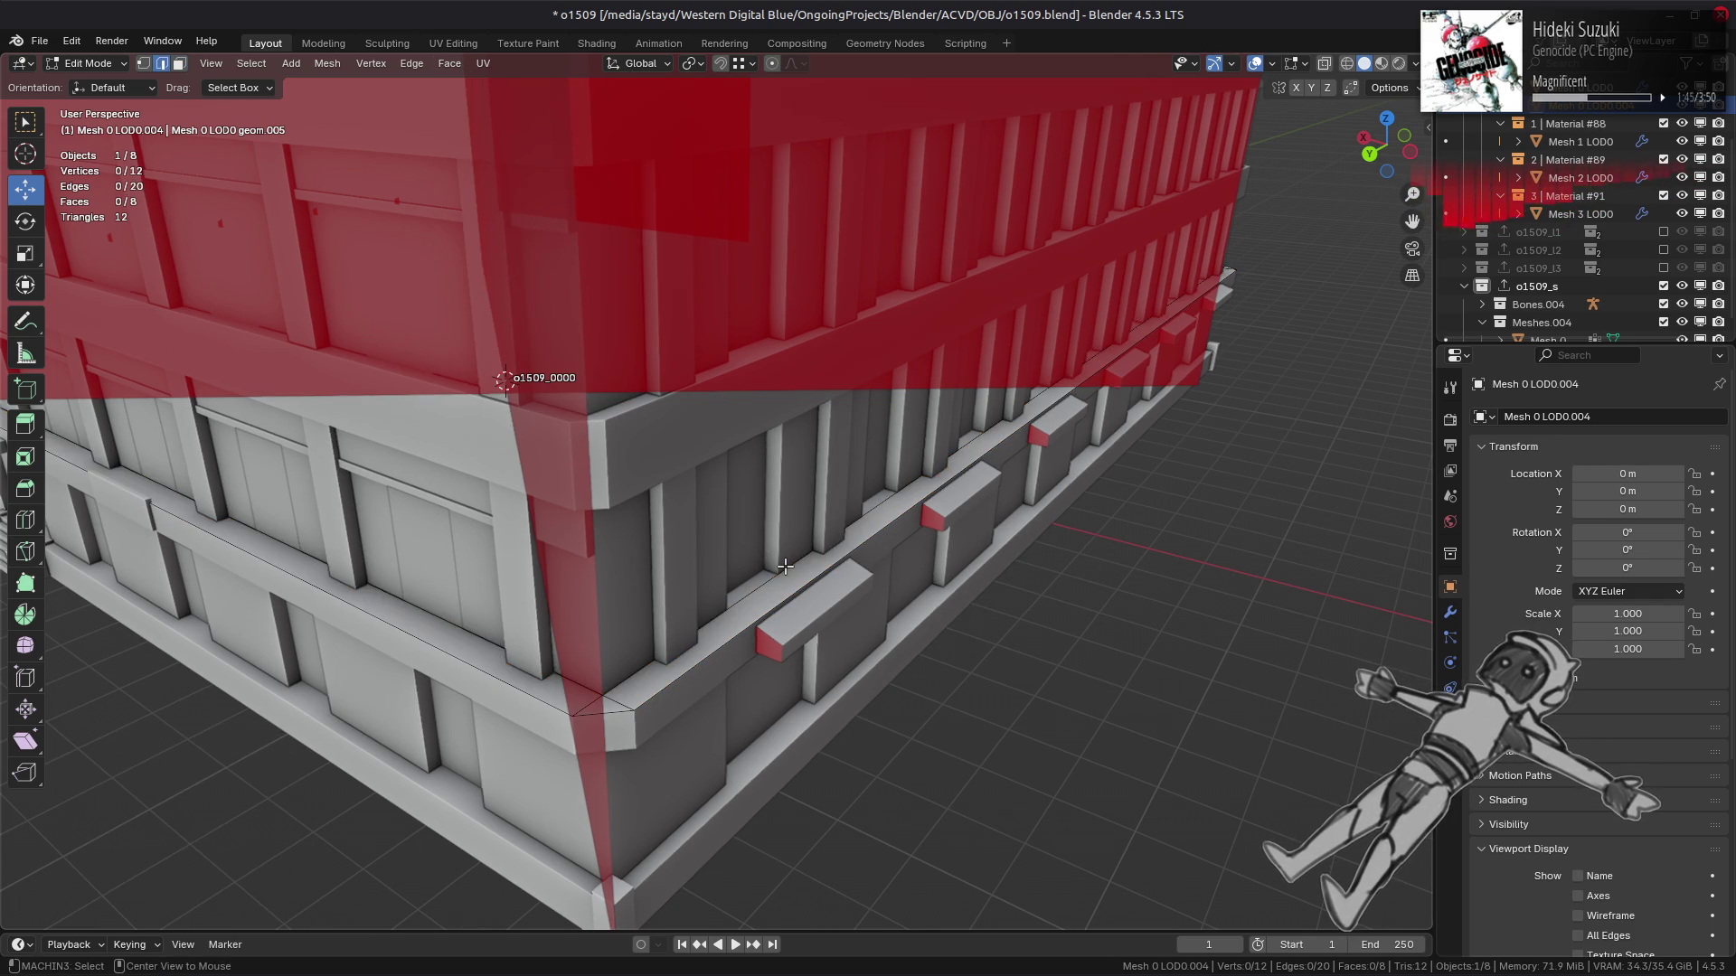
pyautogui.press('f')
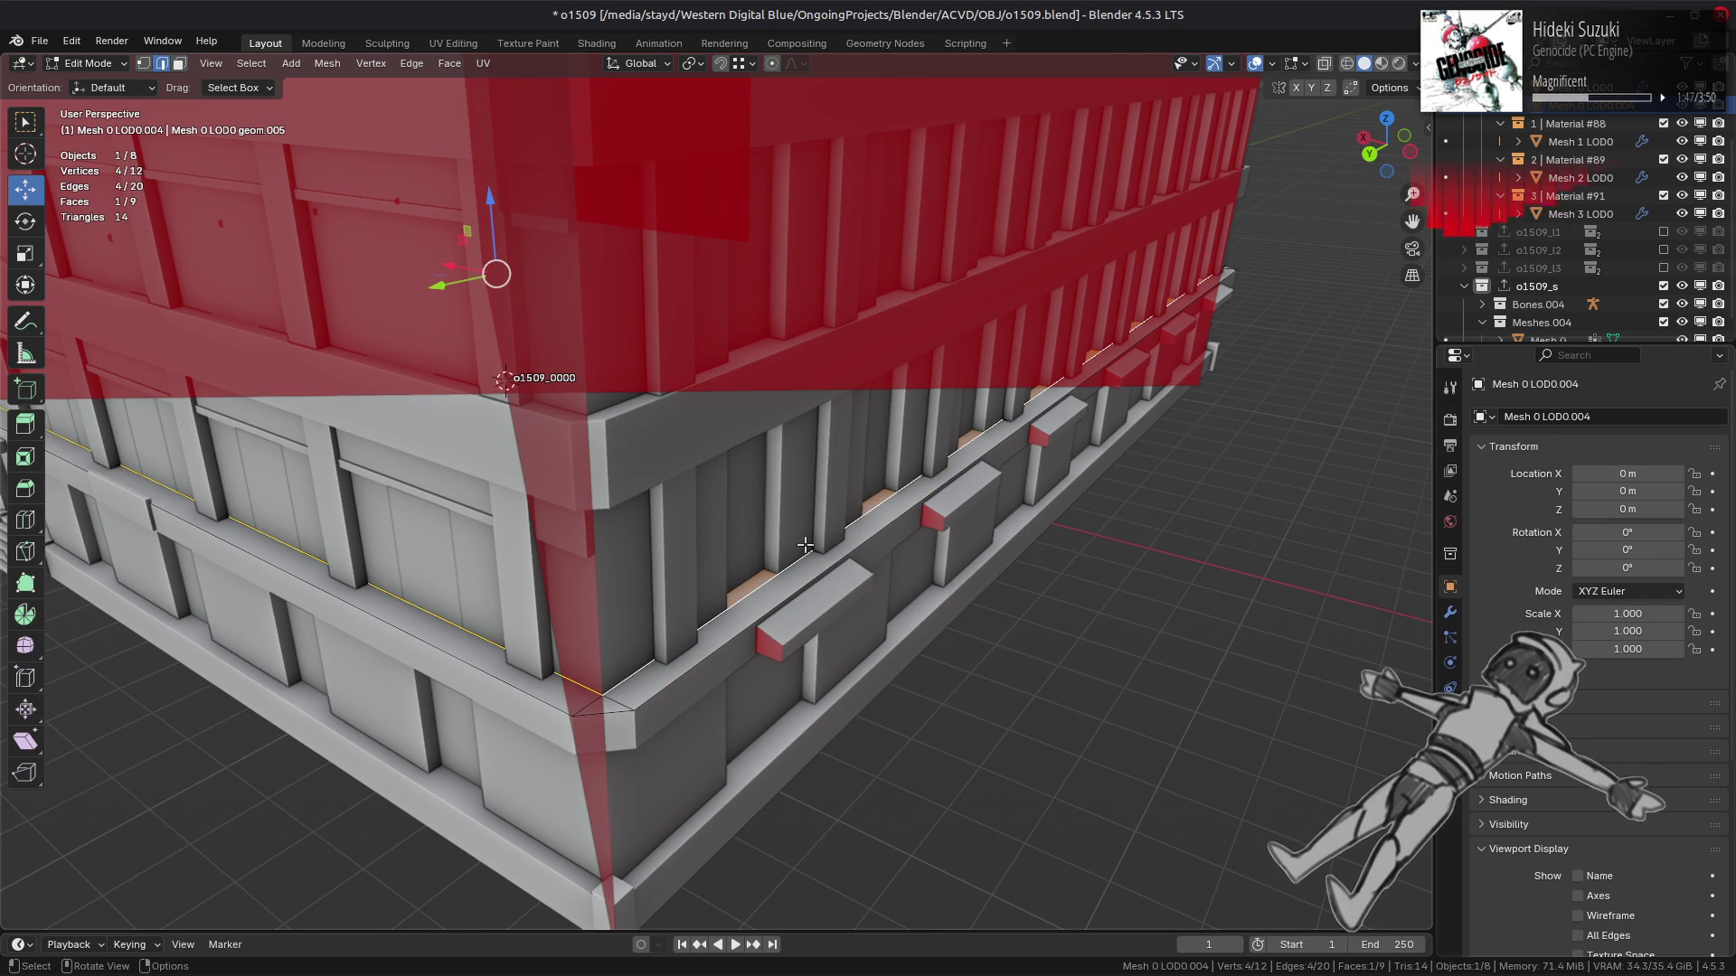
pyautogui.hotkey('ctrl', 'z')
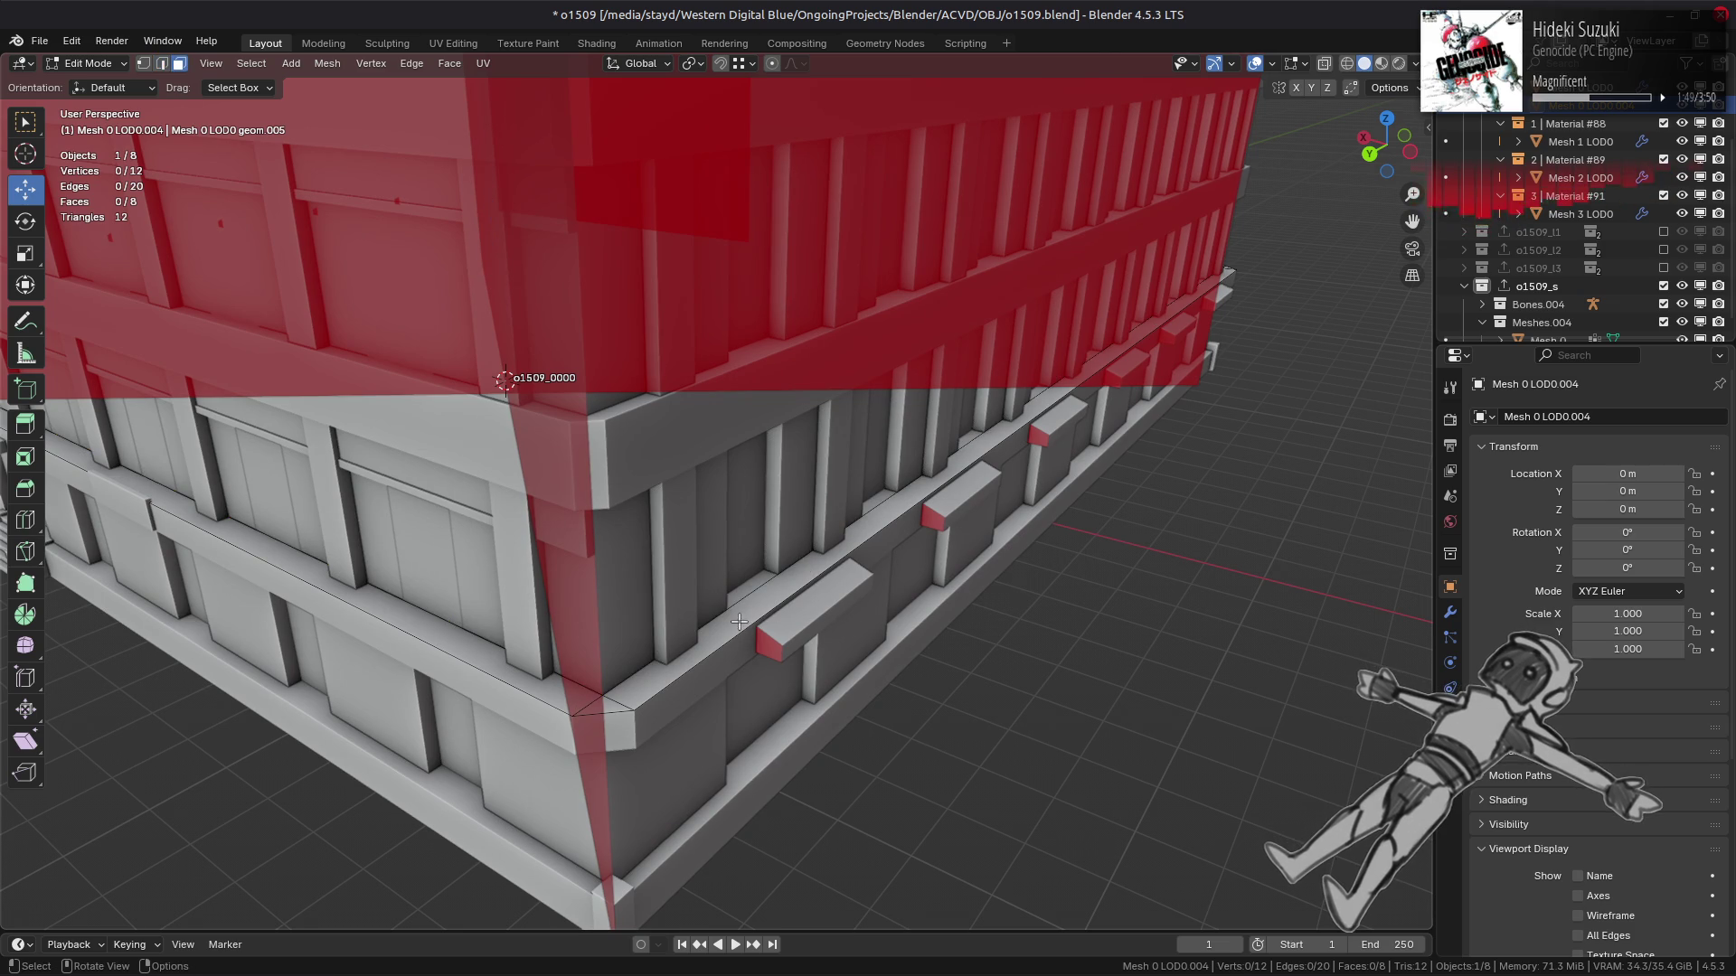
pyautogui.press('Tab')
pyautogui.scroll(-1, 1598, 226)
# Delete the ledge object and cap Mesh 0's cornice top edge loop with a new face.
pyautogui.press('Delete')
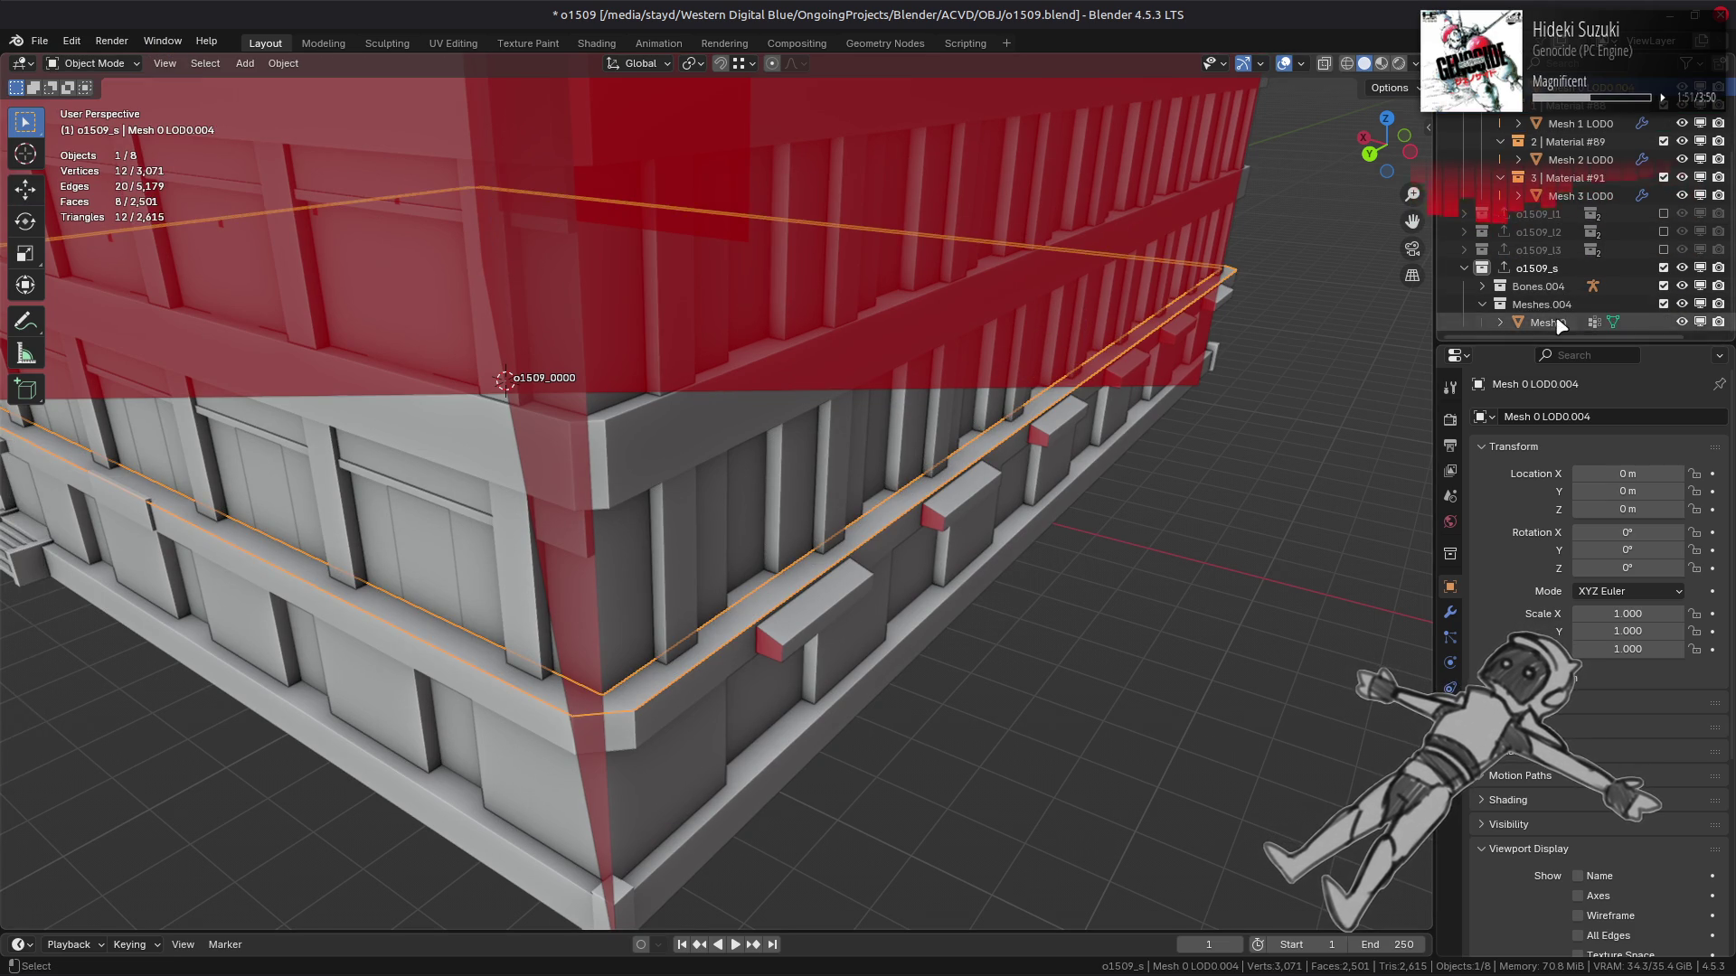
pyautogui.click(721, 658)
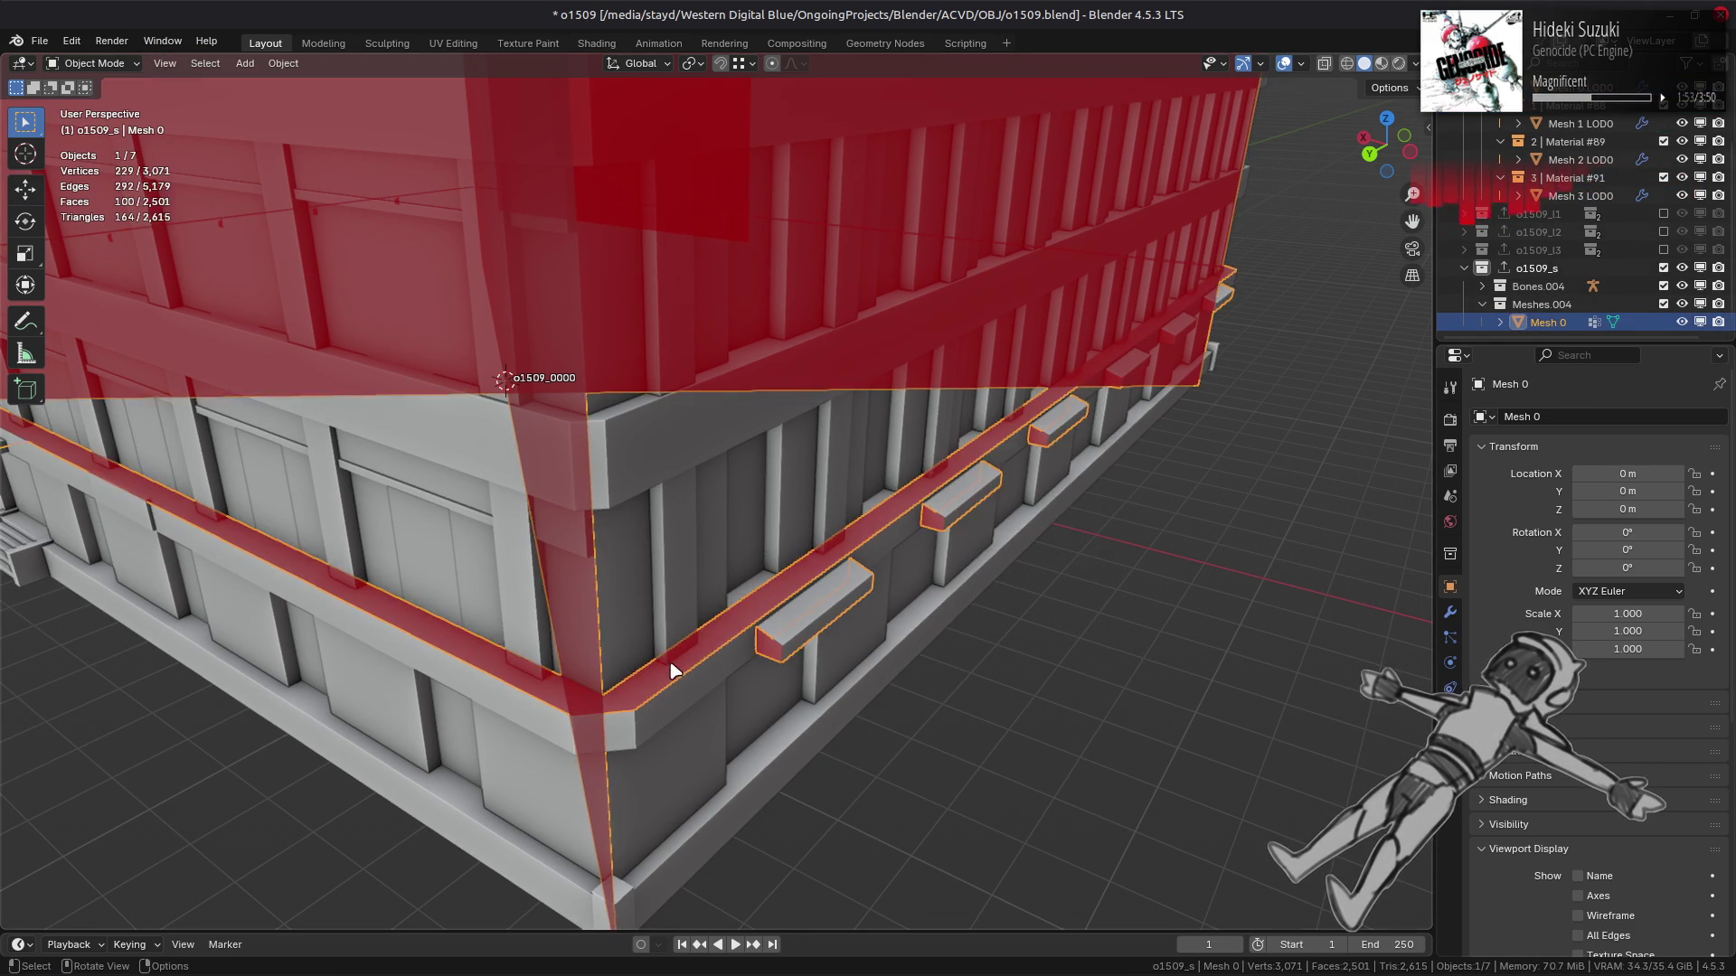
pyautogui.press('Tab')
pyautogui.click(664, 673)
pyautogui.hotkey('ctrl', 'l')
pyautogui.press('2')
pyautogui.hotkey('alt', 'a')
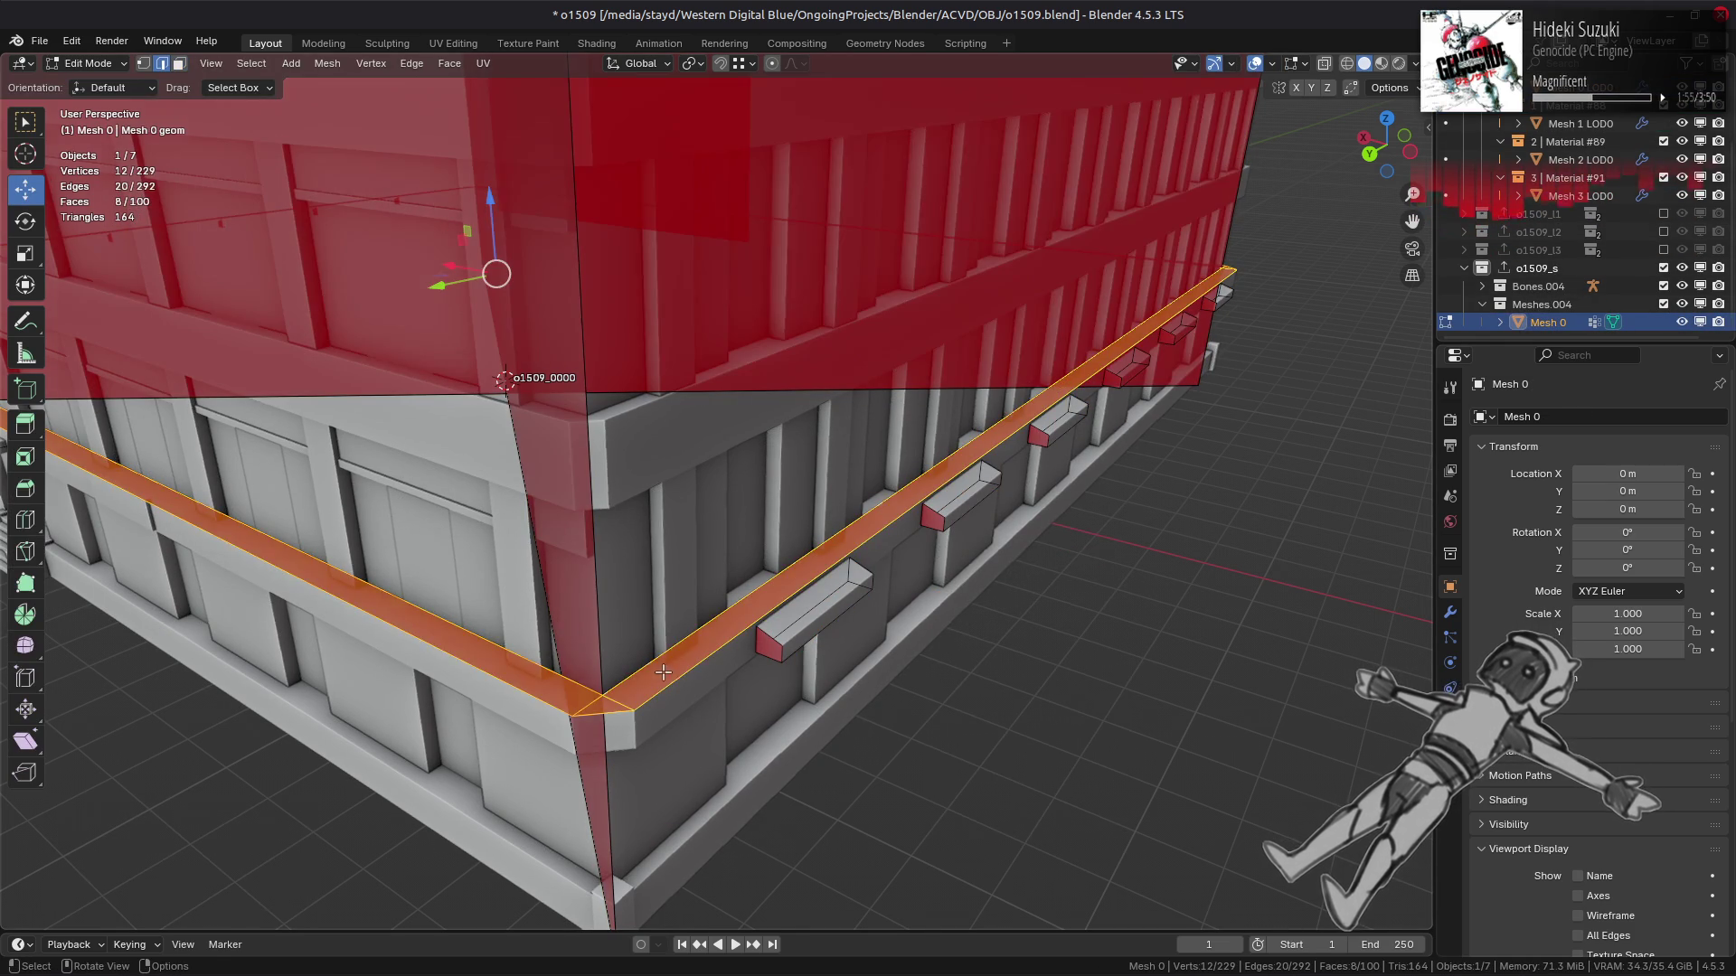
pyautogui.keyDown('alt'); pyautogui.click(731, 622); pyautogui.keyUp('alt')
pyautogui.press('f')
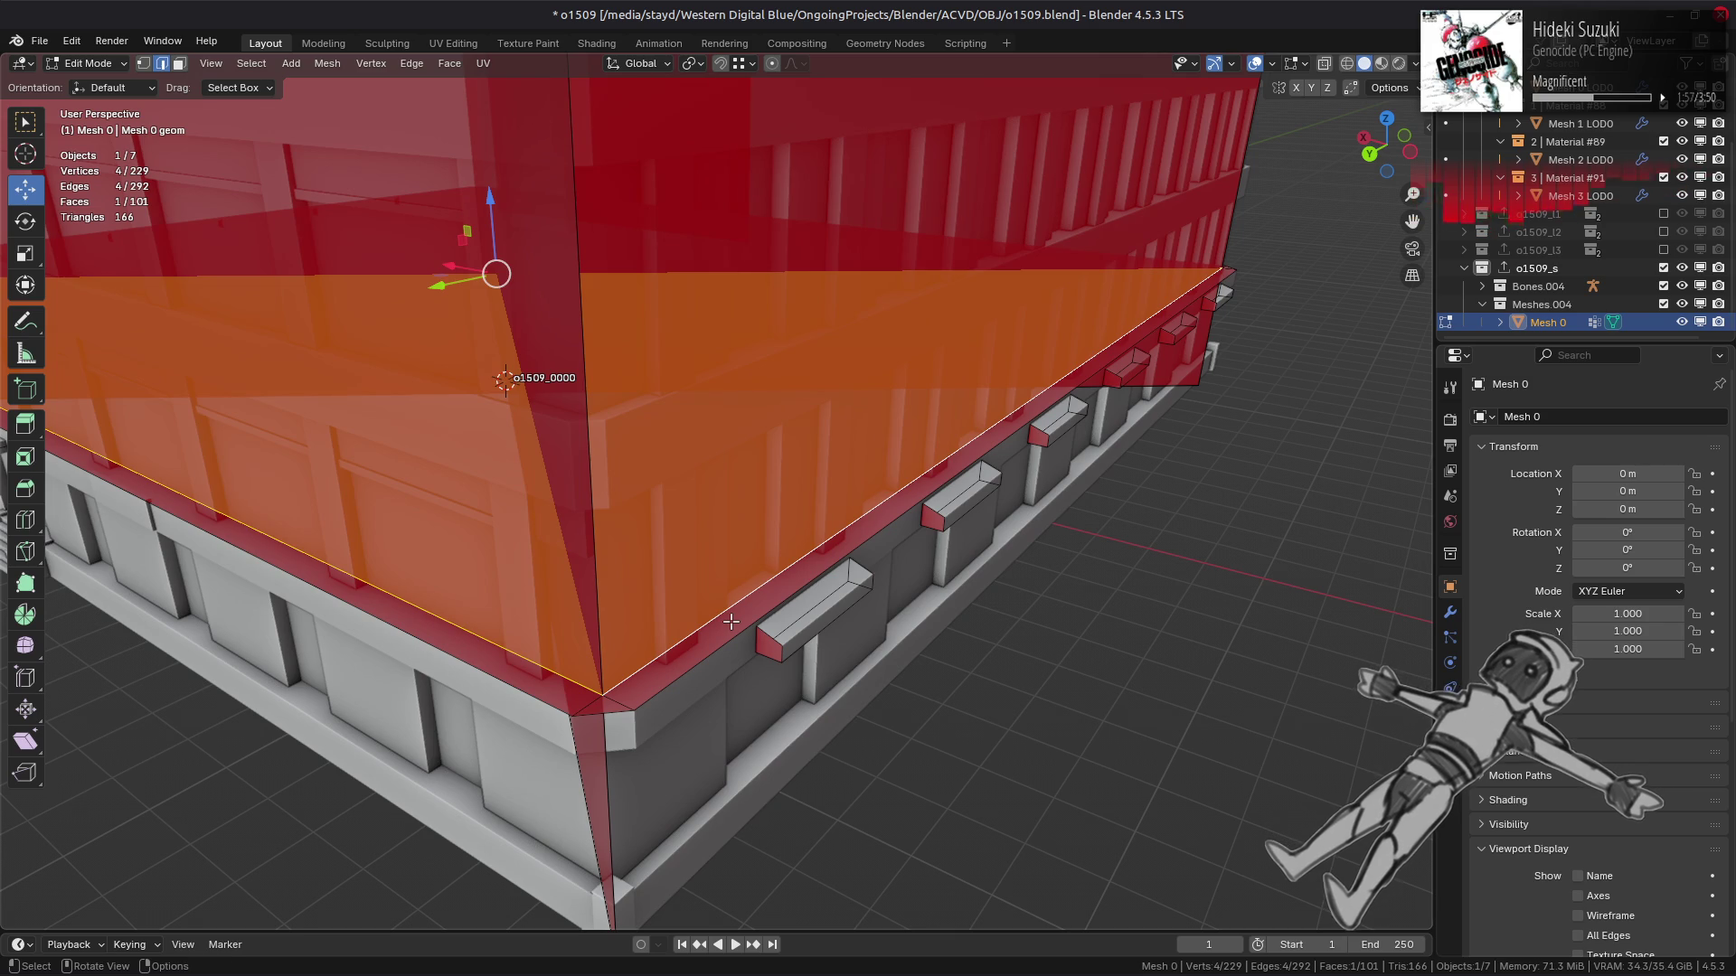
# Select the connected cornice faces and Limited Dissolve them at 1° max angle, leaving 93 faces.
pyautogui.hotkey('alt', 'a')
pyautogui.press('3')
pyautogui.click(686, 662)
pyautogui.hotkey('ctrl', 'l')
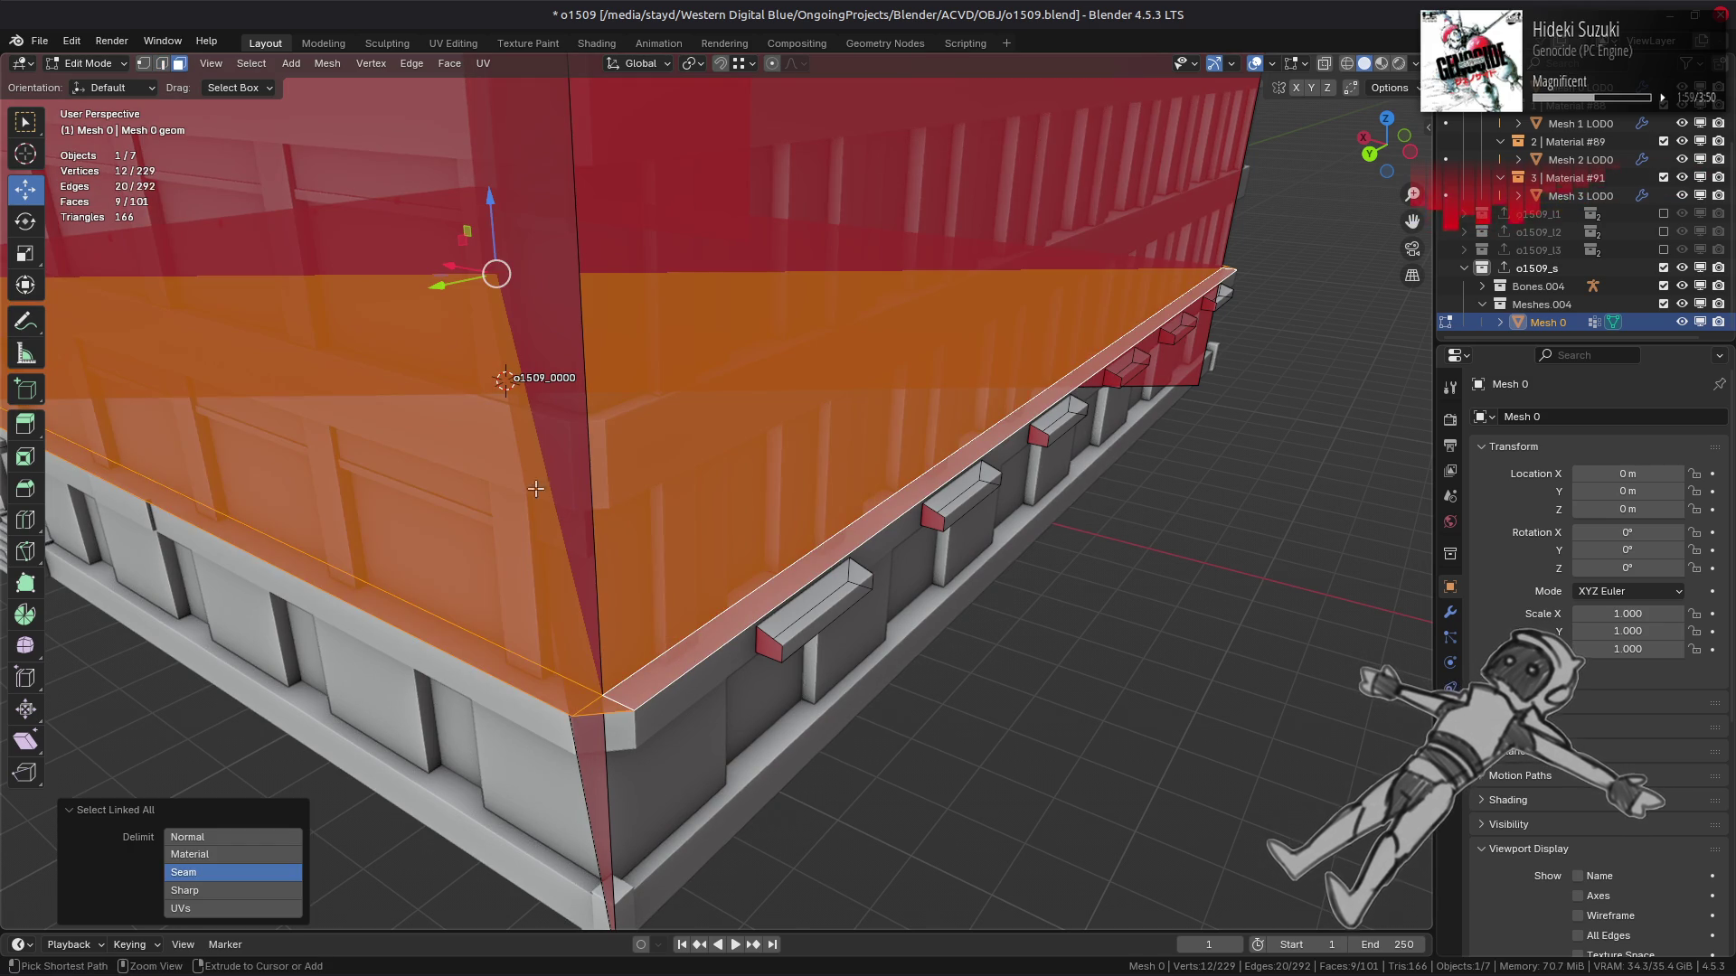
pyautogui.click(327, 63)
pyautogui.moveTo(431, 468)
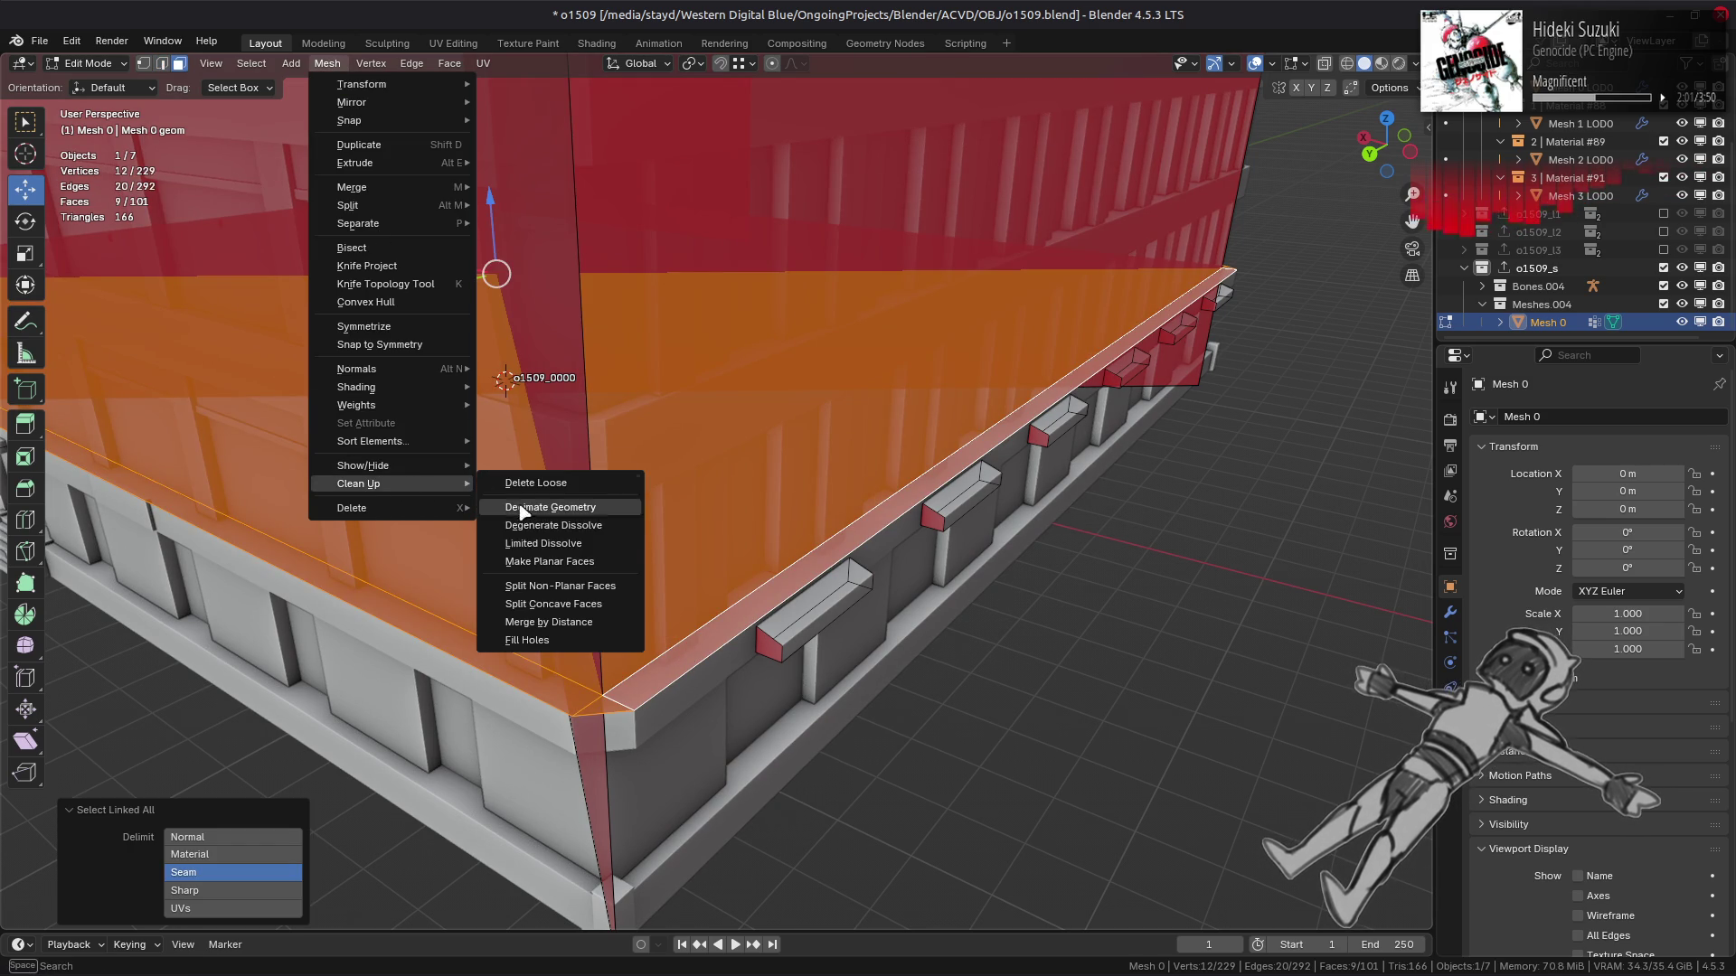
pyautogui.click(524, 538)
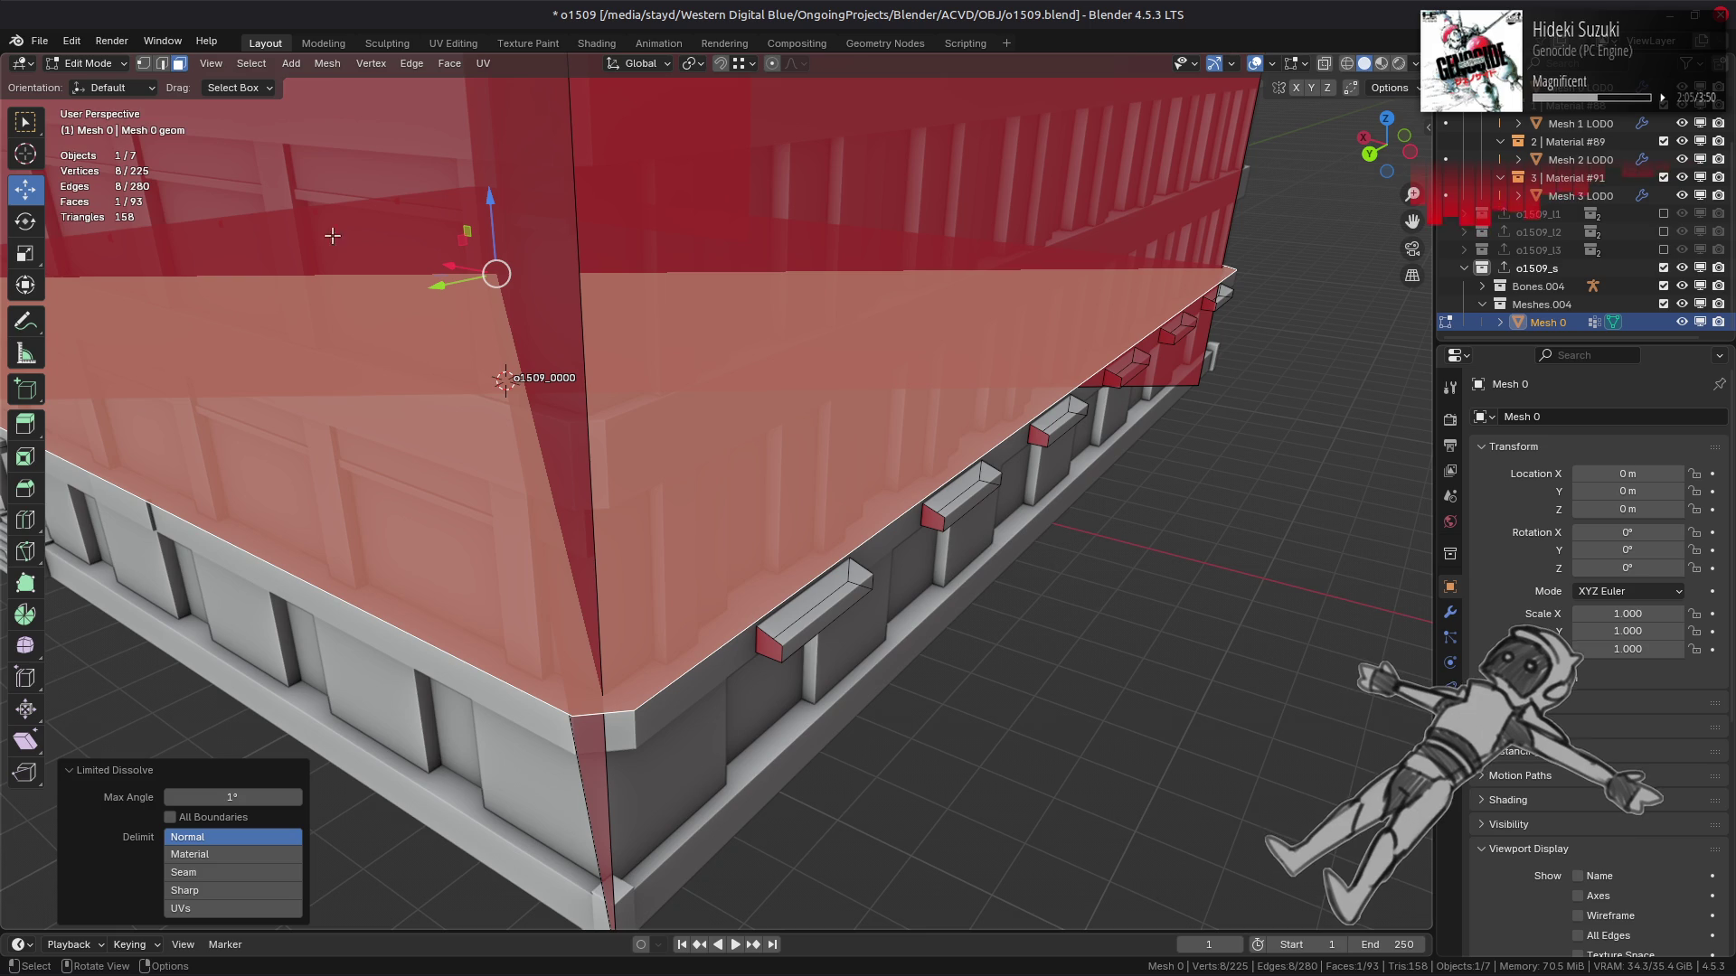
# Flip the cap face's normals and raise it 0.1 m along Z.
pyautogui.hotkey('alt', 'n')
pyautogui.click(624, 521)
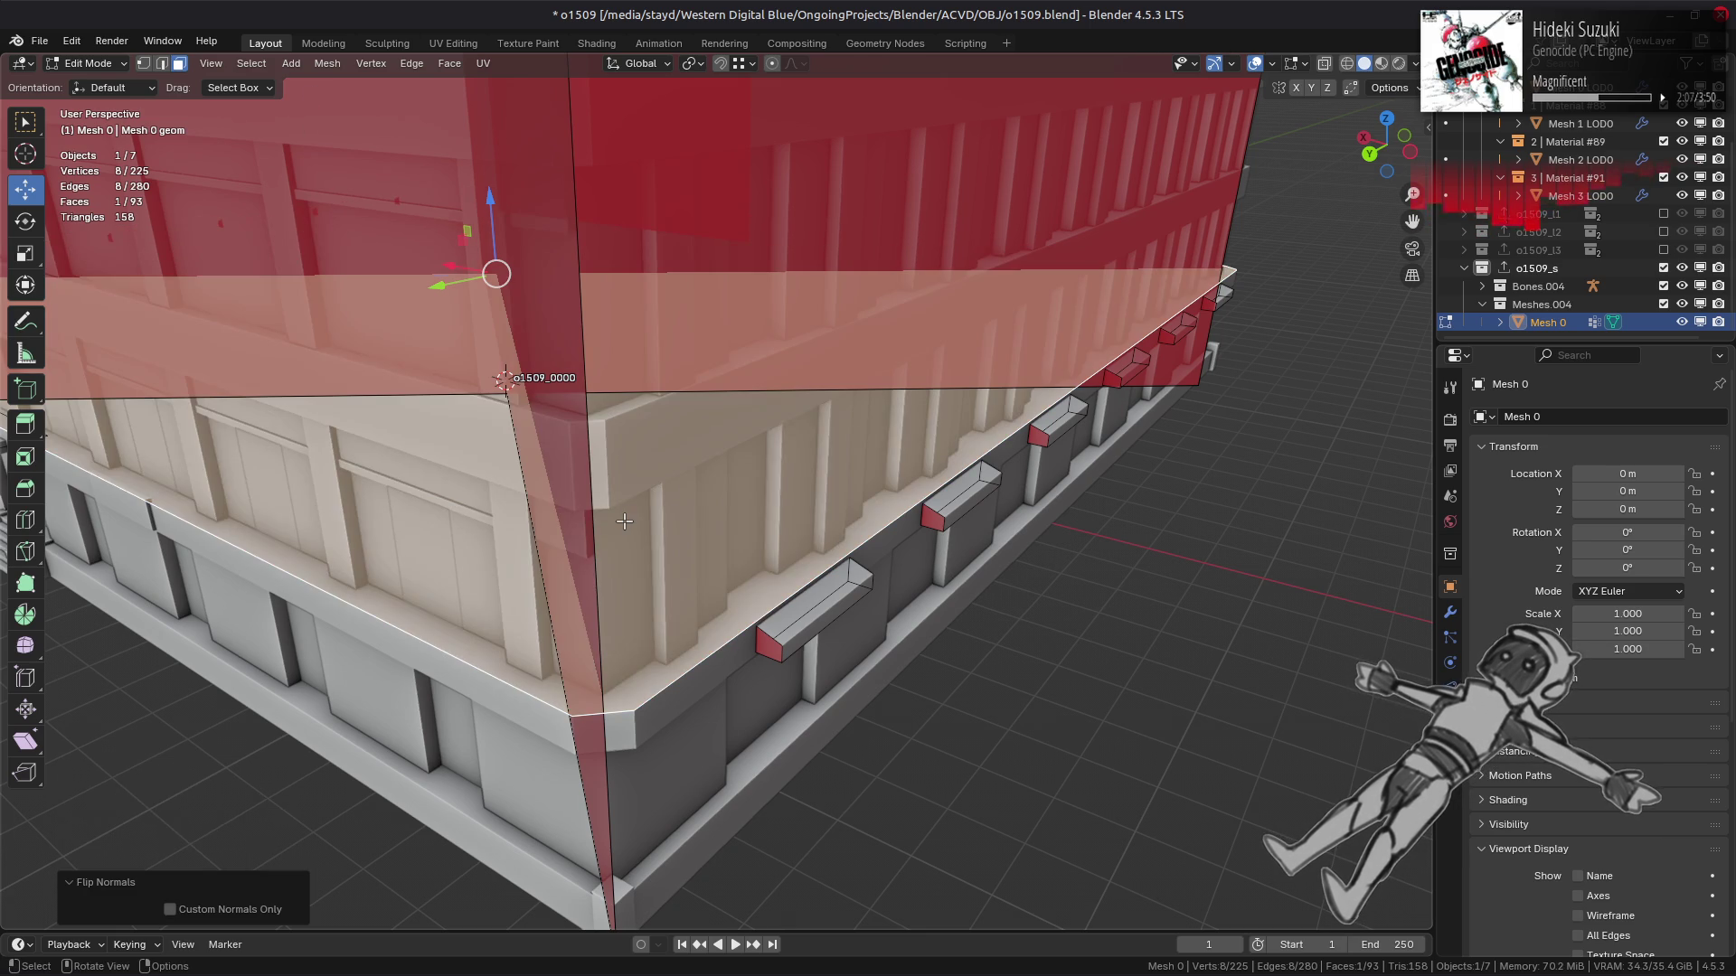
pyautogui.moveTo(624, 521)
pyautogui.mouseDown(button='middle')
pyautogui.moveTo(655, 635)
pyautogui.moveTo(729, 437)
pyautogui.moveTo(725, 480)
pyautogui.mouseUp(button='middle')
pyautogui.scroll(3, 709, 496)
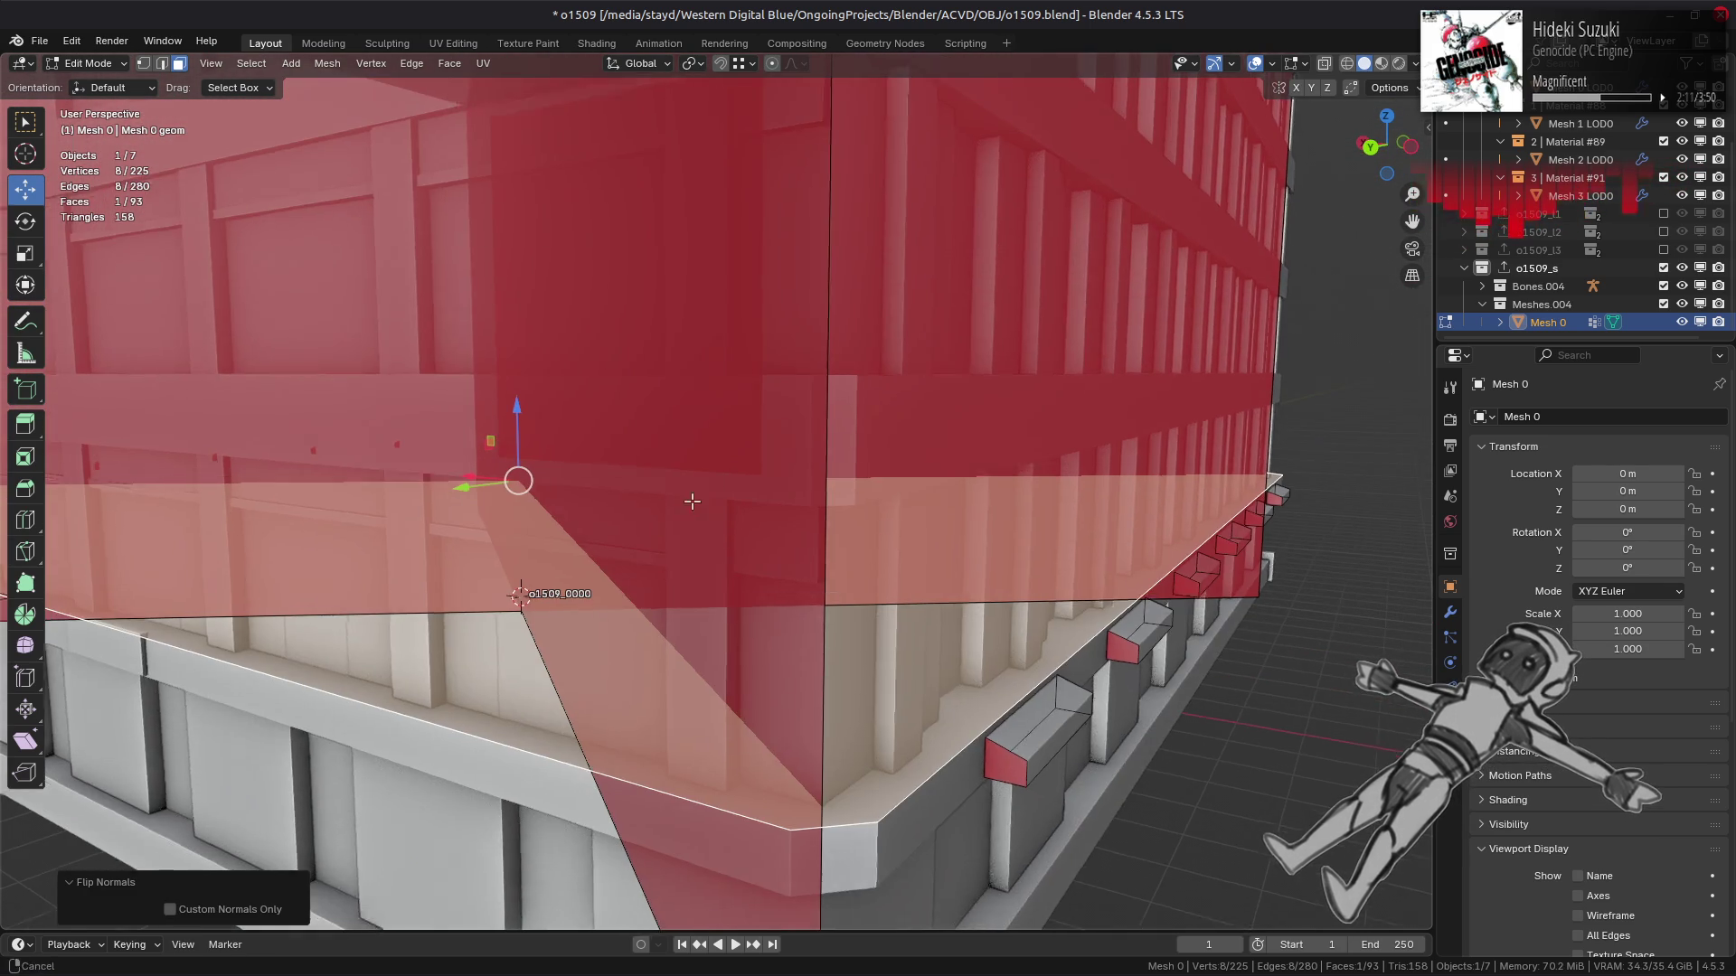
pyautogui.moveTo(510, 402)
pyautogui.mouseDown()
pyautogui.moveTo(513, 705)
pyautogui.moveTo(506, 419)
pyautogui.mouseUp()
pyautogui.moveTo(800, 682); pyautogui.dragTo(807, 676, button='middle')
pyautogui.moveTo(508, 408); pyautogui.dragTo(508, 396)
# Deselect the moved face and return to Object Mode.
pyautogui.moveTo(698, 493)
pyautogui.mouseDown(button='middle')
pyautogui.moveTo(683, 514)
pyautogui.moveTo(724, 532)
pyautogui.mouseUp(button='middle')
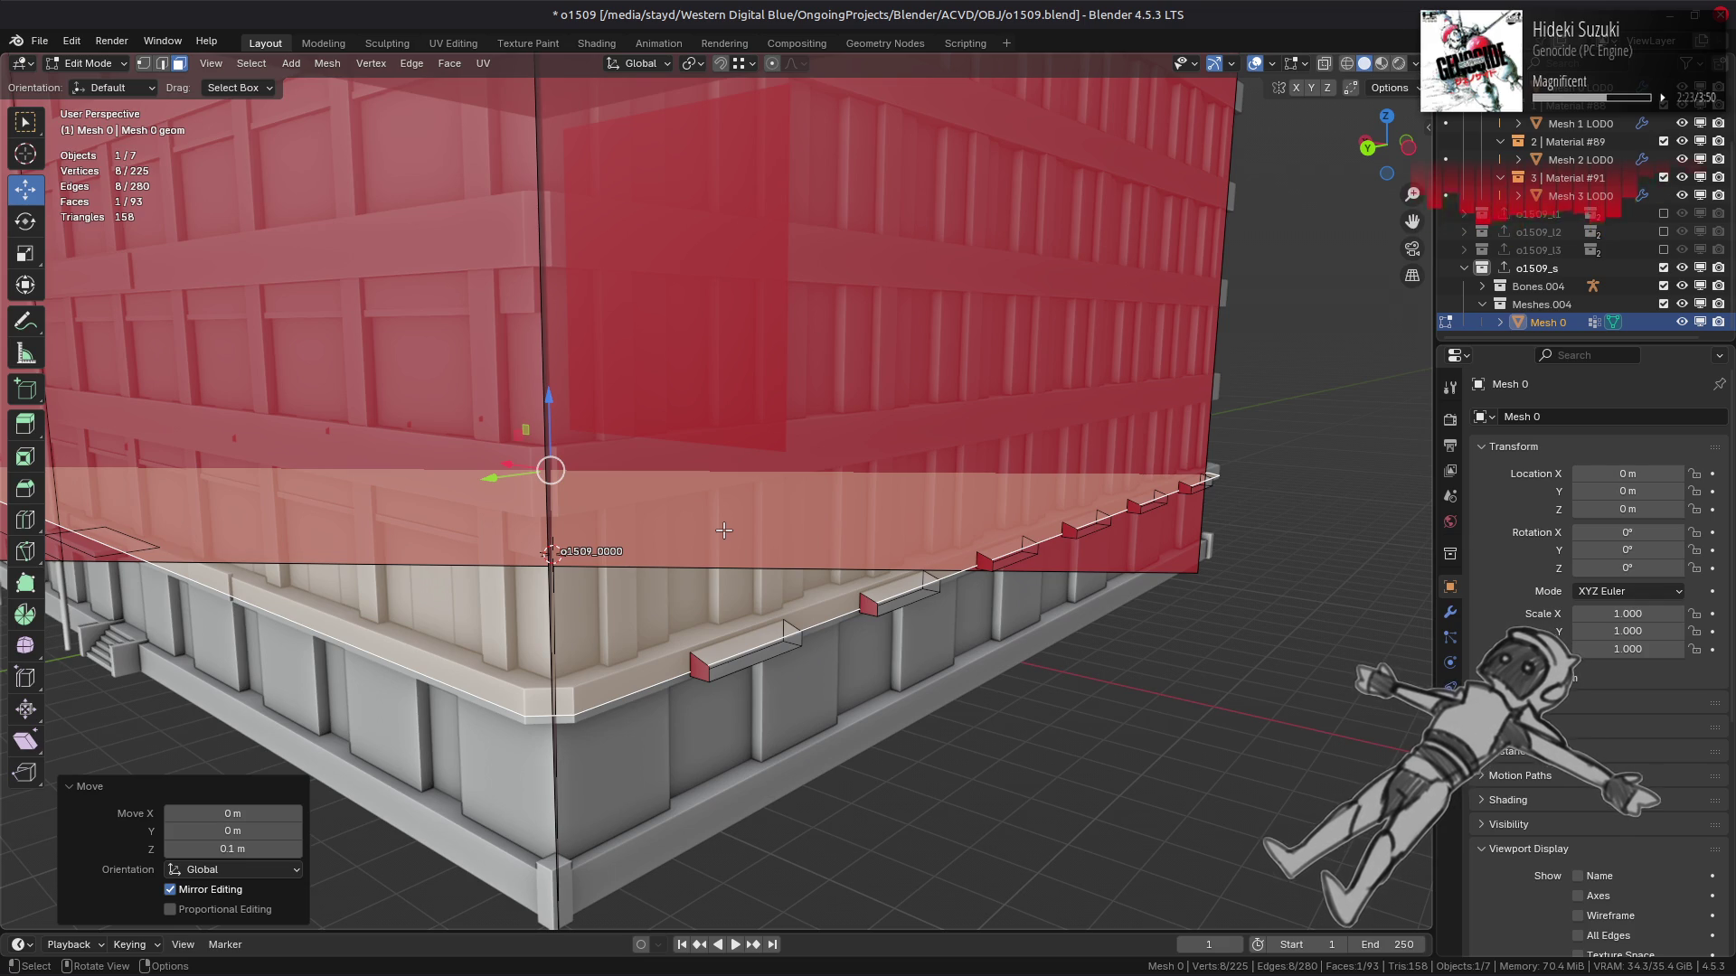
pyautogui.moveTo(723, 530); pyautogui.dragTo(818, 555, button='middle')
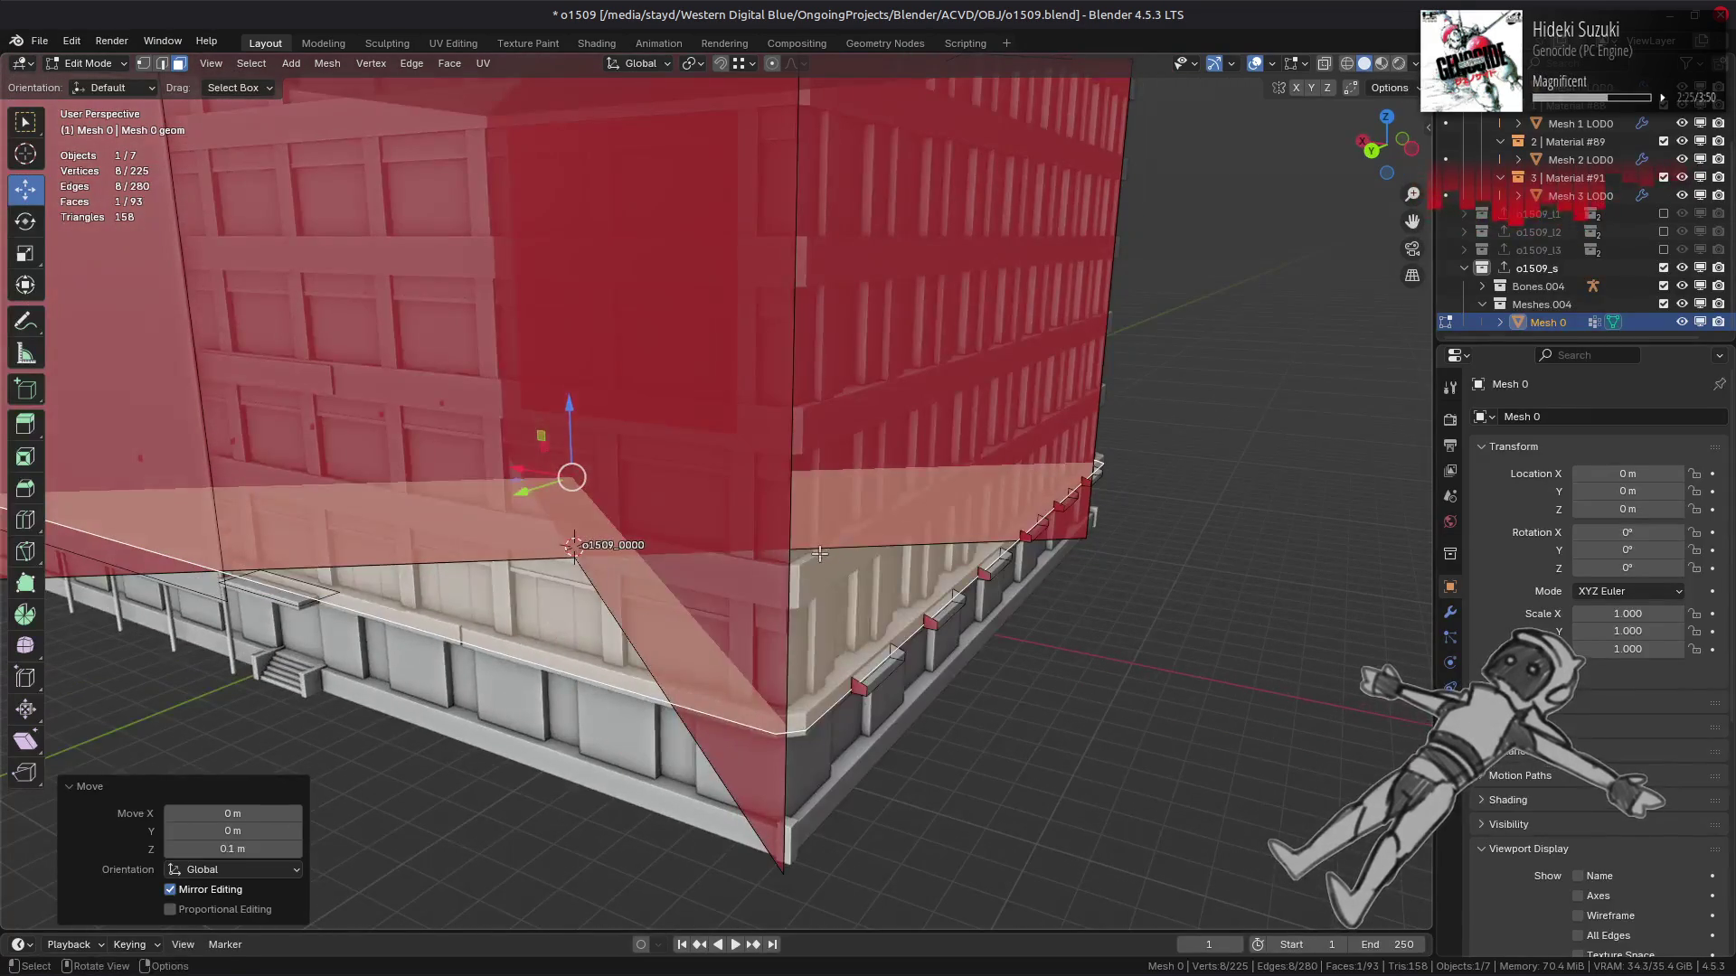
pyautogui.hotkey('alt', 'a')
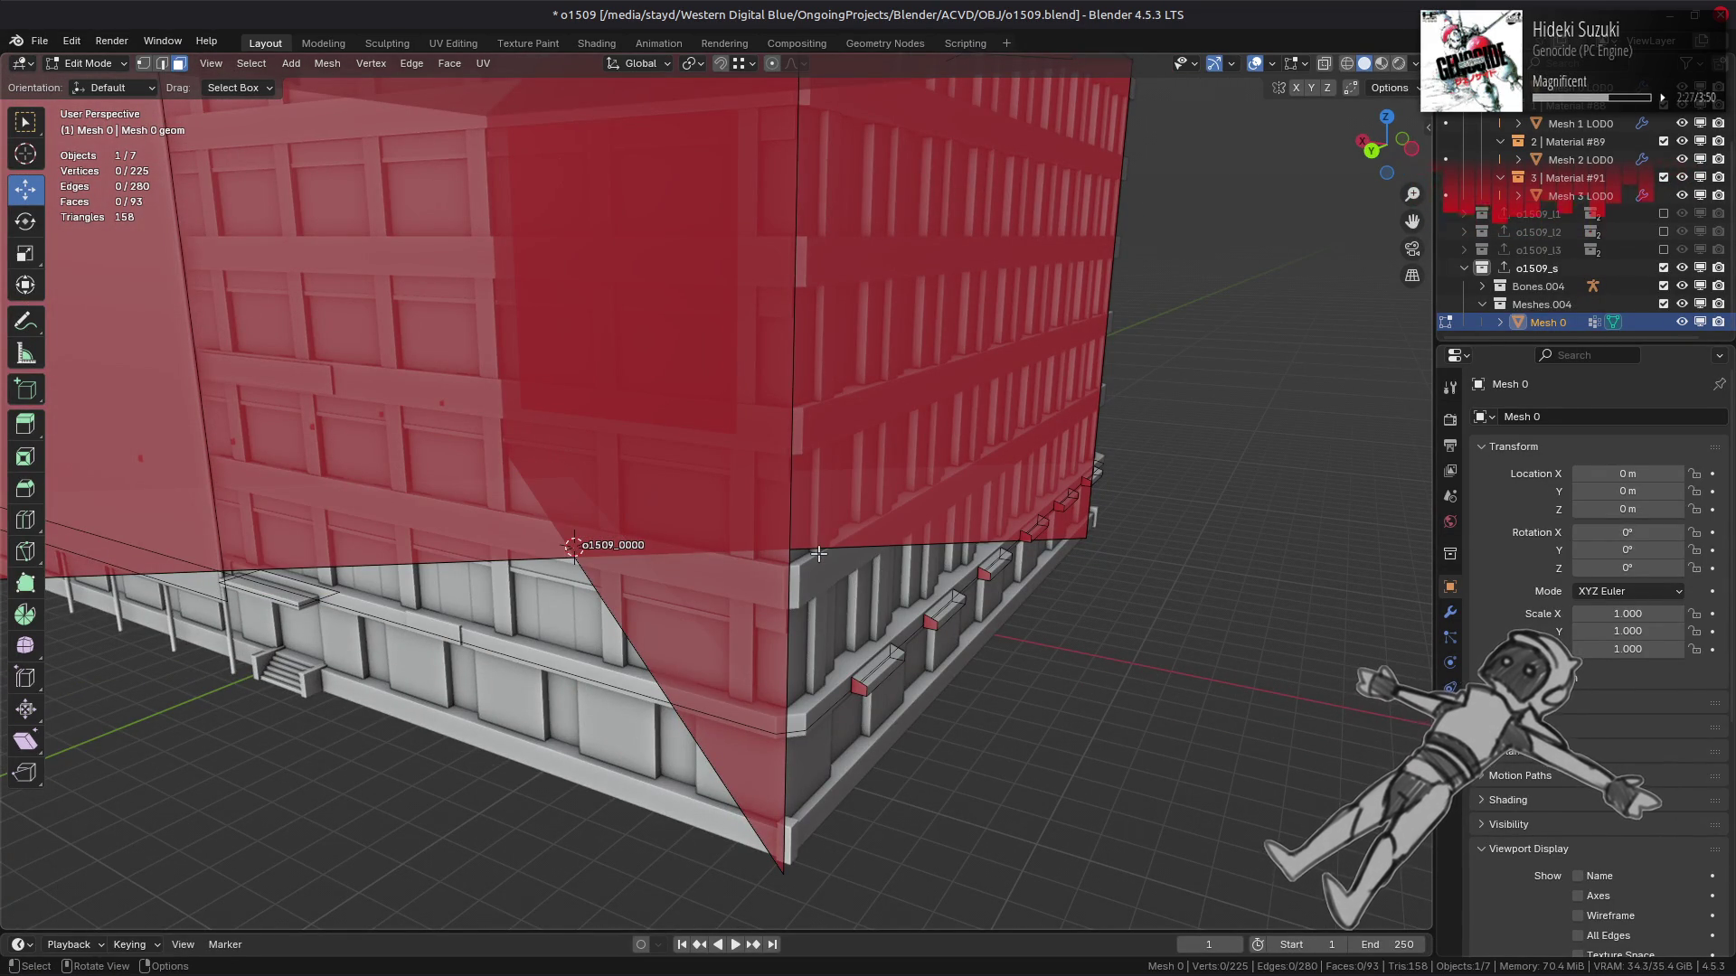
pyautogui.moveTo(818, 555)
pyautogui.mouseDown(button='middle')
pyautogui.moveTo(865, 567)
pyautogui.moveTo(796, 563)
pyautogui.mouseUp(button='middle')
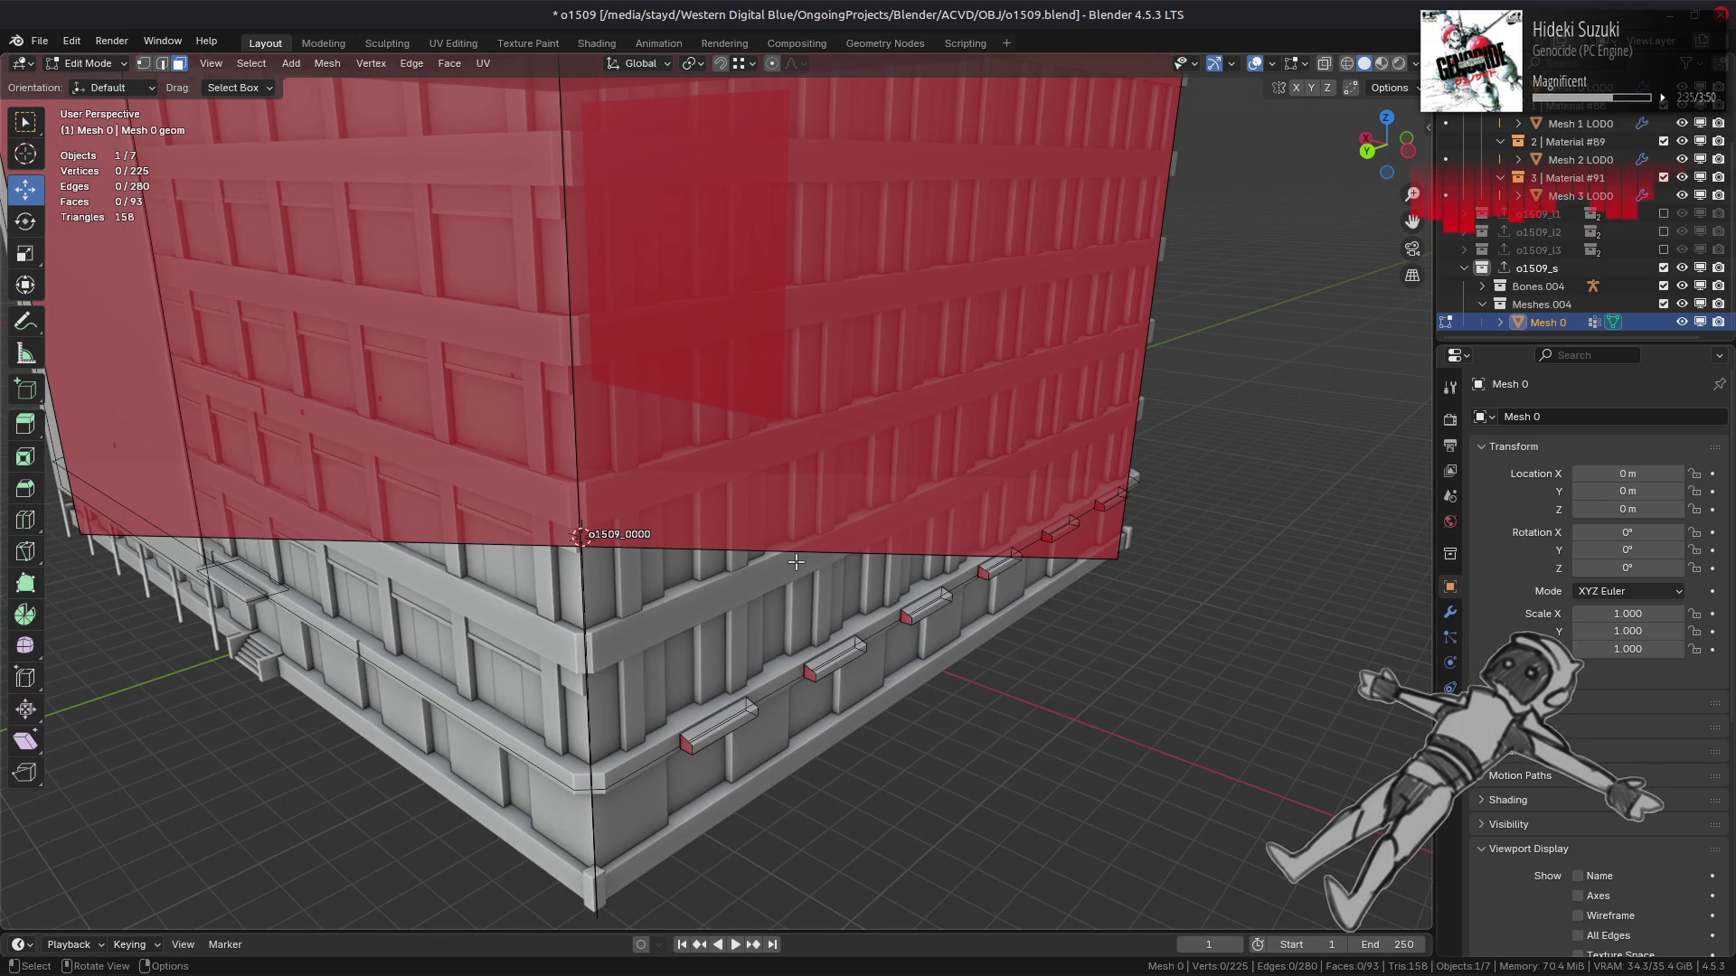
pyautogui.press('Tab')
pyautogui.scroll(-5, 800, 574)
# Save o1509.blend, export the o1509_s collection as o1509_s.smd, and save again.
pyautogui.scroll(4, 811, 596)
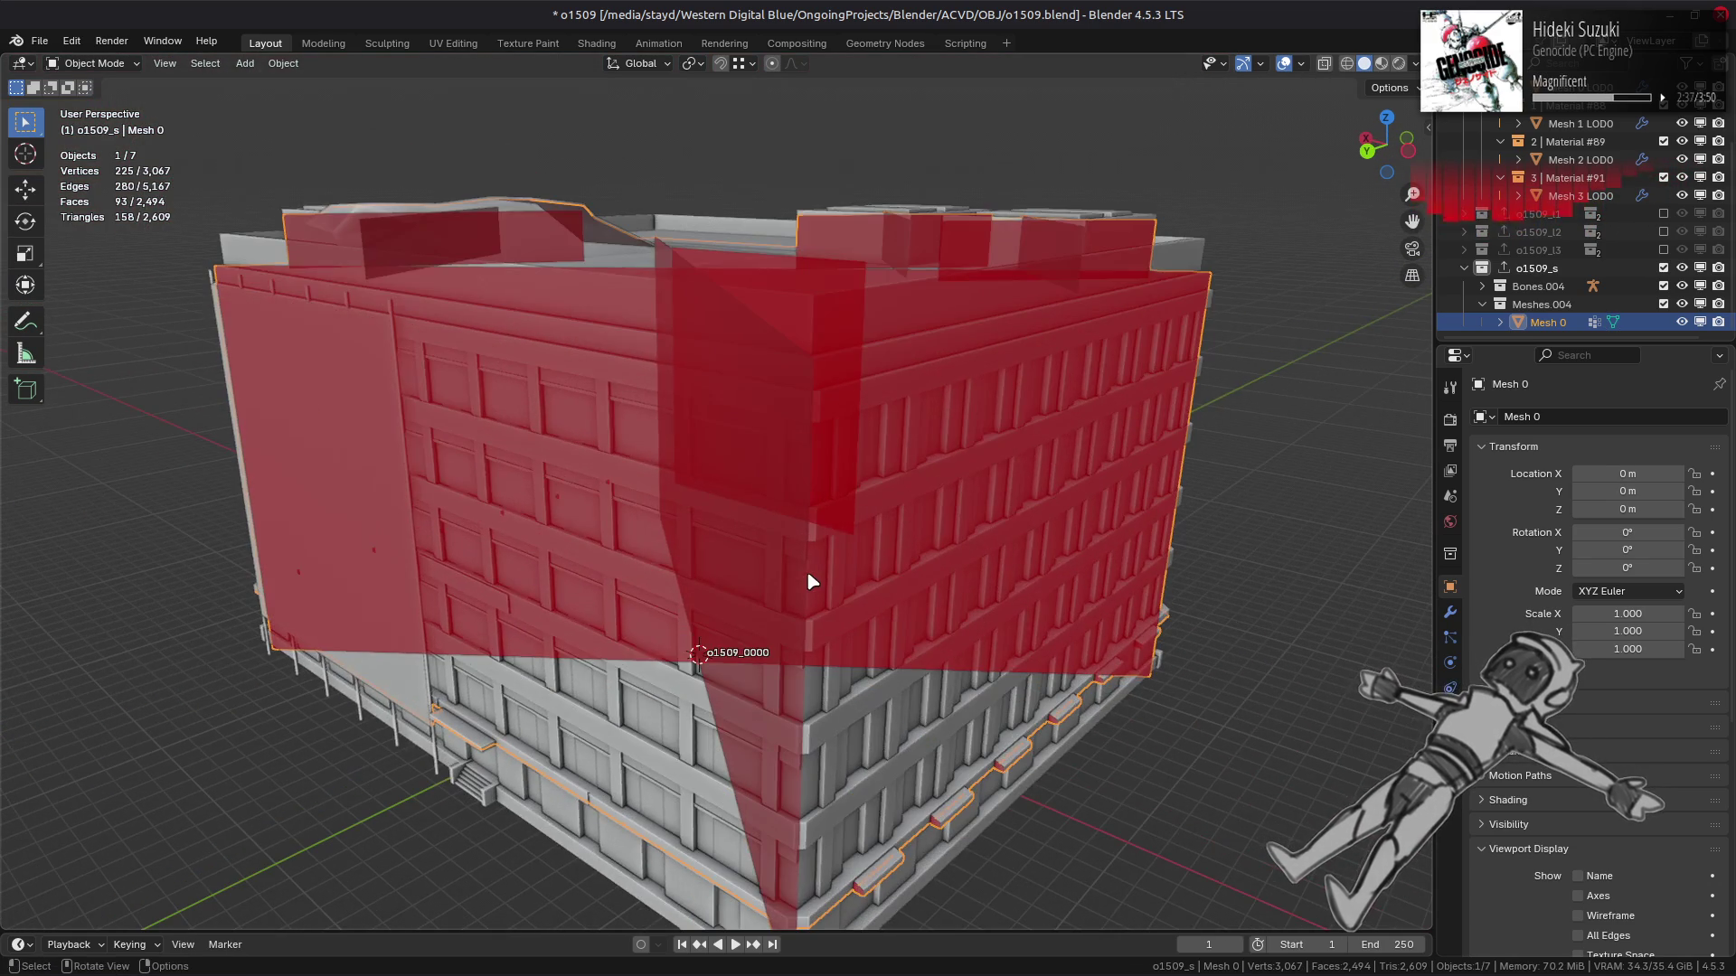
pyautogui.scroll(1, 769, 506)
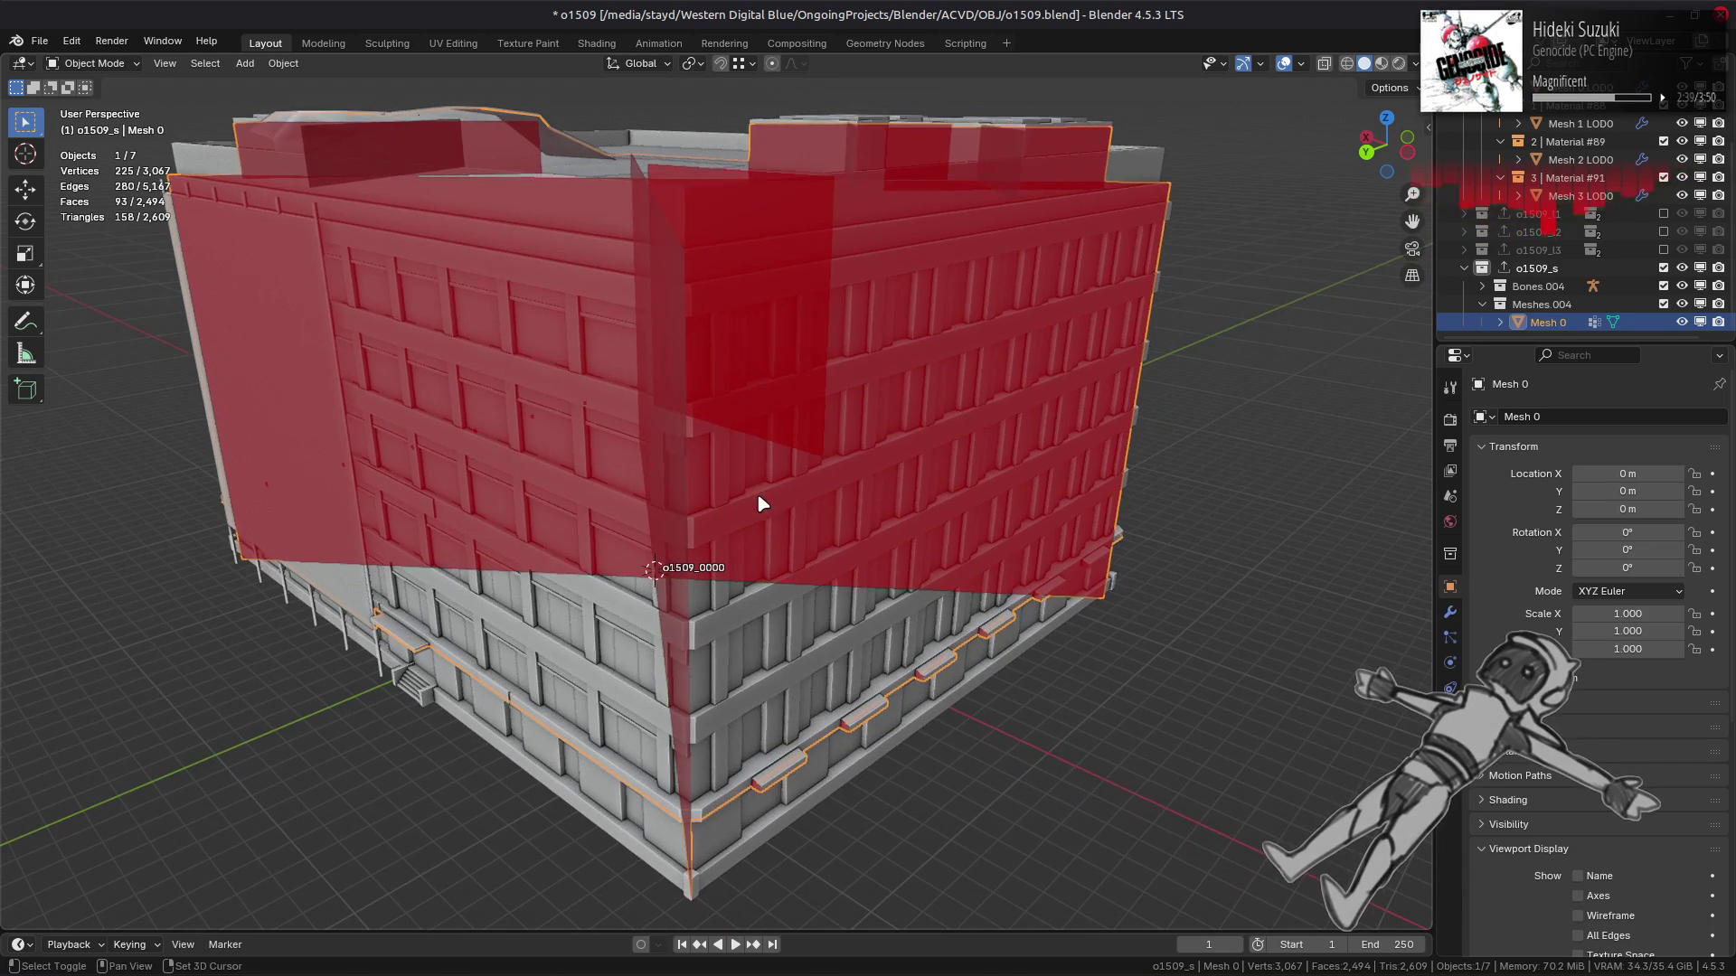
pyautogui.moveTo(810, 510)
pyautogui.mouseDown(button='middle')
pyautogui.moveTo(859, 533)
pyautogui.moveTo(814, 519)
pyautogui.moveTo(841, 527)
pyautogui.mouseUp(button='middle')
pyautogui.hotkey('ctrl', 's')
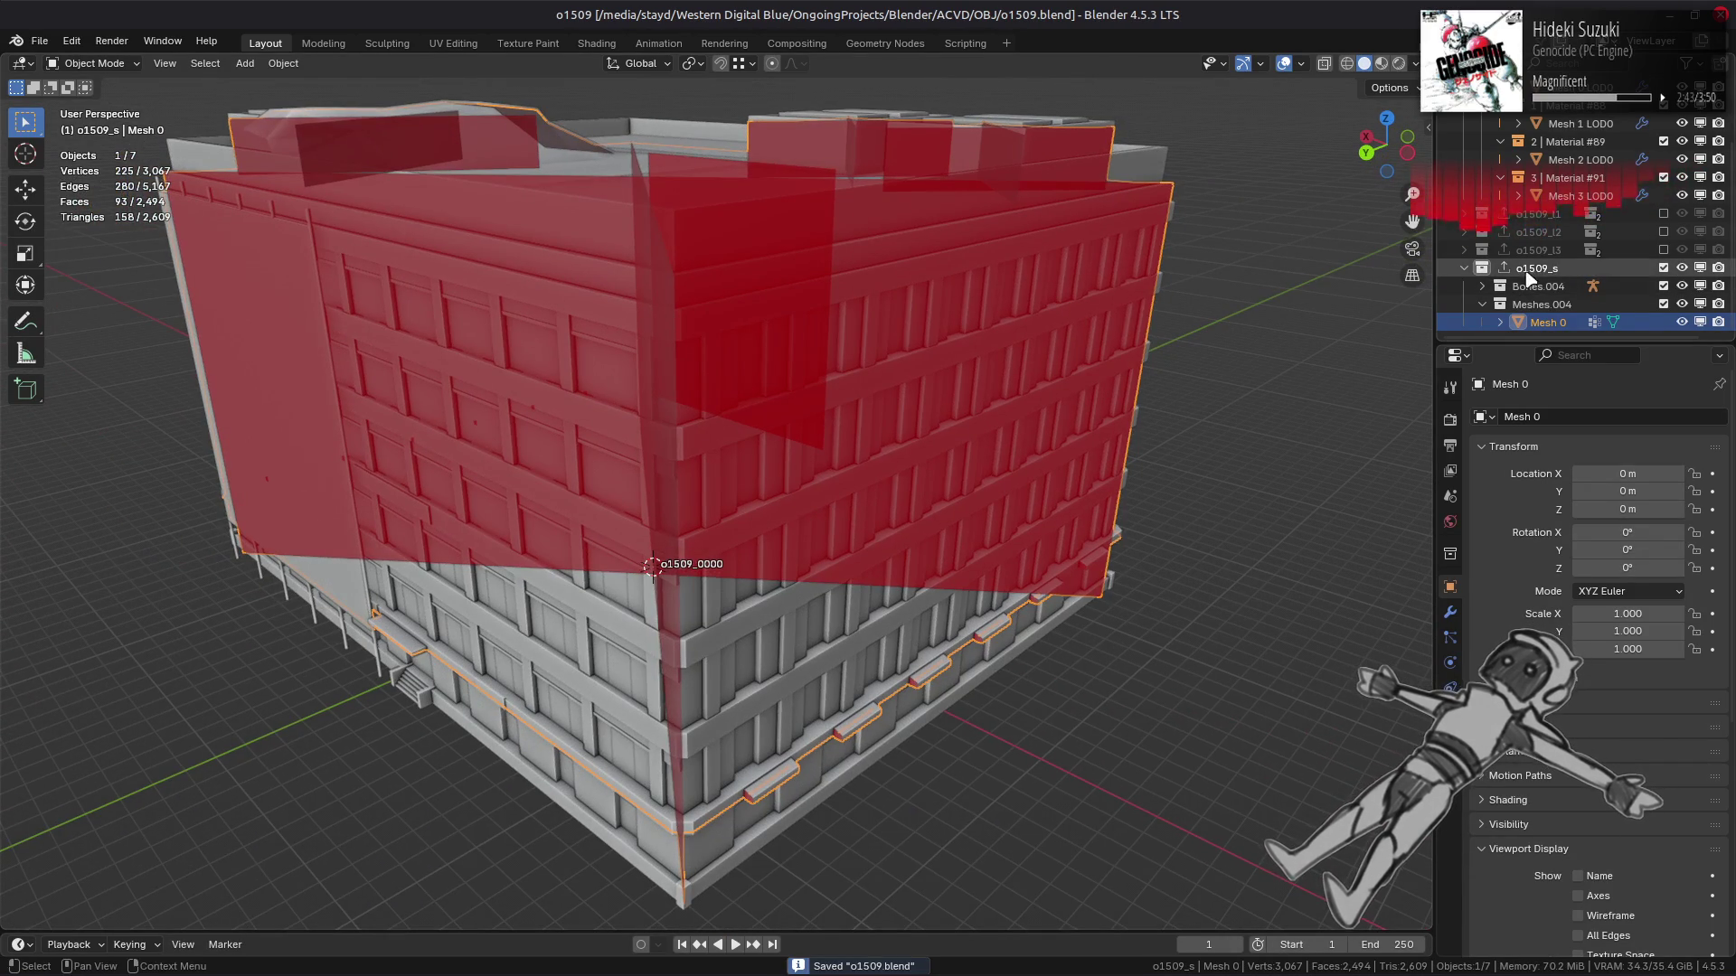
pyautogui.click(1537, 268)
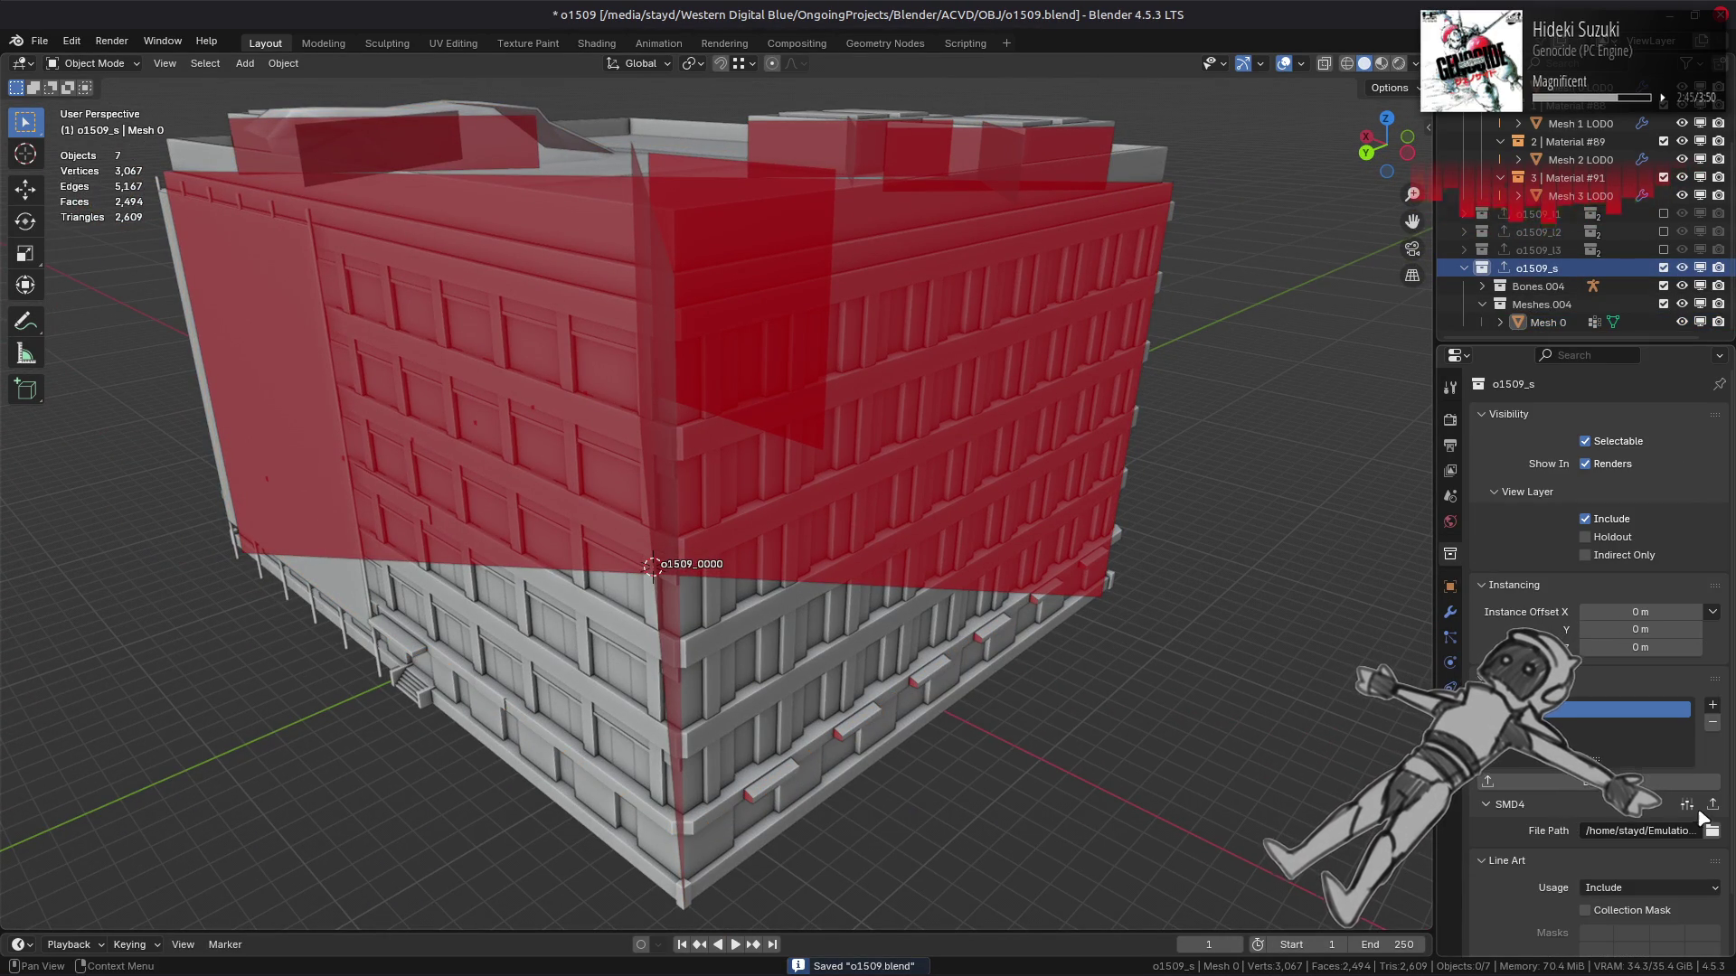
pyautogui.click(1713, 807)
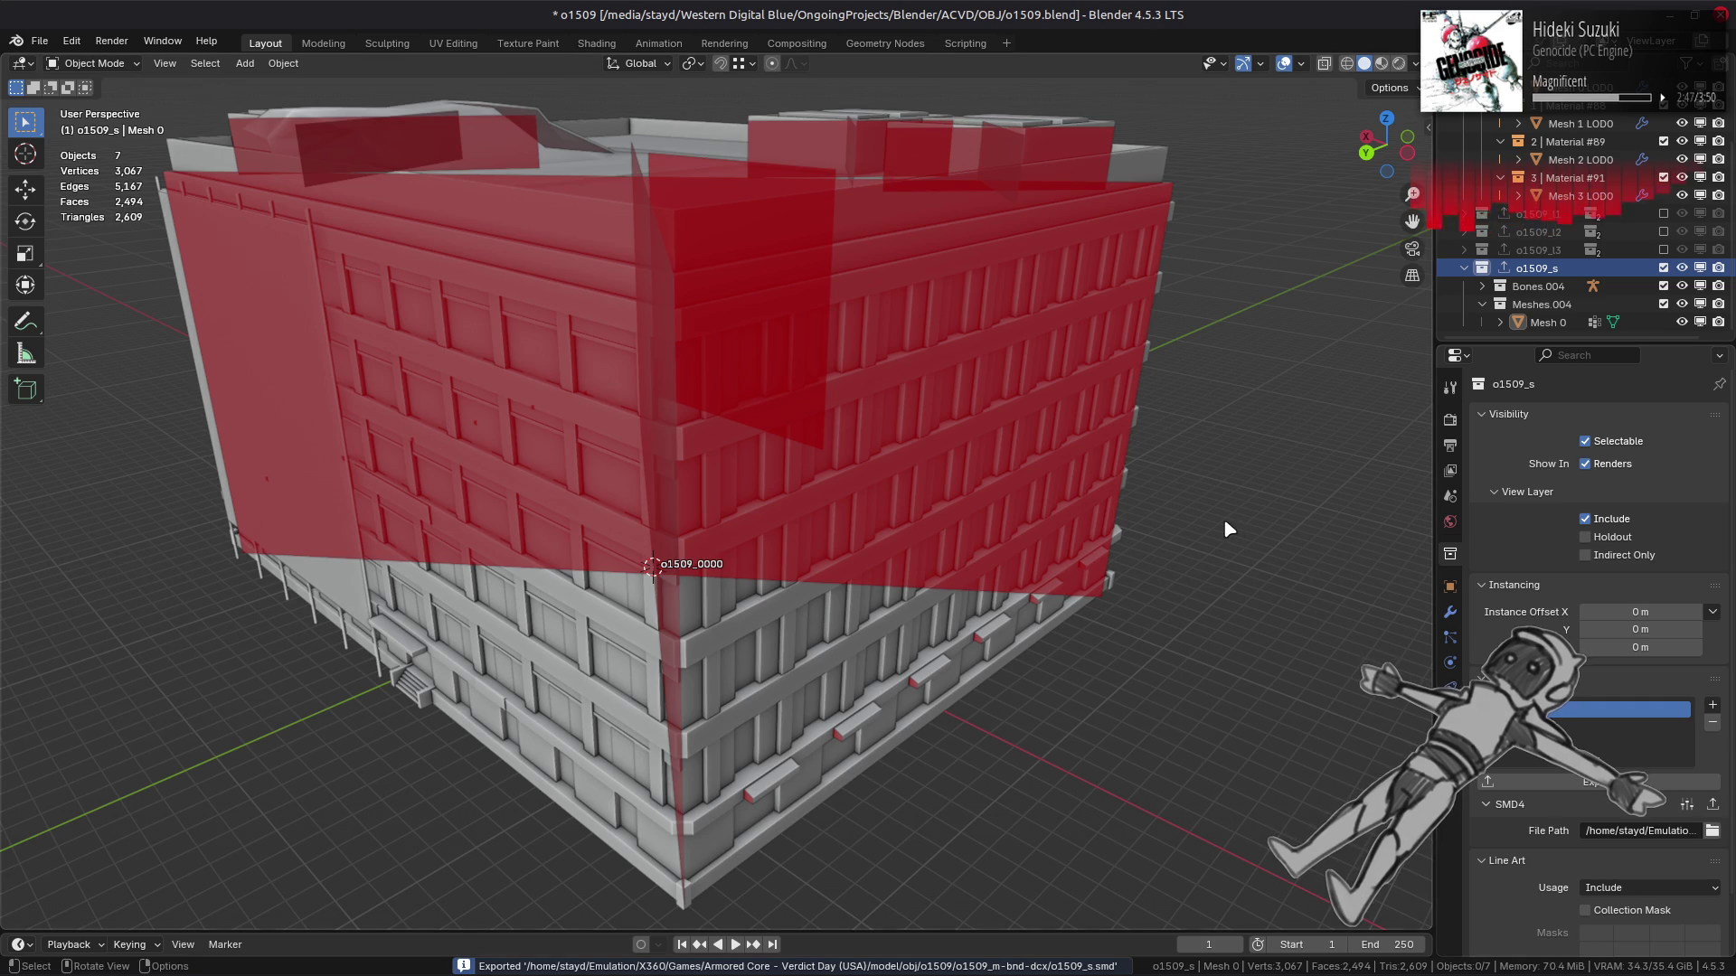
pyautogui.hotkey('ctrl', 's')
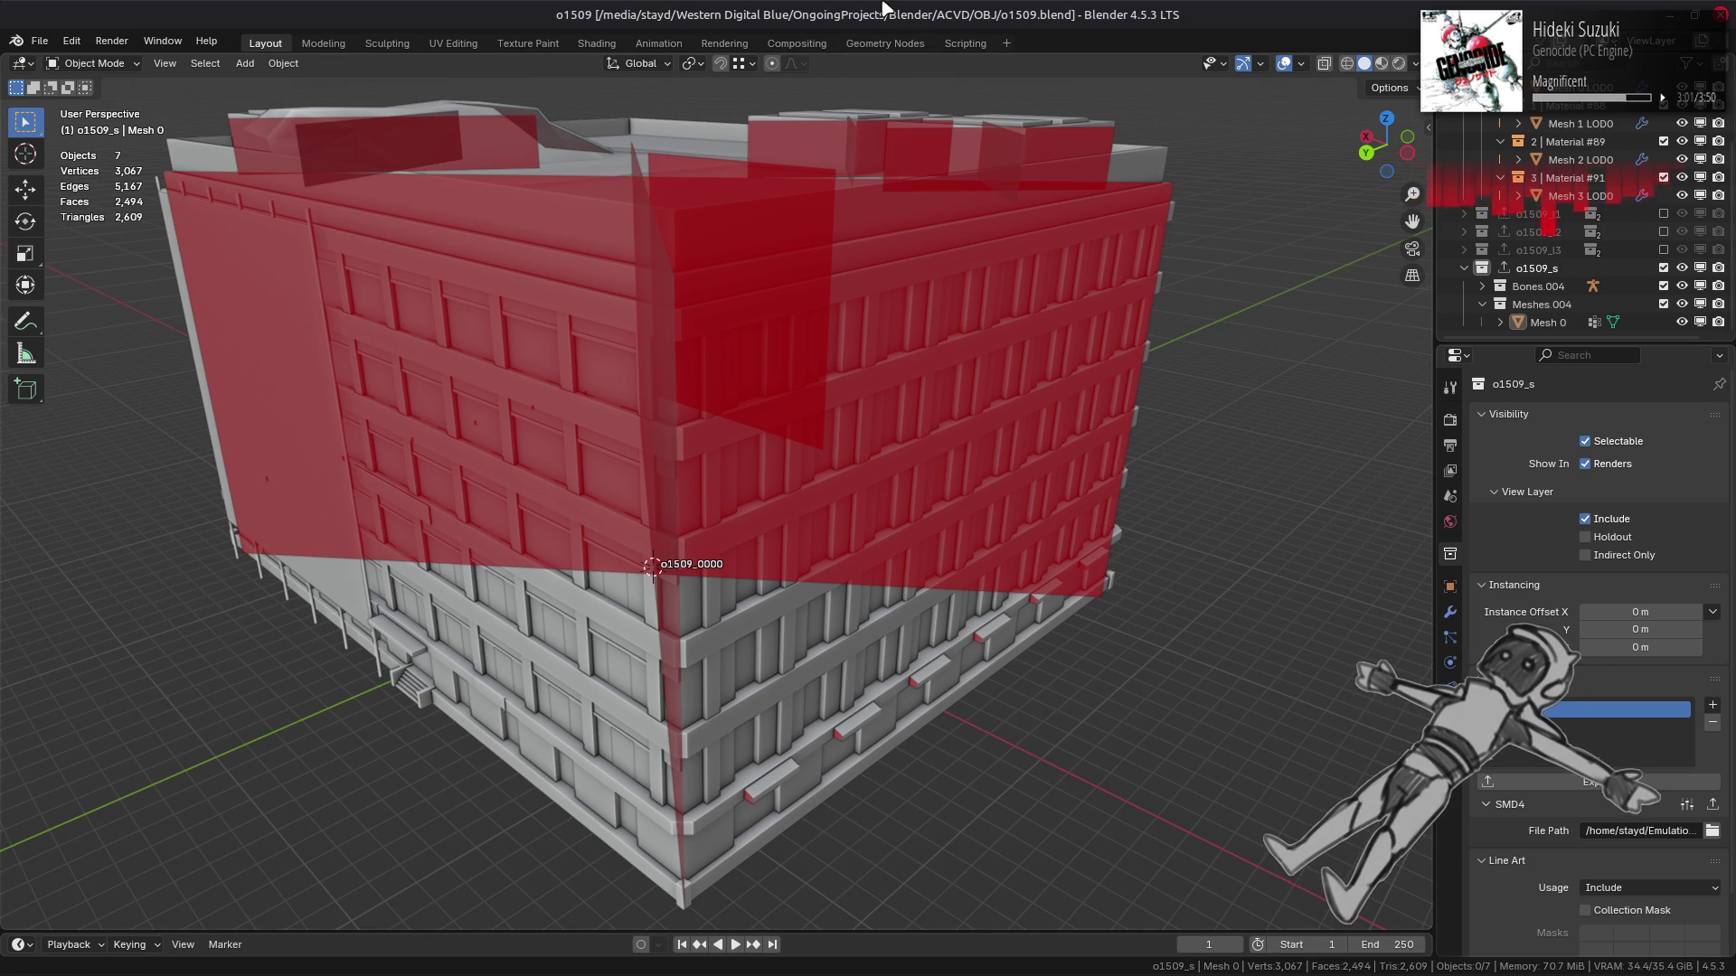
# Save o1509.blend with the red Mesh 0 shell around the upper floors.
pyautogui.moveTo(90, 974)
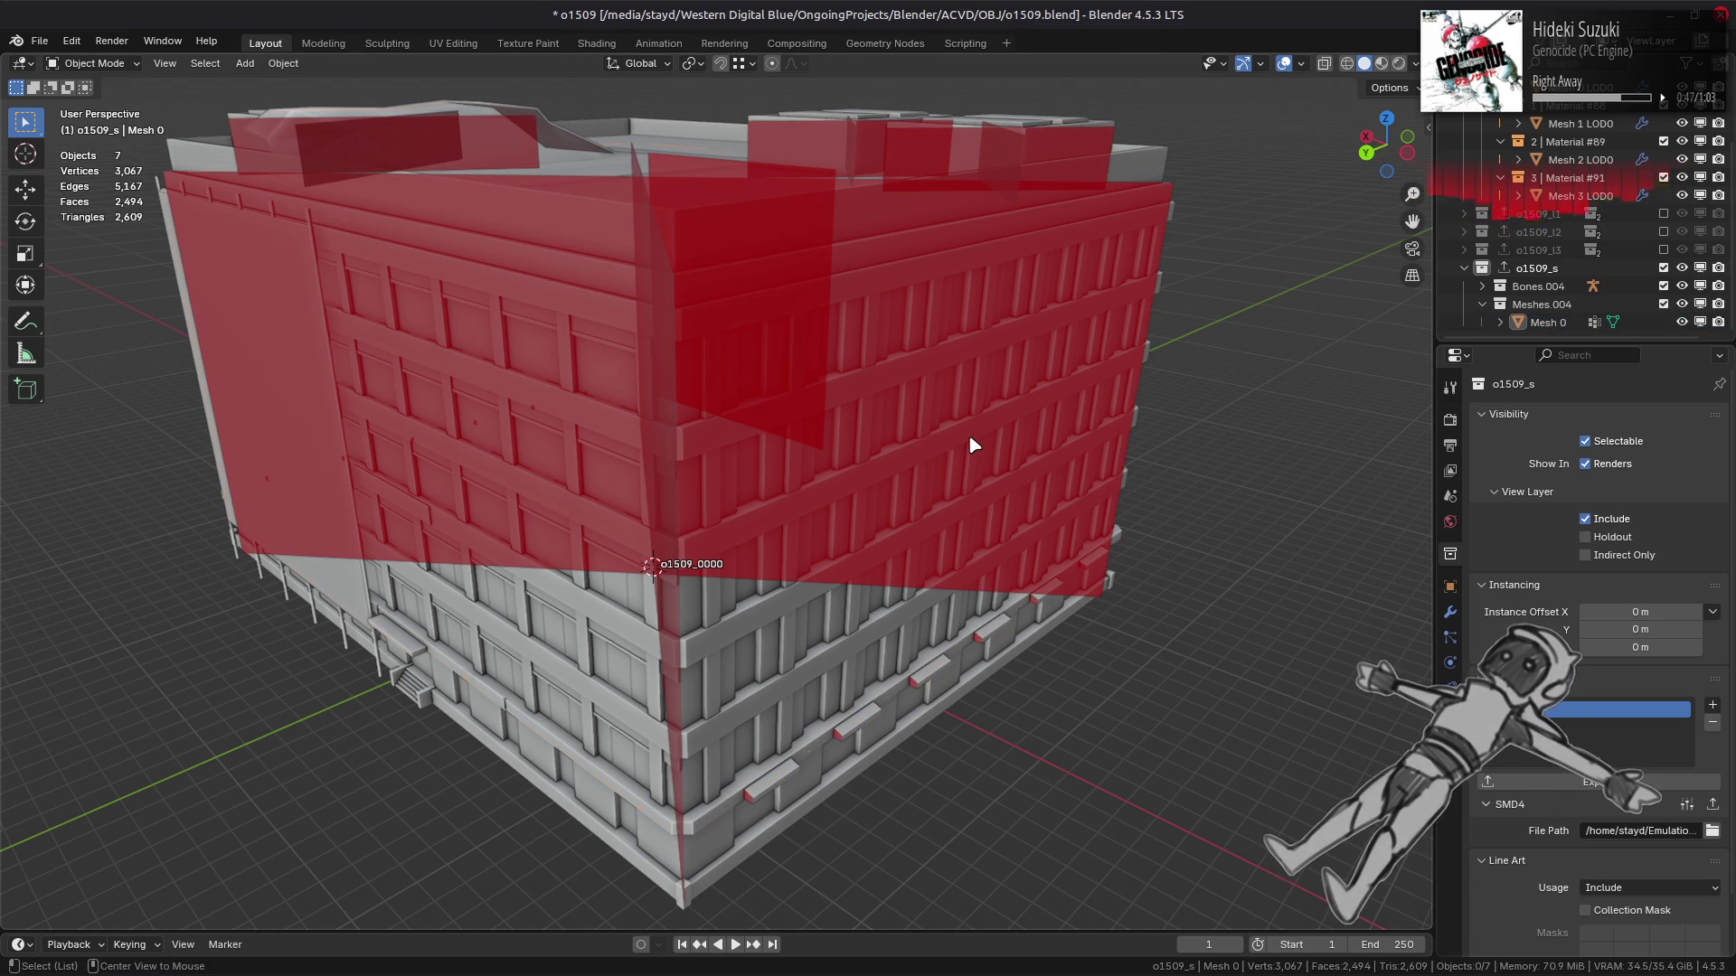
pyautogui.hotkey('ctrl', 's')
pyautogui.hotkey('alt', 'Tab')
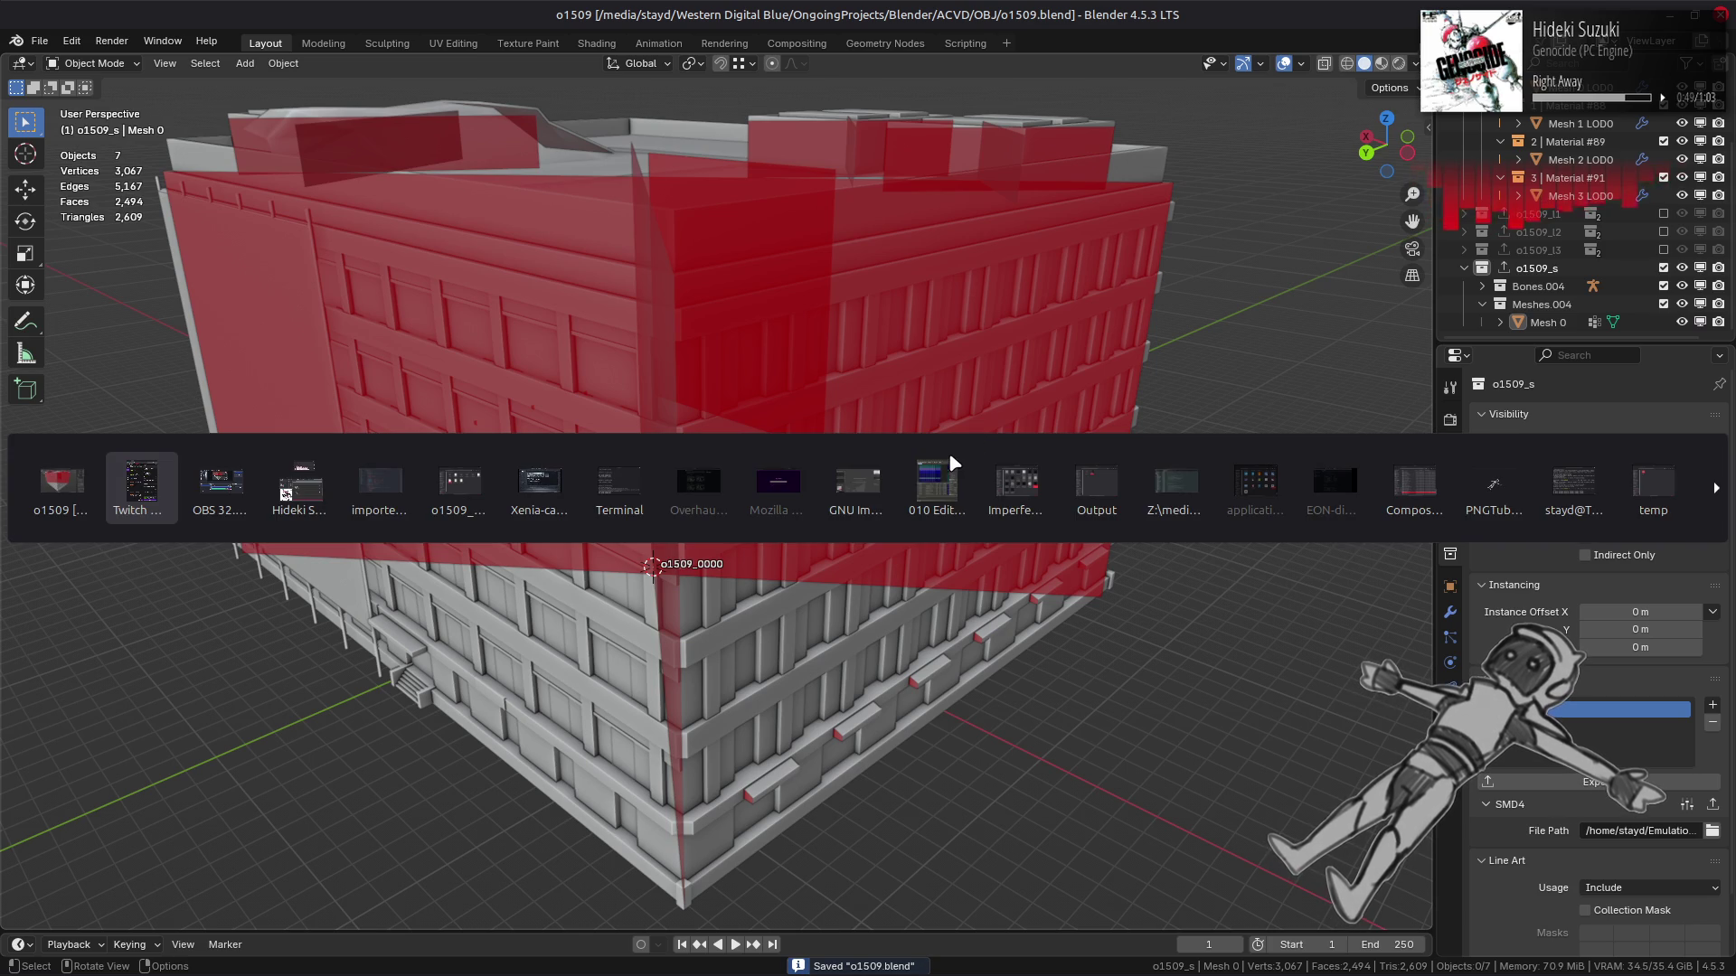
# In Nemo, compare the new 8.2 kB o1509_s.smd with its 4.1 kB o1509_s.smd.bak backup.
pyautogui.hotkey('alt', 'Tab')
pyautogui.hotkey('alt', 'Tab')
pyautogui.hotkey('alt', 'Tab')
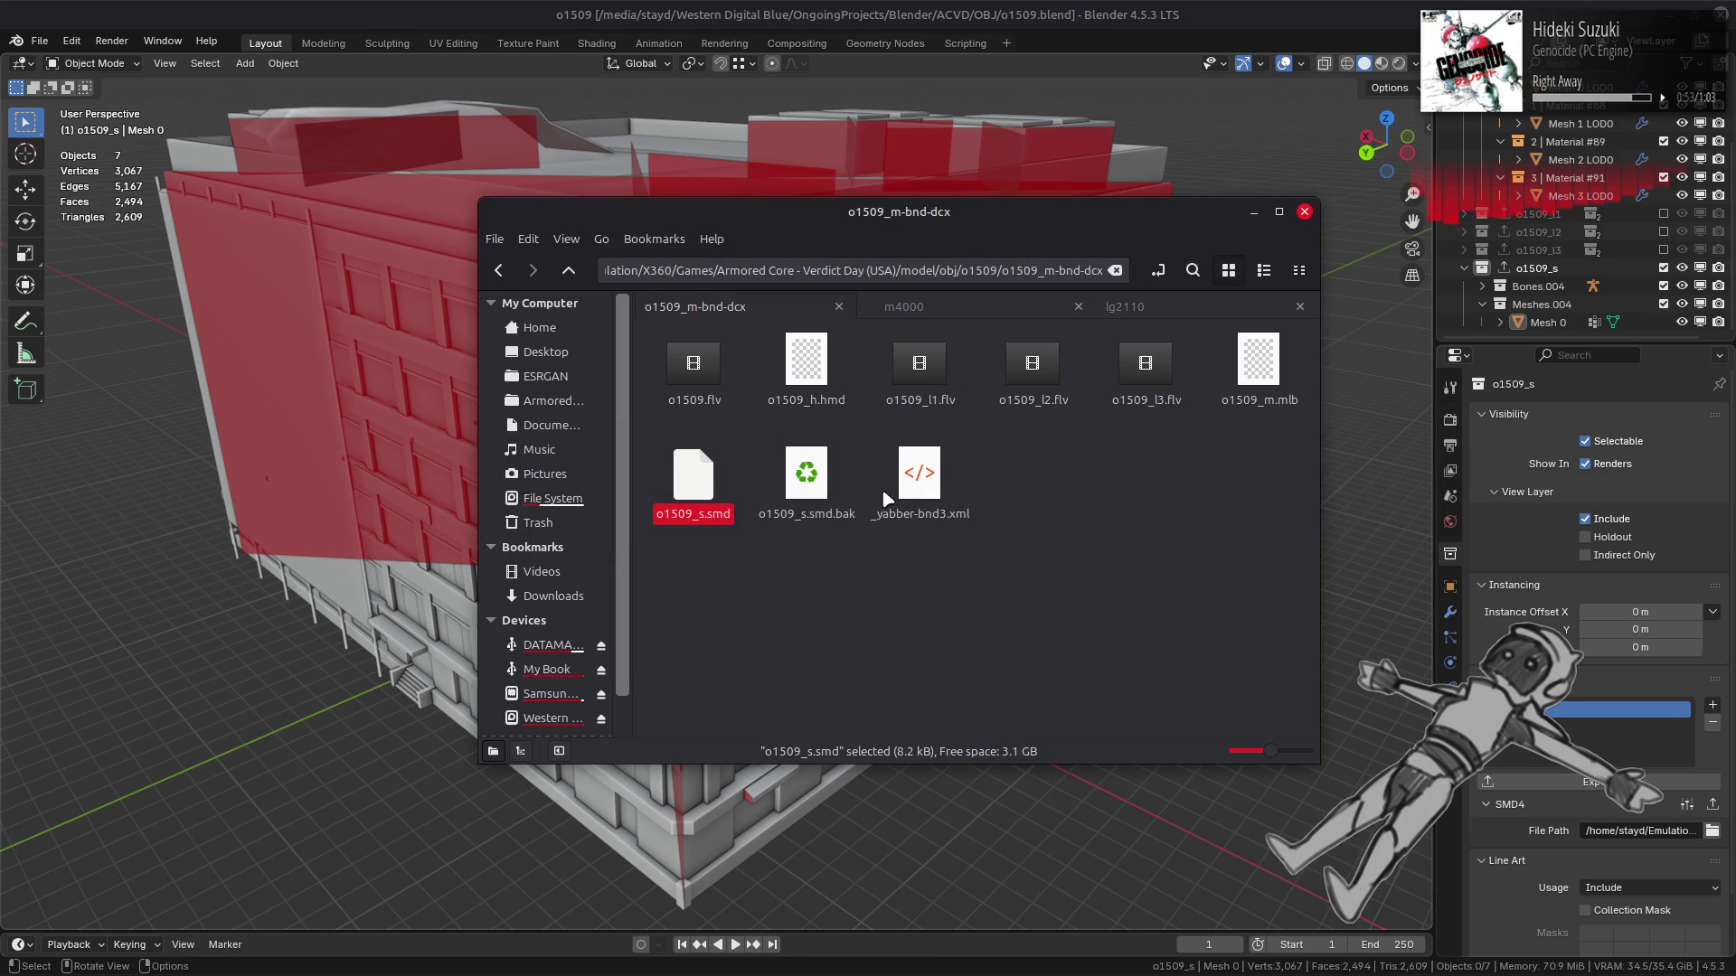
pyautogui.click(814, 479)
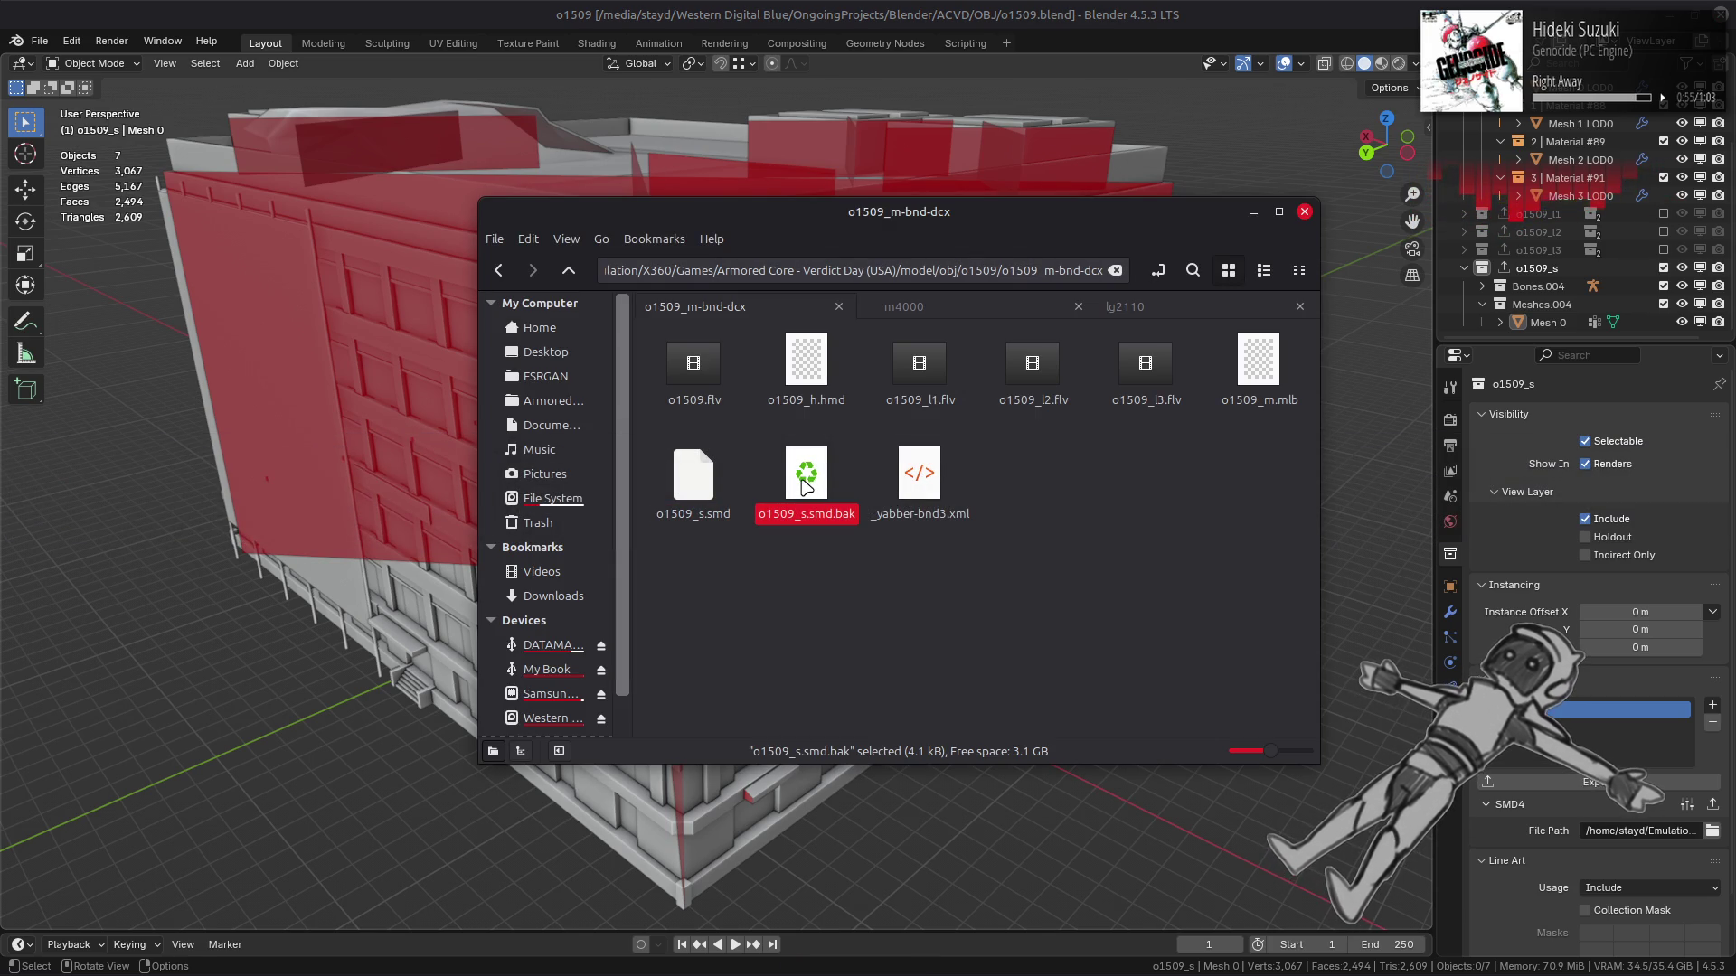
pyautogui.click(699, 482)
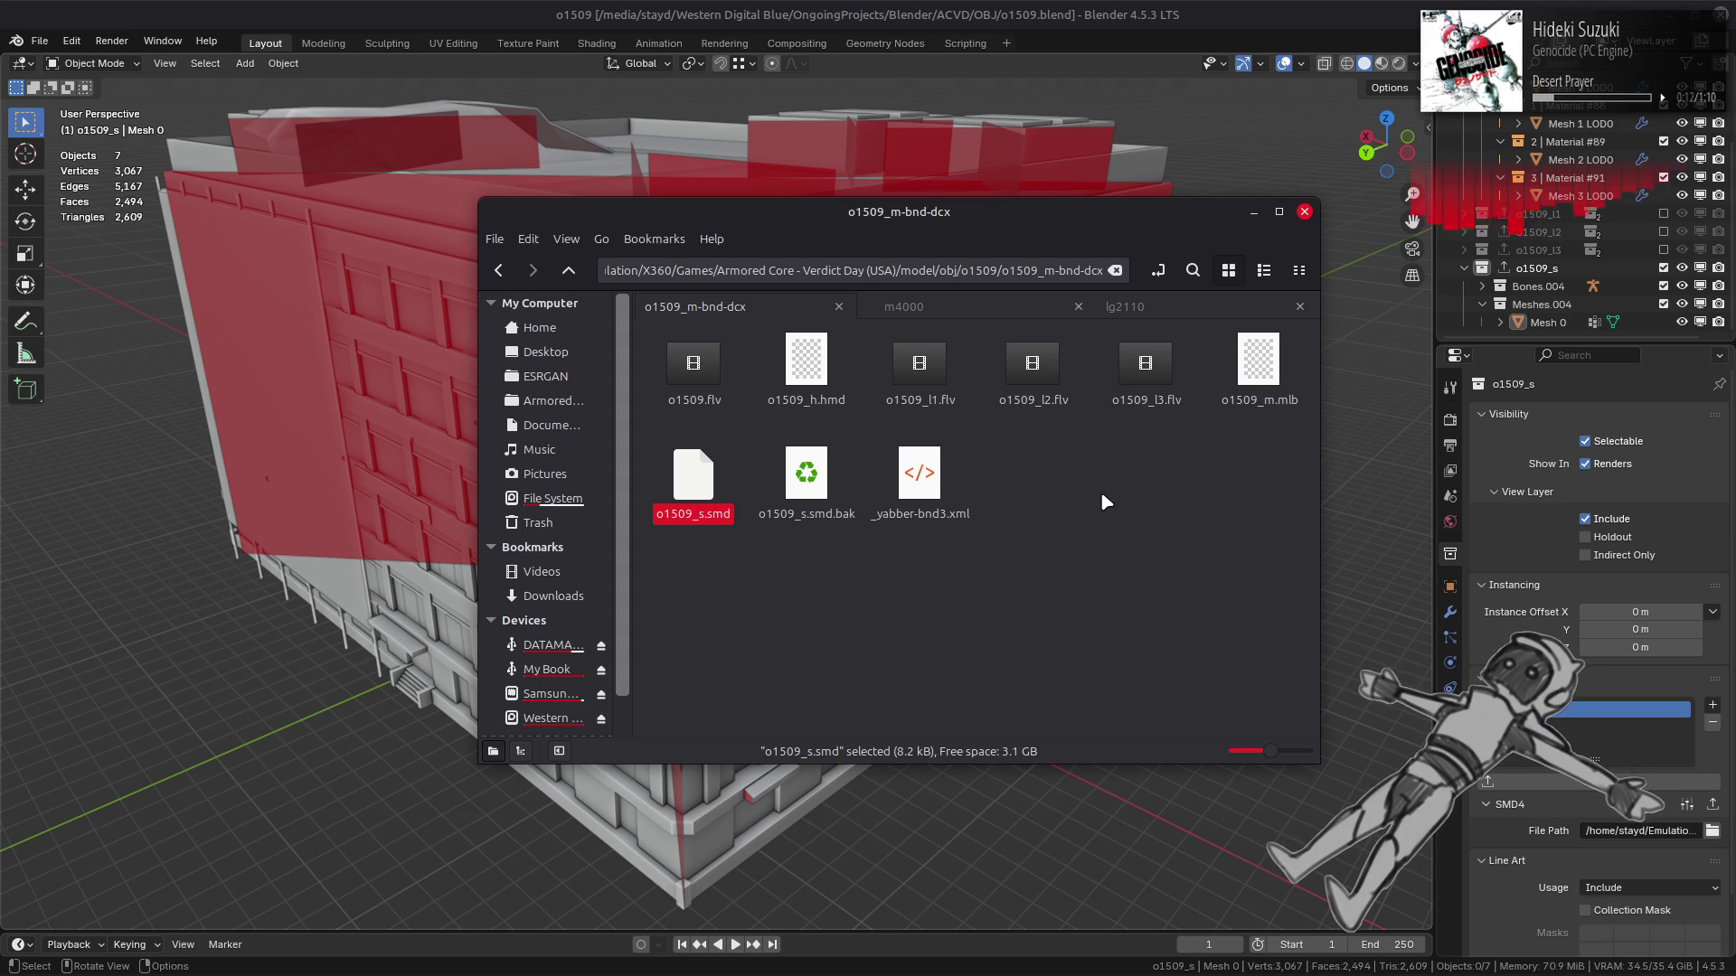
pyautogui.moveTo(1136, 972)
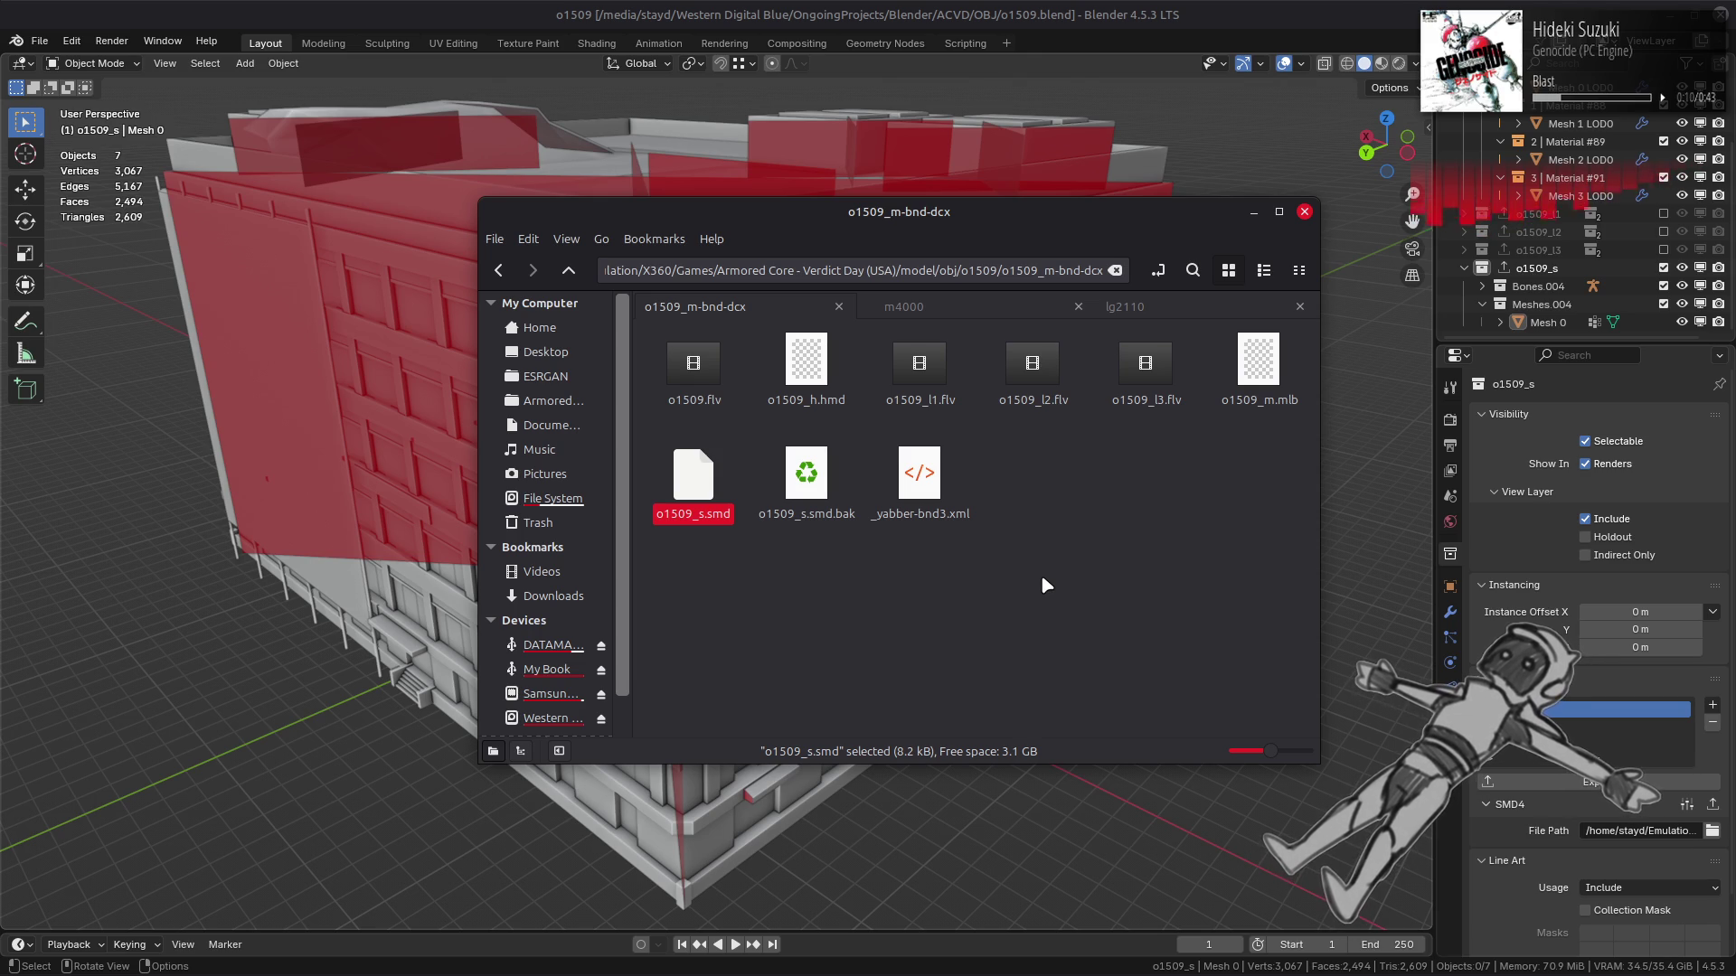
# View the eight .dds textures and _yabber-tpf.xml in o1509-tpf-dcx, then return to o1509.
pyautogui.click(1039, 574)
pyautogui.hotkey('alt', 'Up')
pyautogui.press('Right')
pyautogui.press('Return')
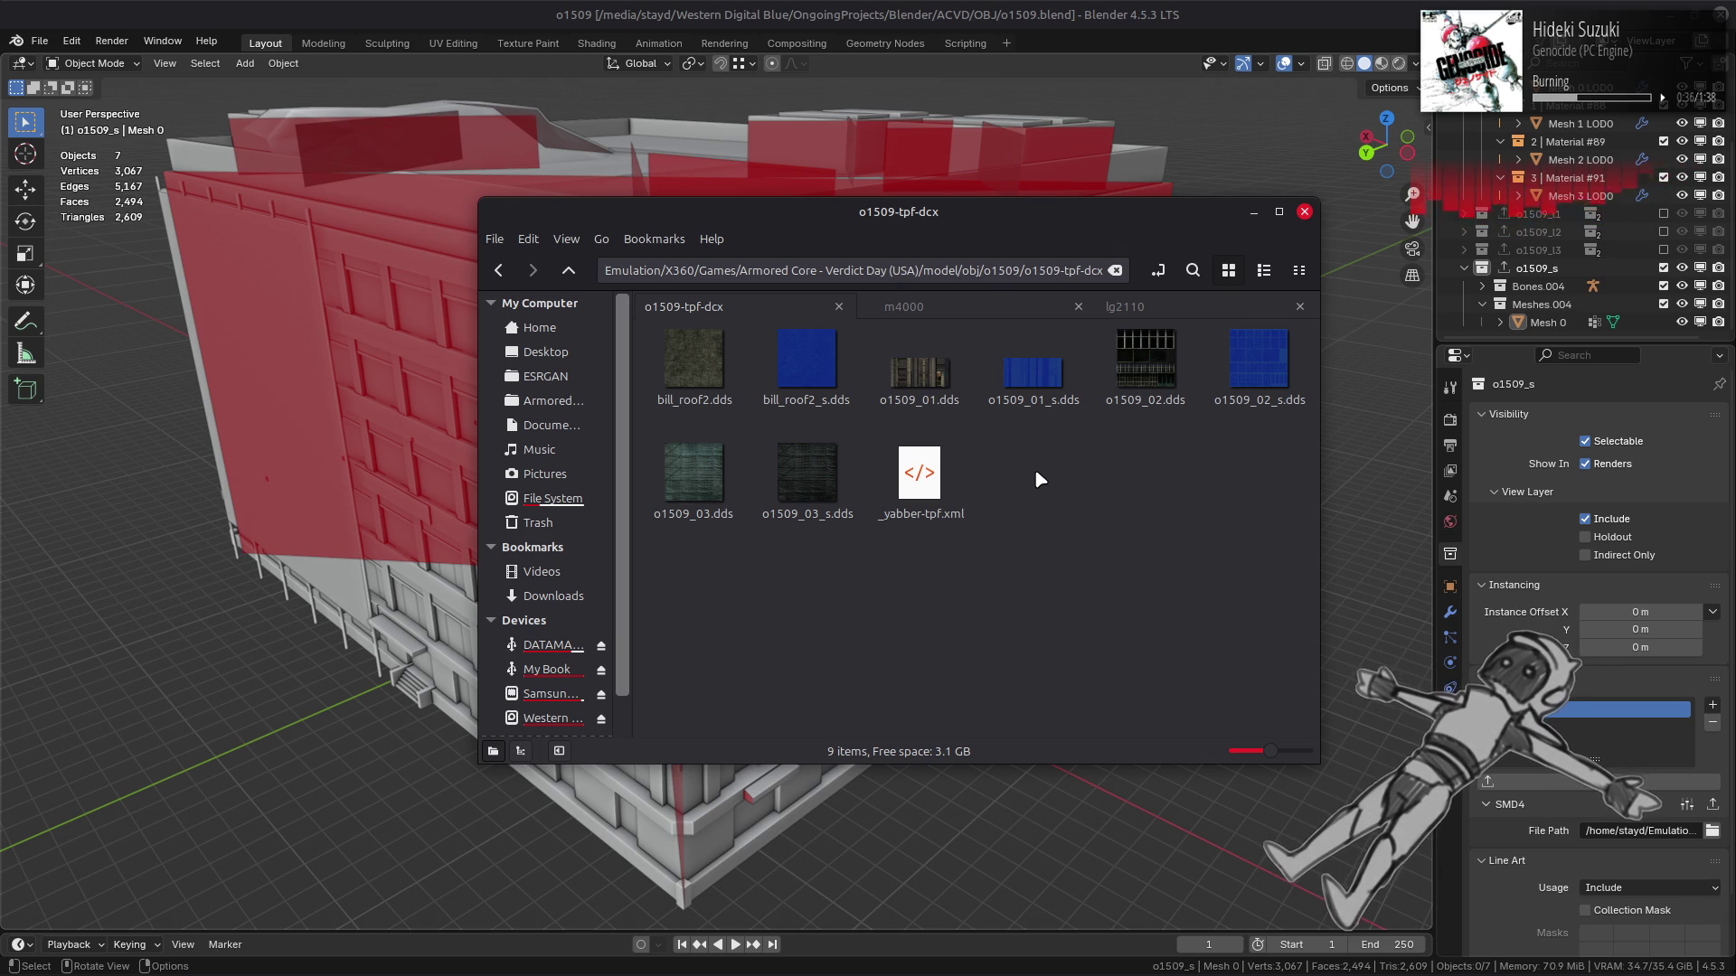
pyautogui.hotkey('alt', 'Left')
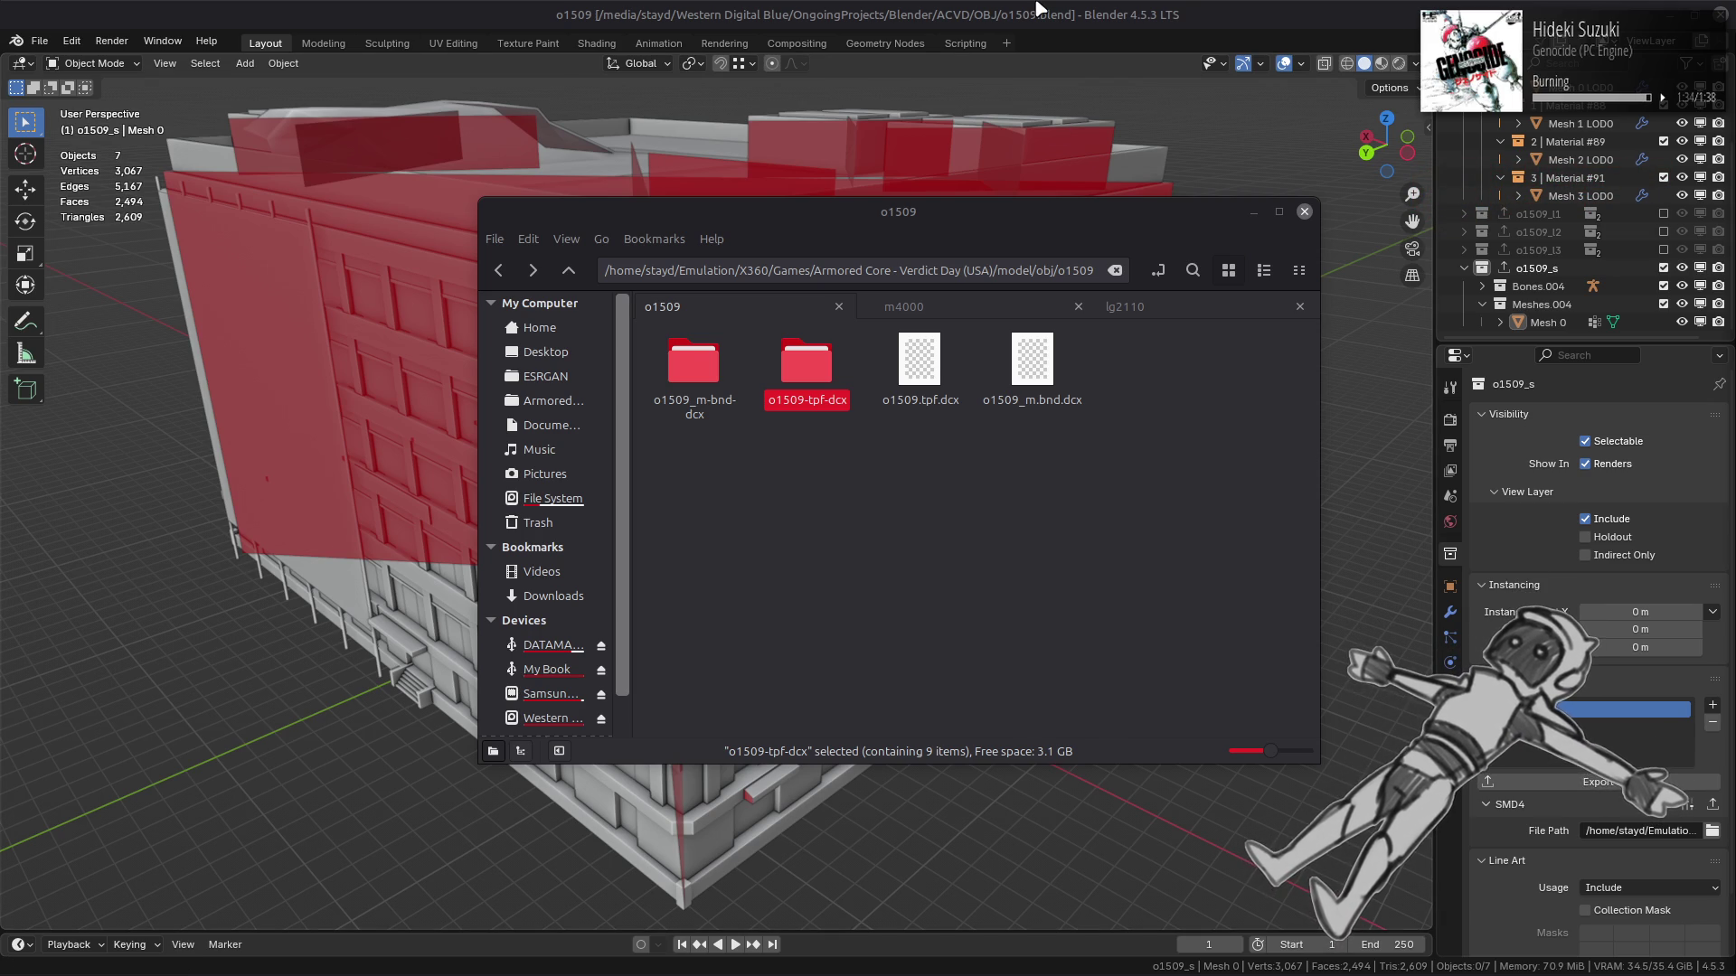
# Save o1509.blend again in Blender and bring the Xenia emulator window forward.
pyautogui.hotkey('alt', 'Tab')
pyautogui.hotkey('ctrl', 's')
pyautogui.hotkey('alt', 'Tab')
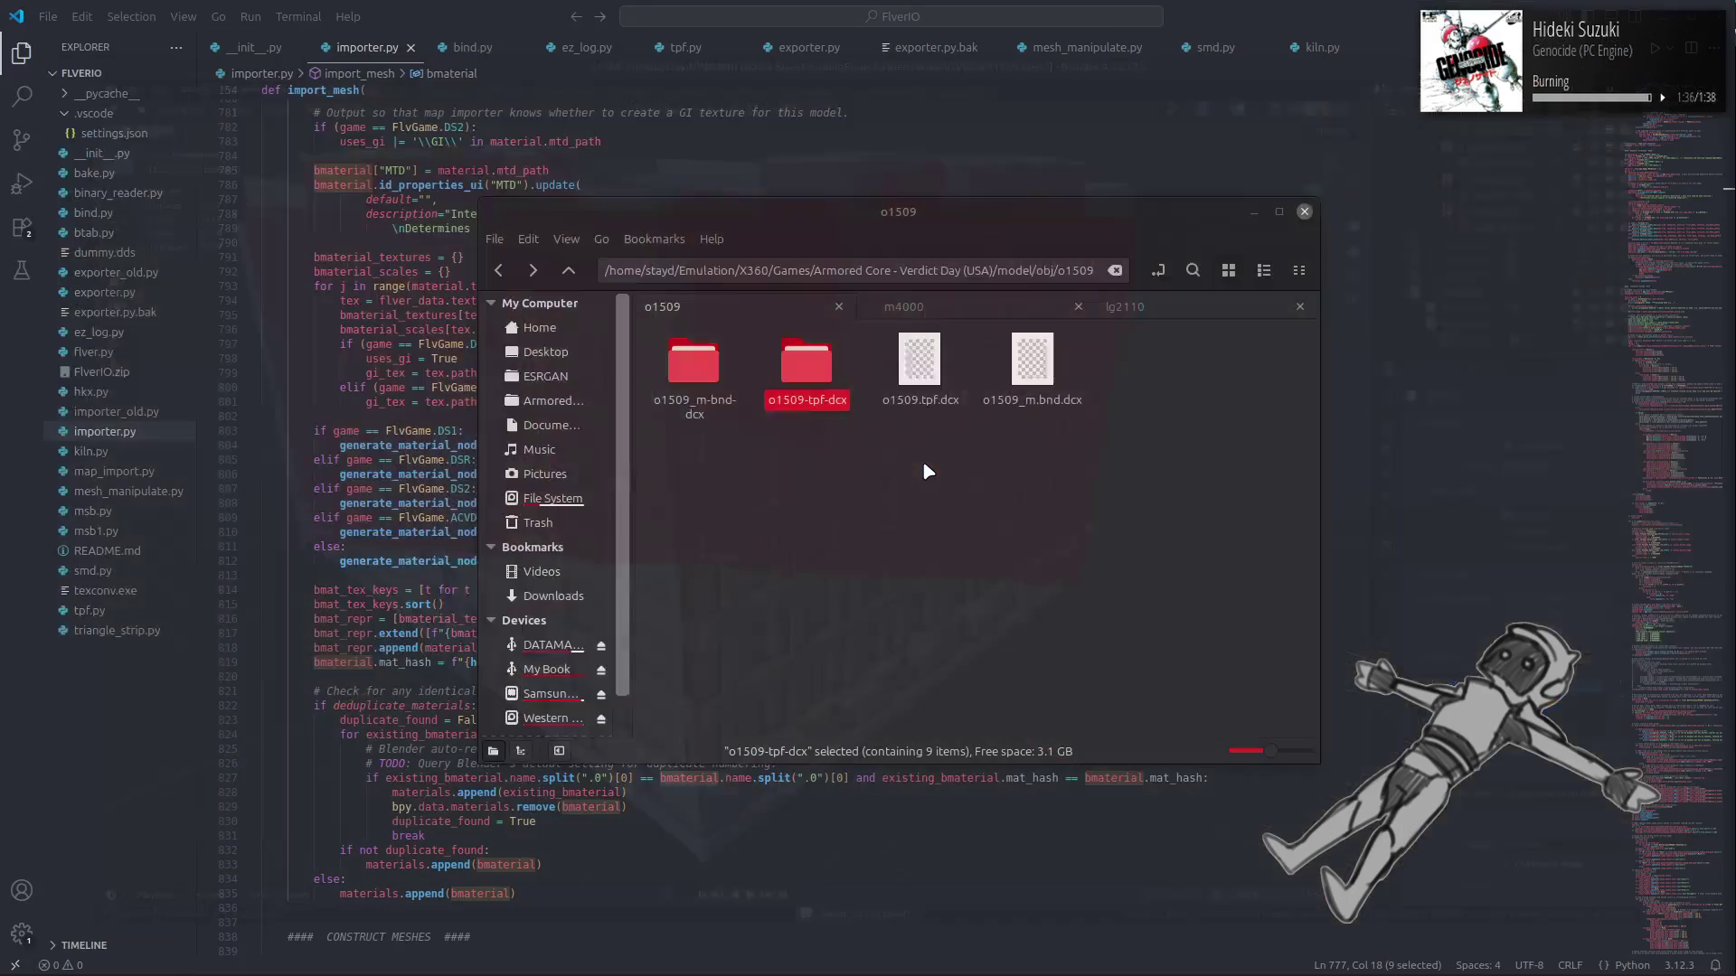
pyautogui.click(509, 969)
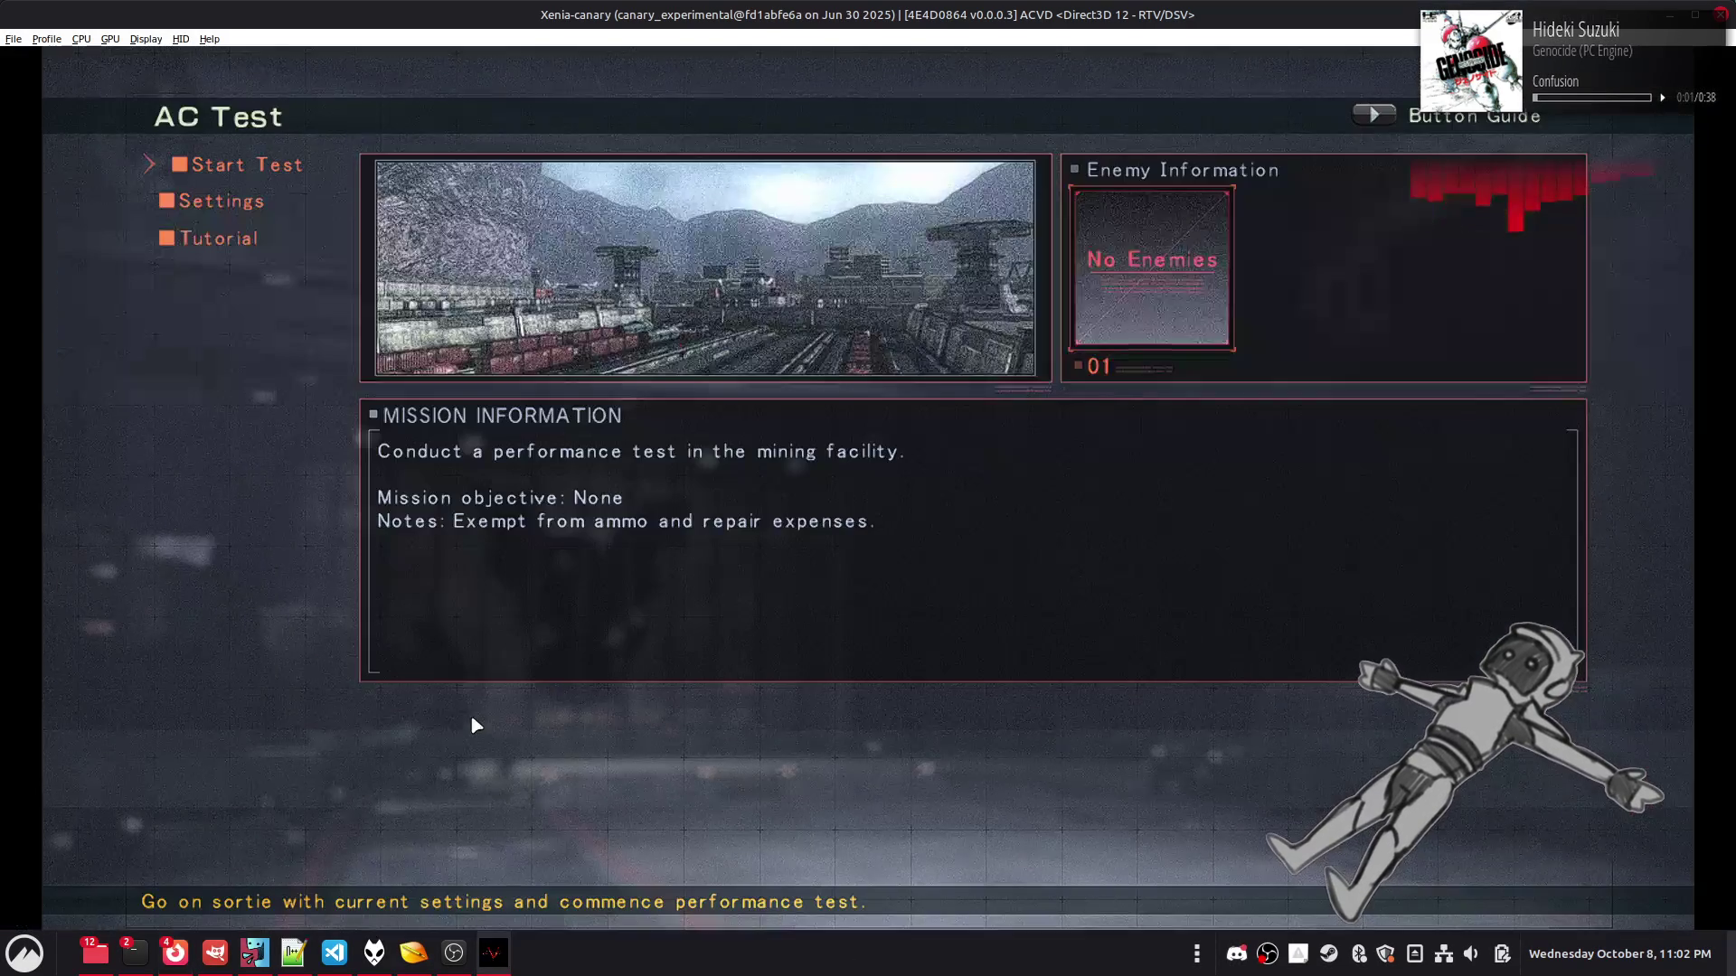
# Quit the Xenia emulator via File > Exit.
pyautogui.click(15, 39)
pyautogui.click(79, 159)
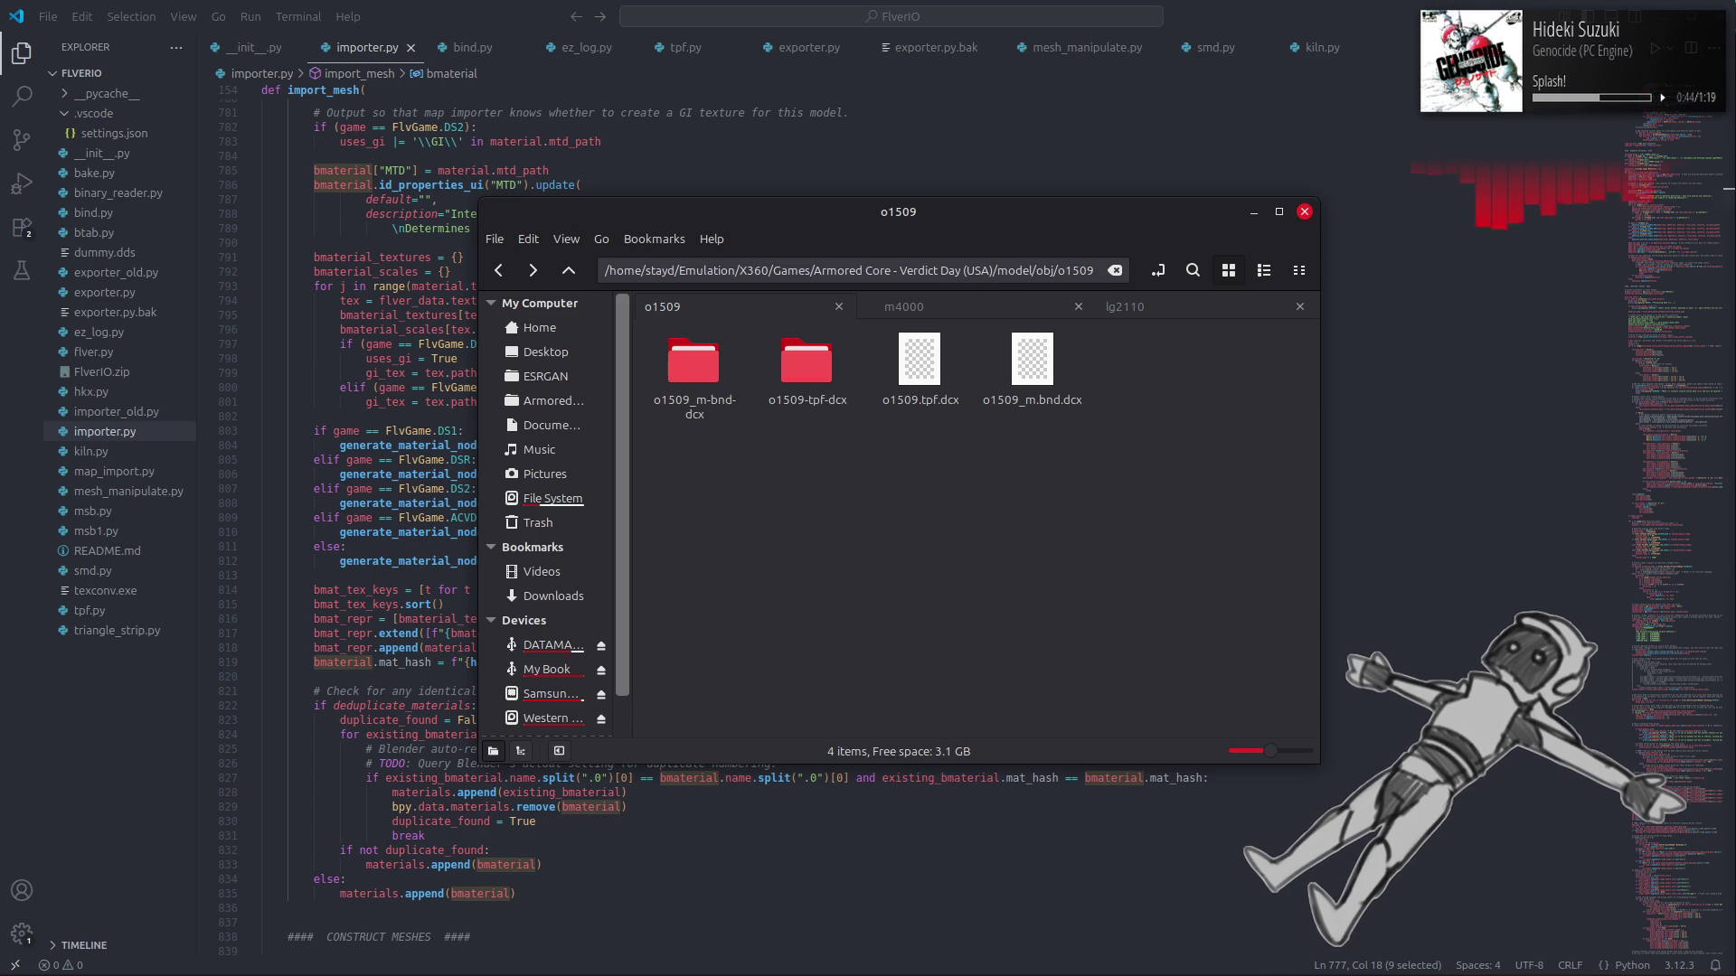
# Open a new Nemo window at the home folder from the taskbar icon.
pyautogui.moveTo(93, 957)
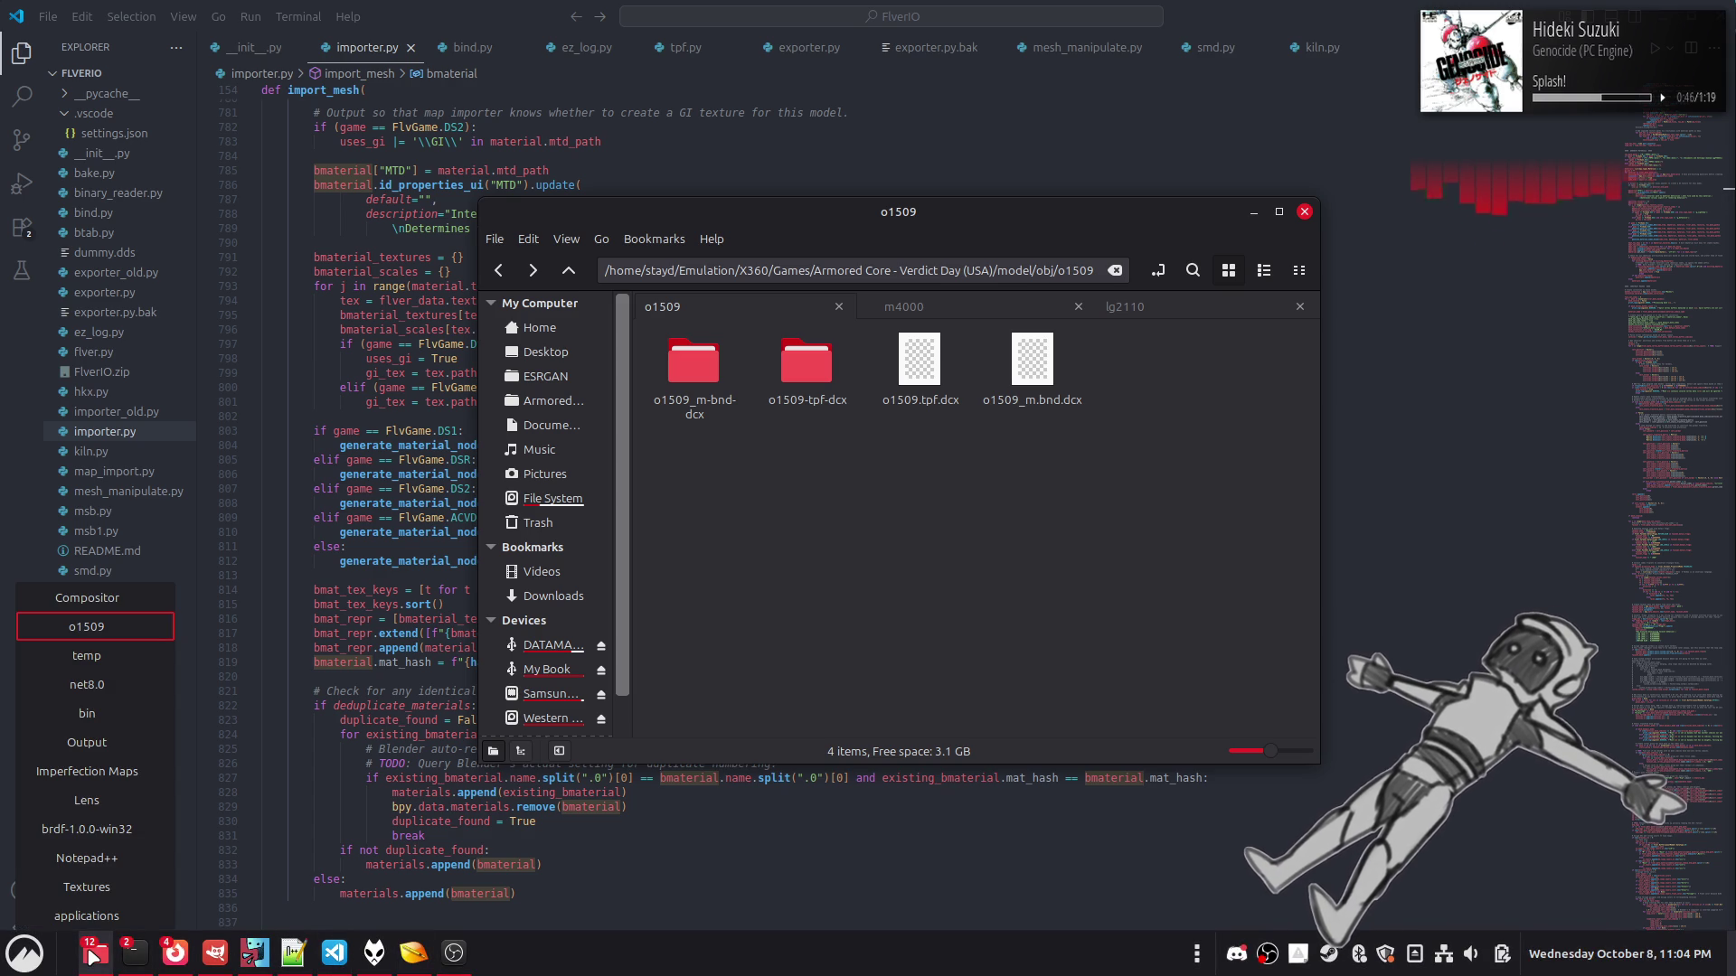
pyautogui.rightClick(93, 957)
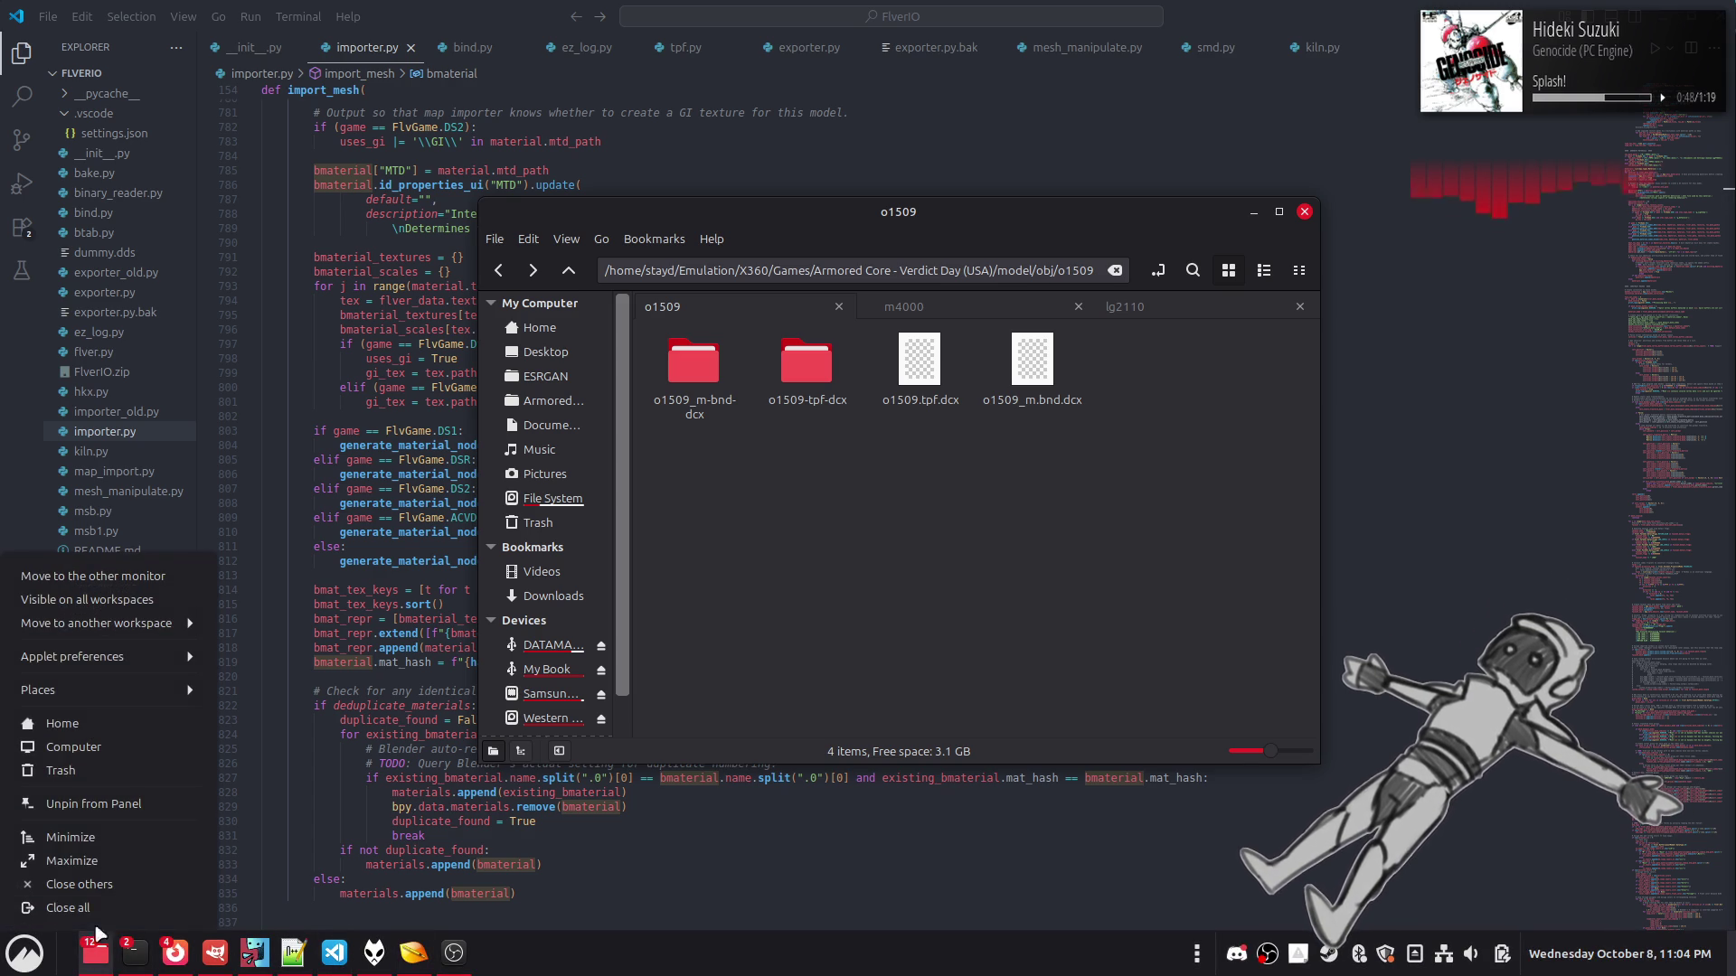
pyautogui.click(123, 735)
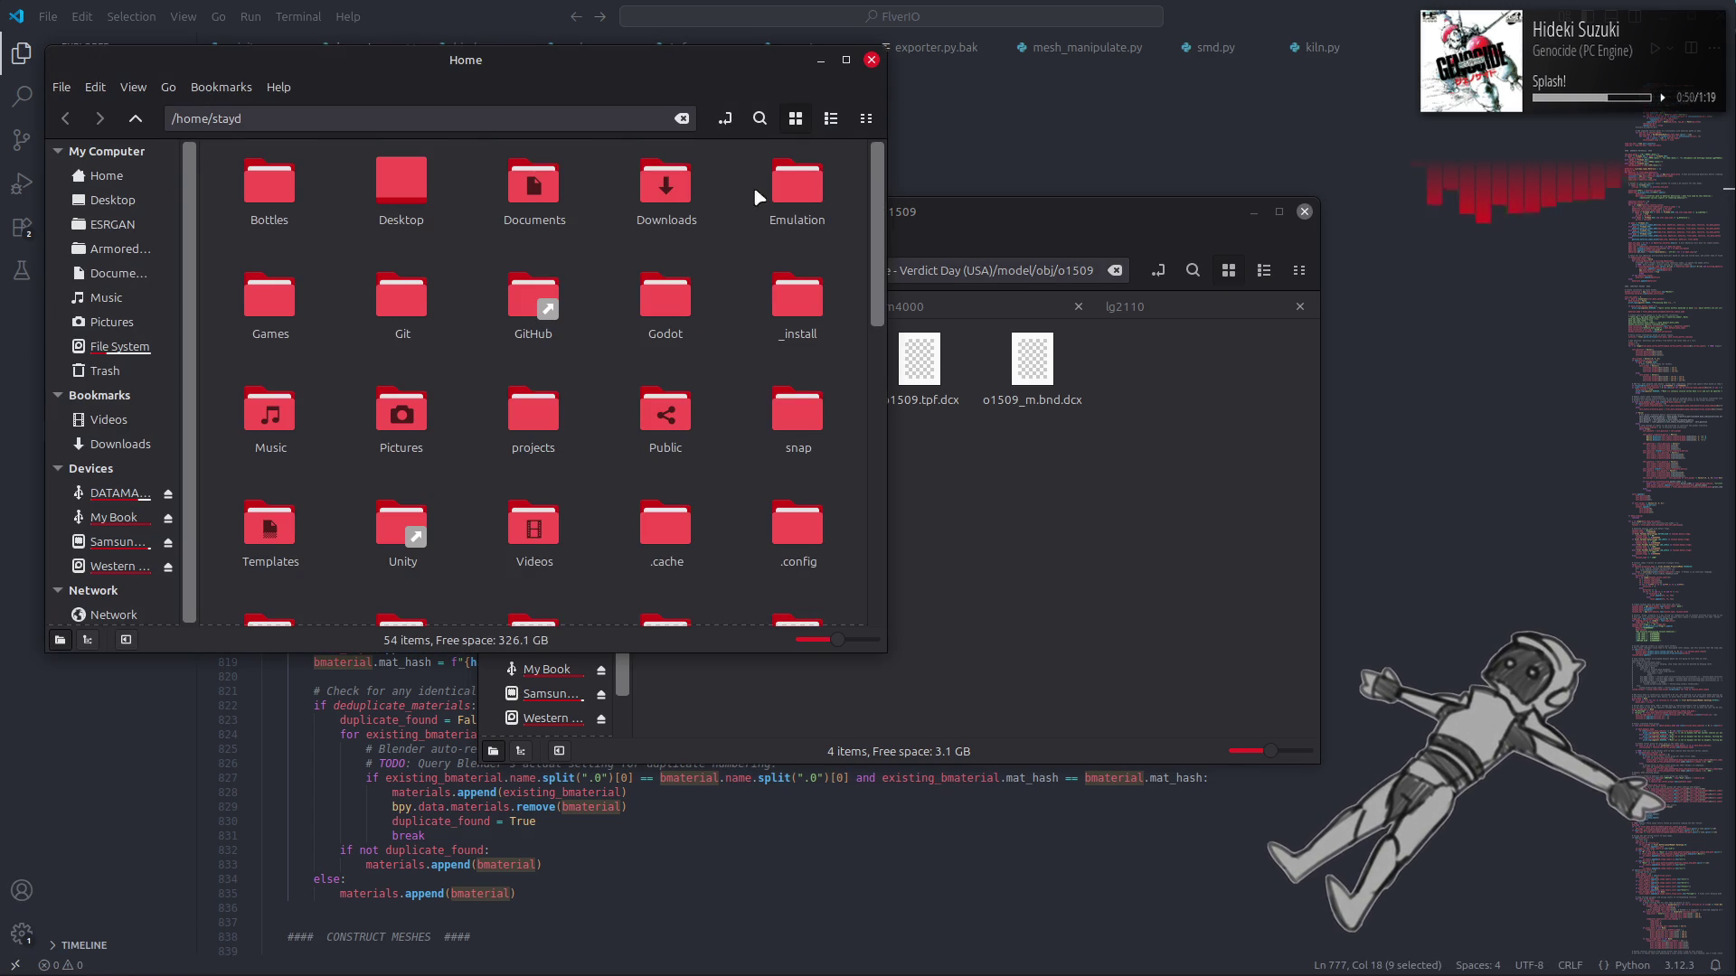
# Browse to Emulation/PSX/DuckStation and launch DuckStation-x64.AppImage.
pyautogui.doubleClick(785, 183)
pyautogui.doubleClick(480, 190)
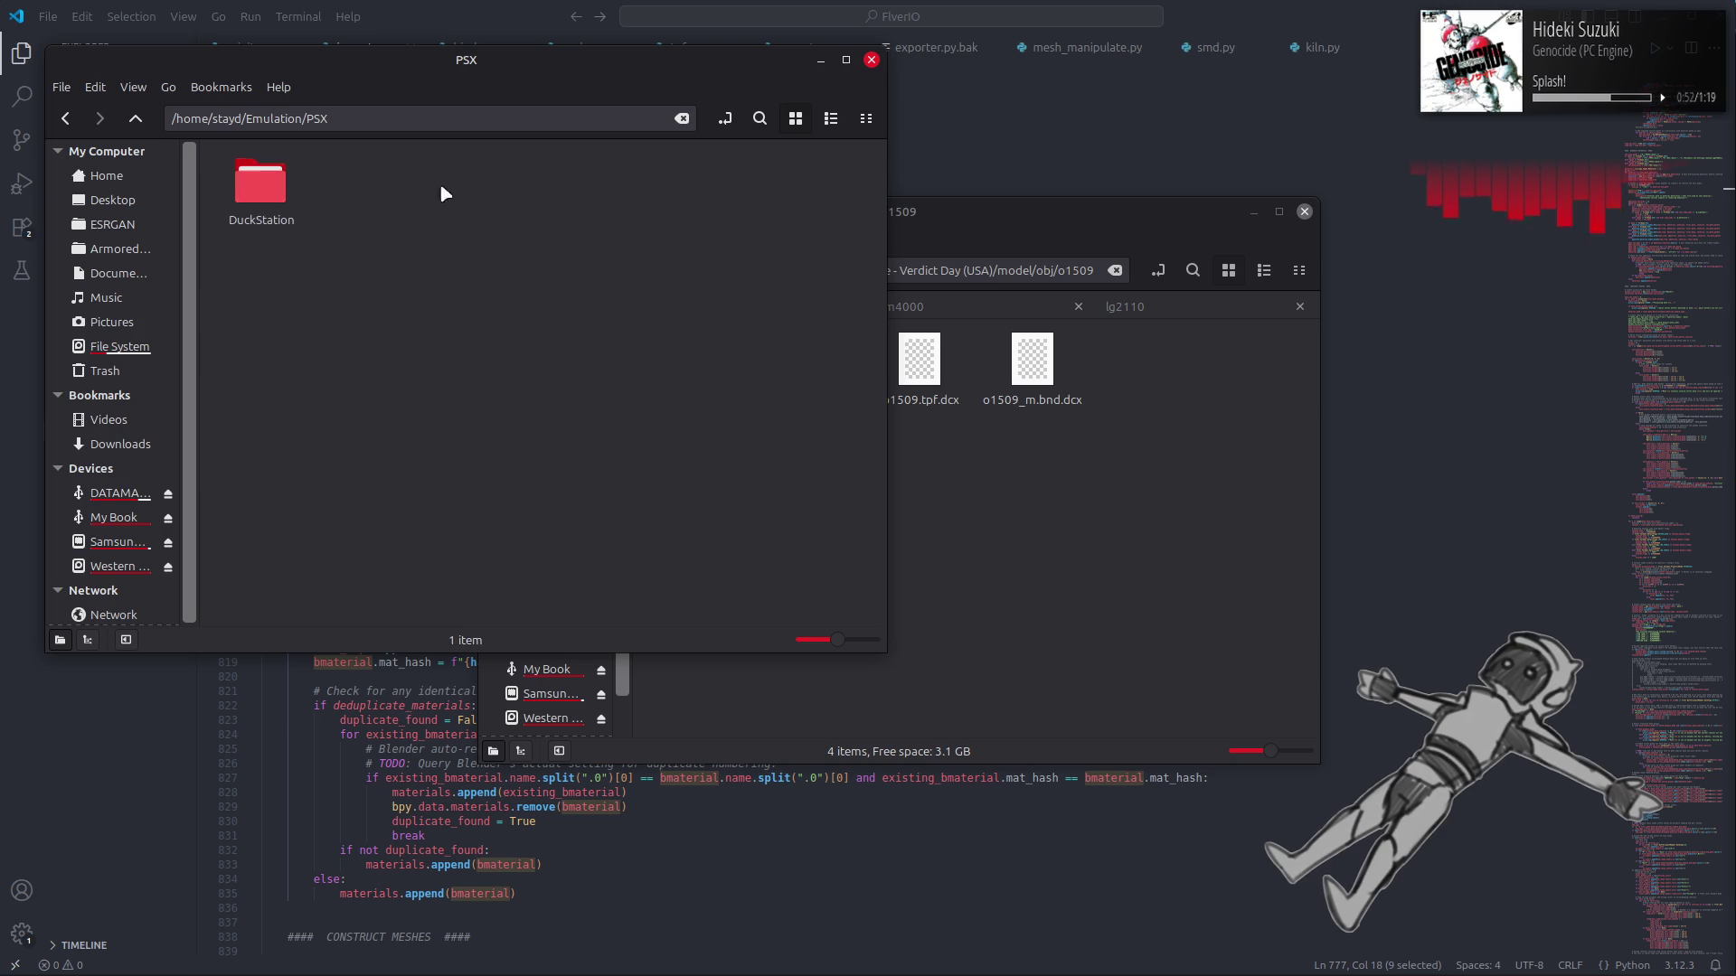
pyautogui.doubleClick(282, 183)
pyautogui.click(279, 189)
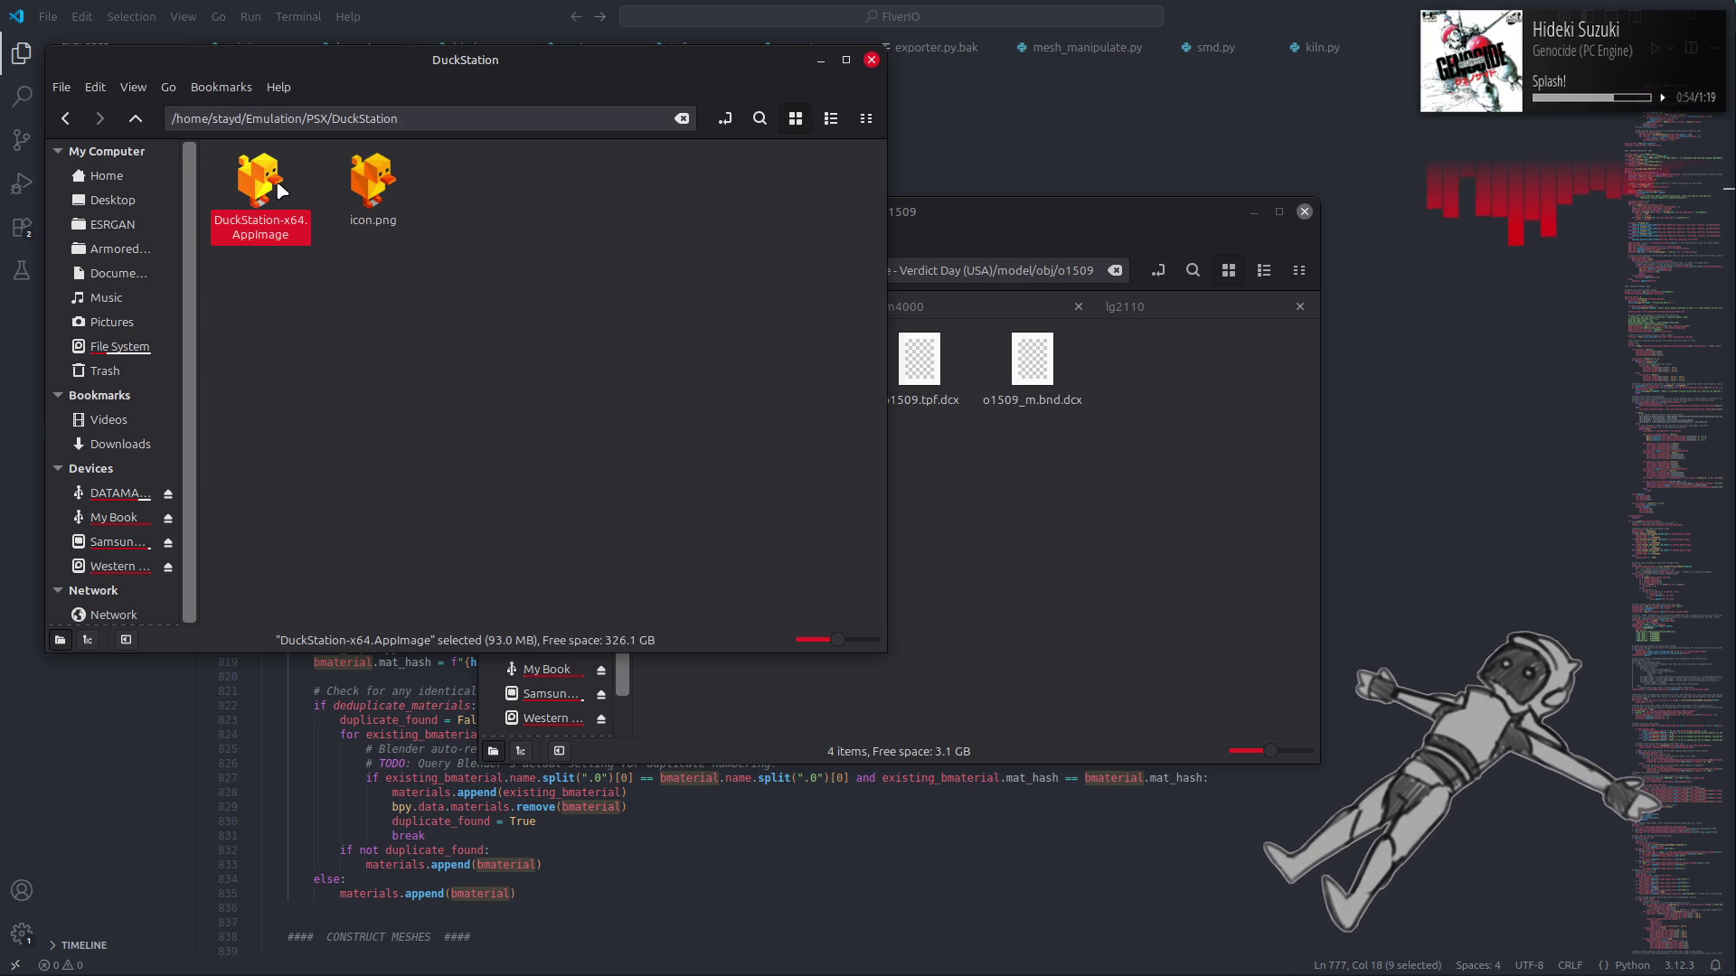
pyautogui.doubleClick(279, 190)
pyautogui.scroll(-5, 1279, 260)
# Scroll to the bottom of the DuckStation game library and start Silent Hill.
pyautogui.scroll(-5, 1278, 260)
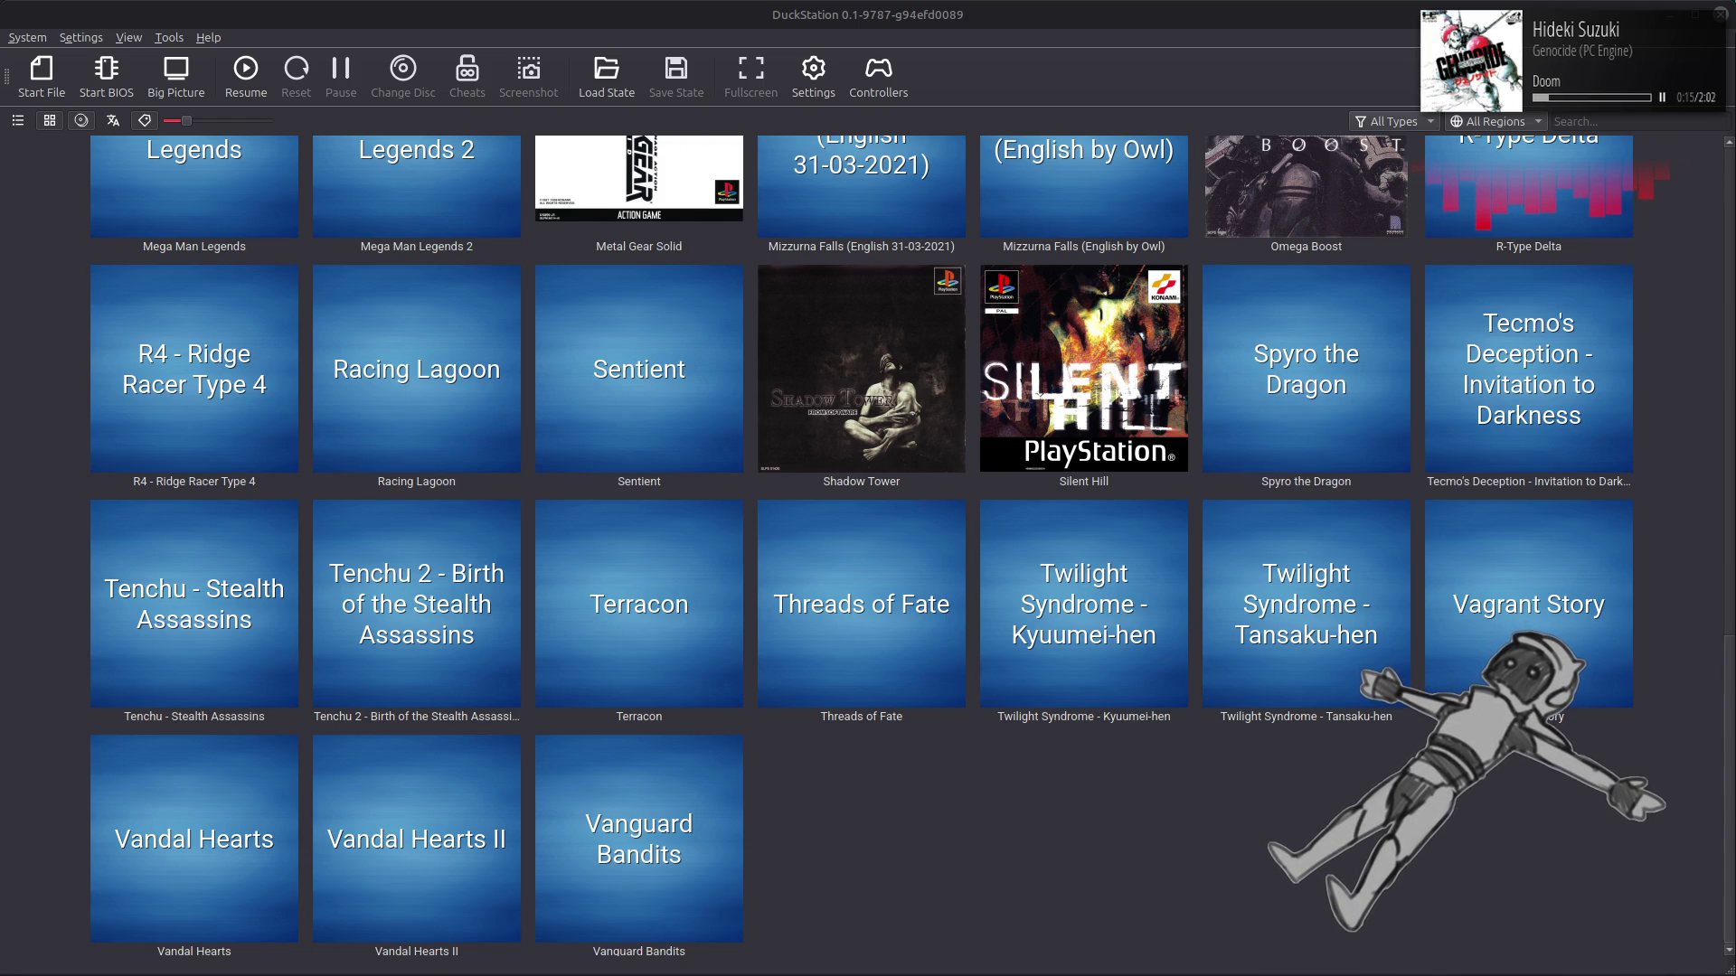
pyautogui.doubleClick(1089, 291)
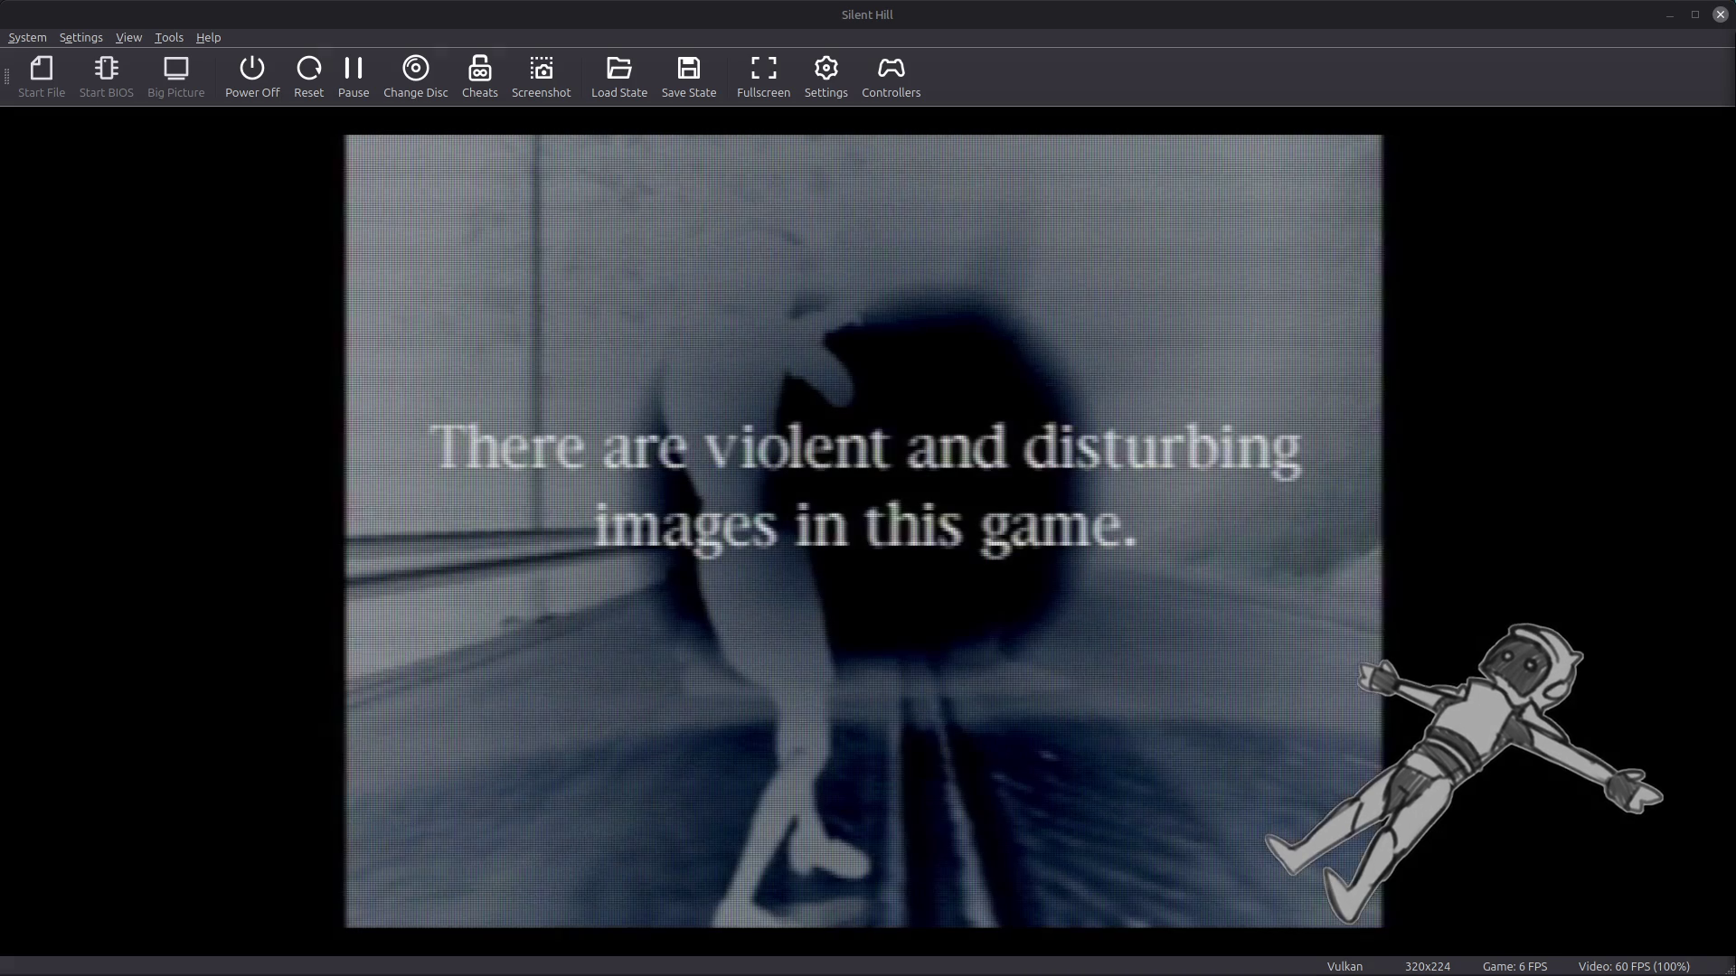
# Fast-forward Silent Hill's intro, go fullscreen, then leave fullscreen once gameplay begins.
pyautogui.press('Tab')
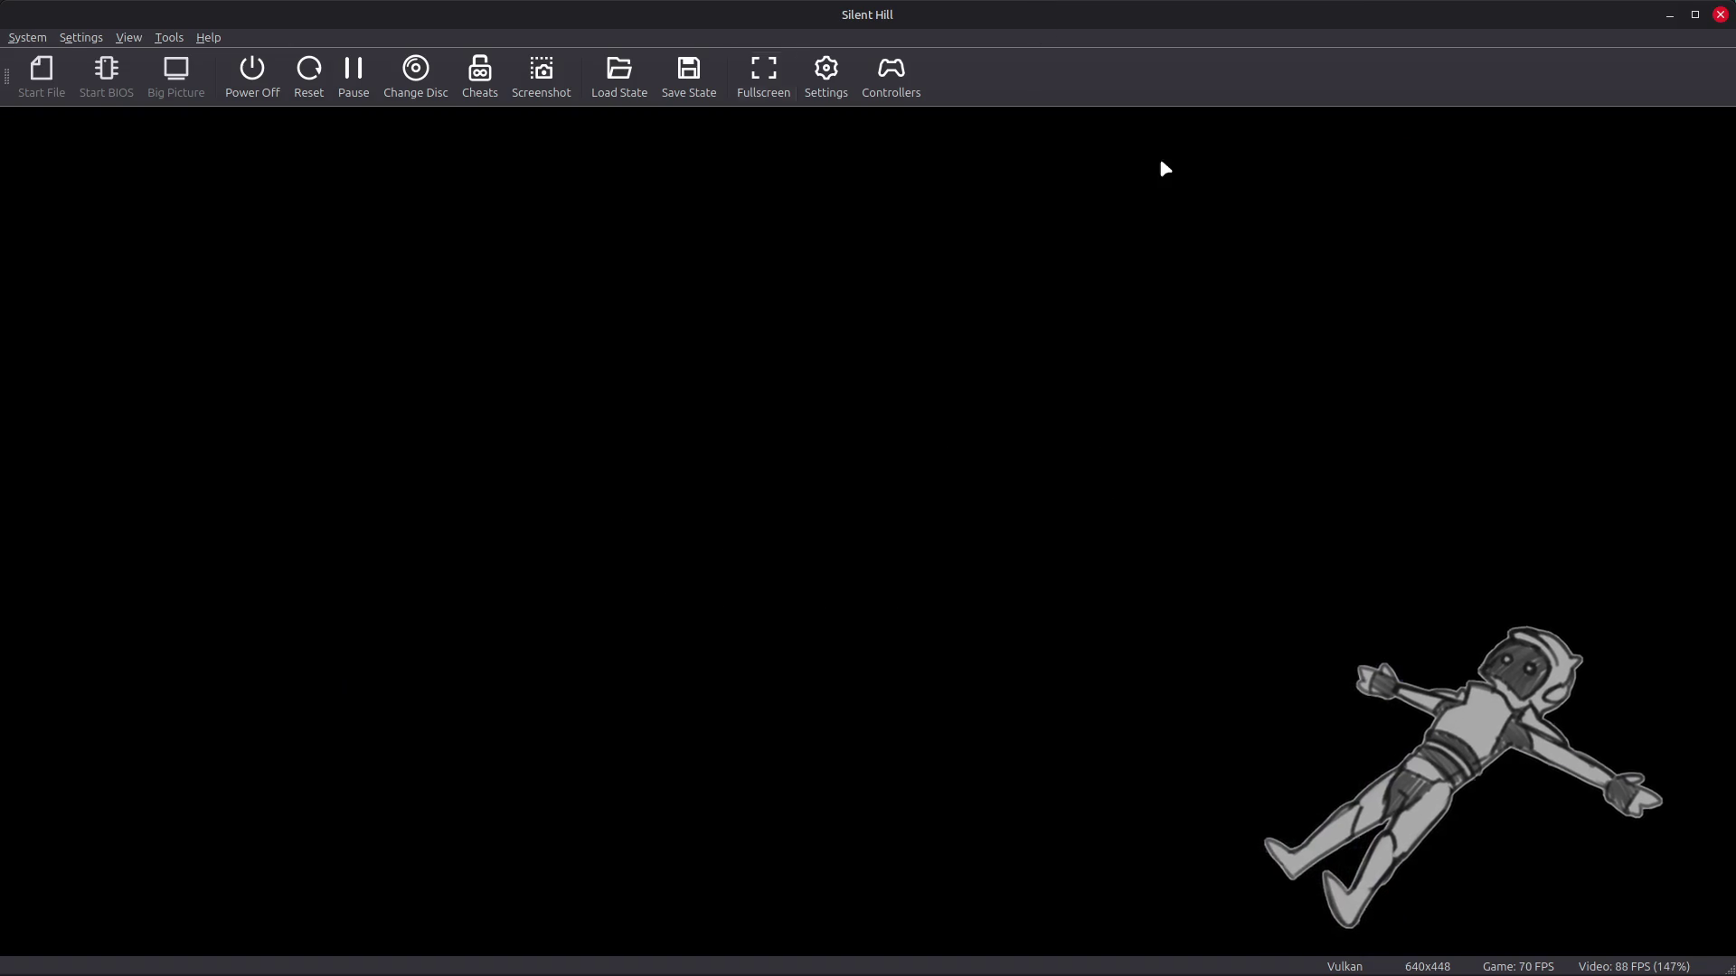
pyautogui.doubleClick(1162, 167)
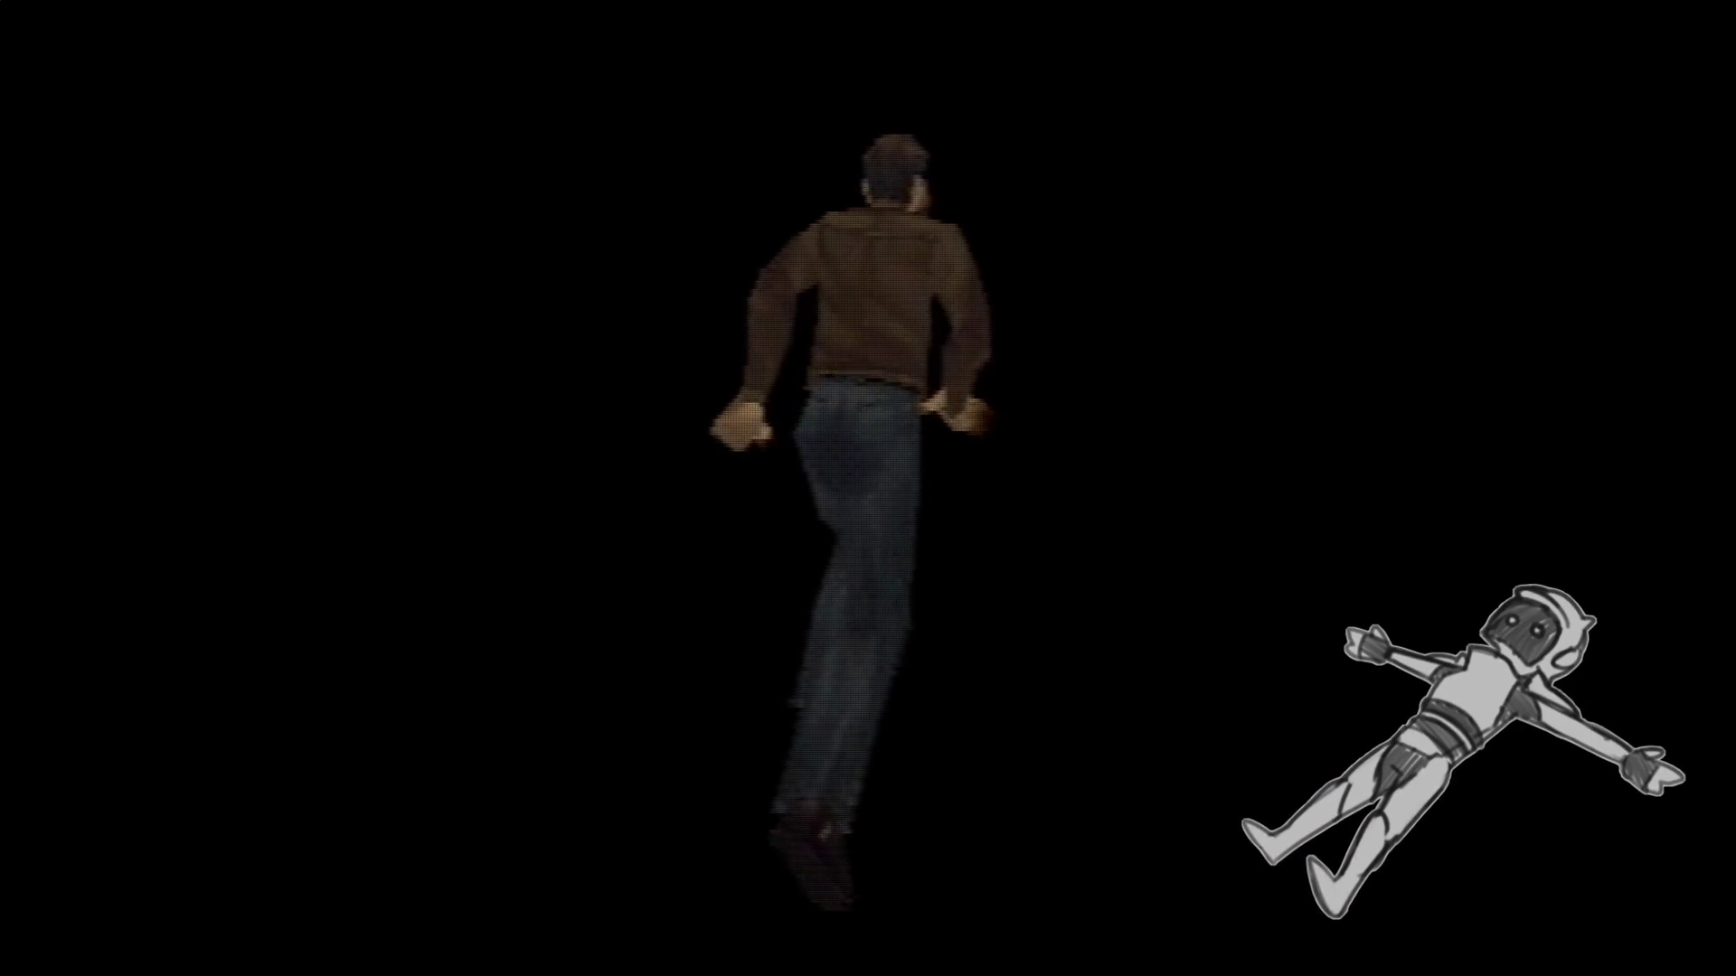
pyautogui.press('F11')
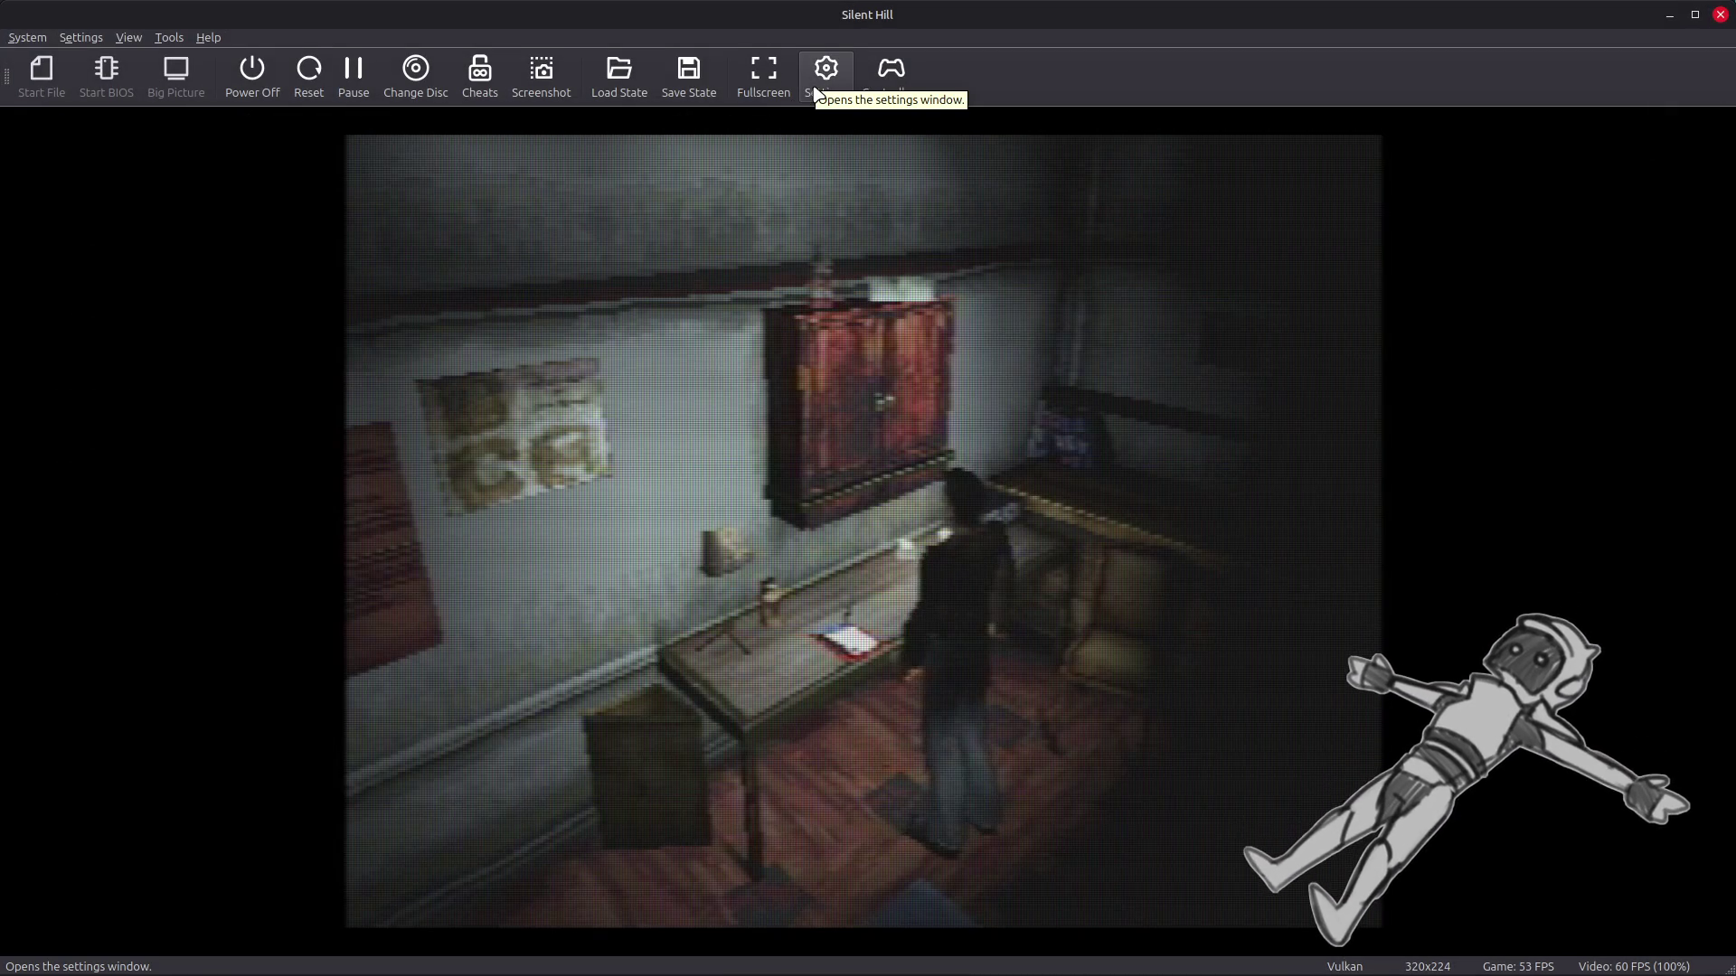
# Set Silent Hill's per-game Output Volume to 50% under Game Properties > Audio.
pyautogui.click(817, 91)
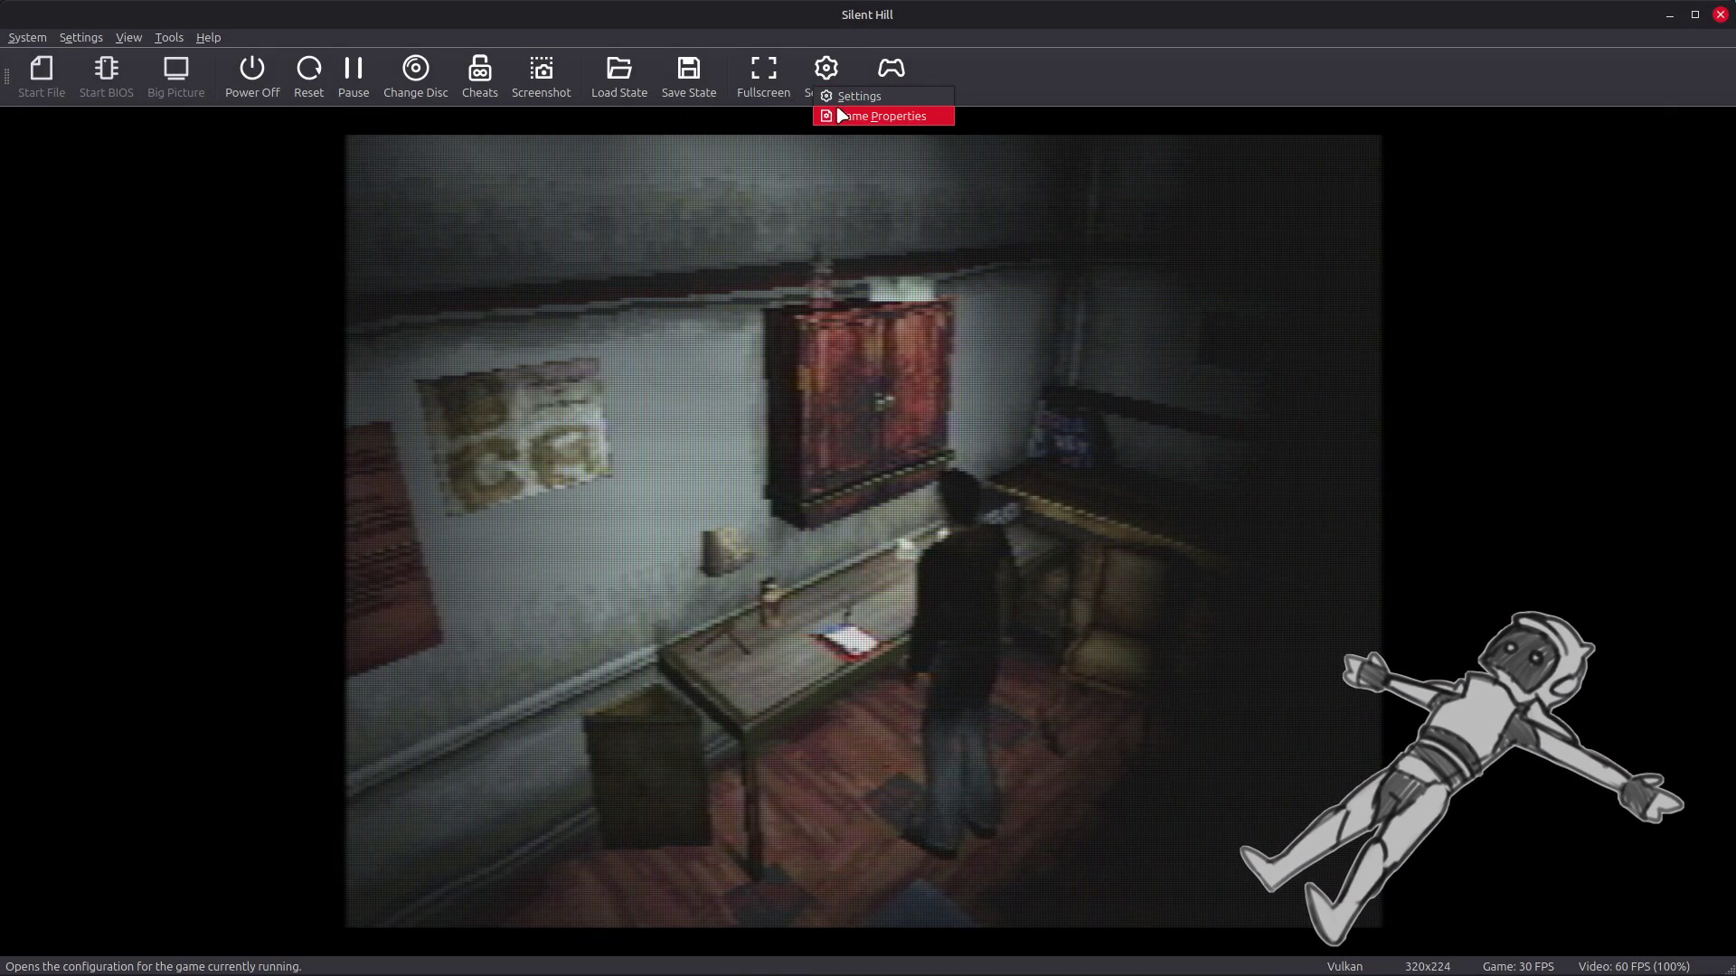
pyautogui.click(840, 115)
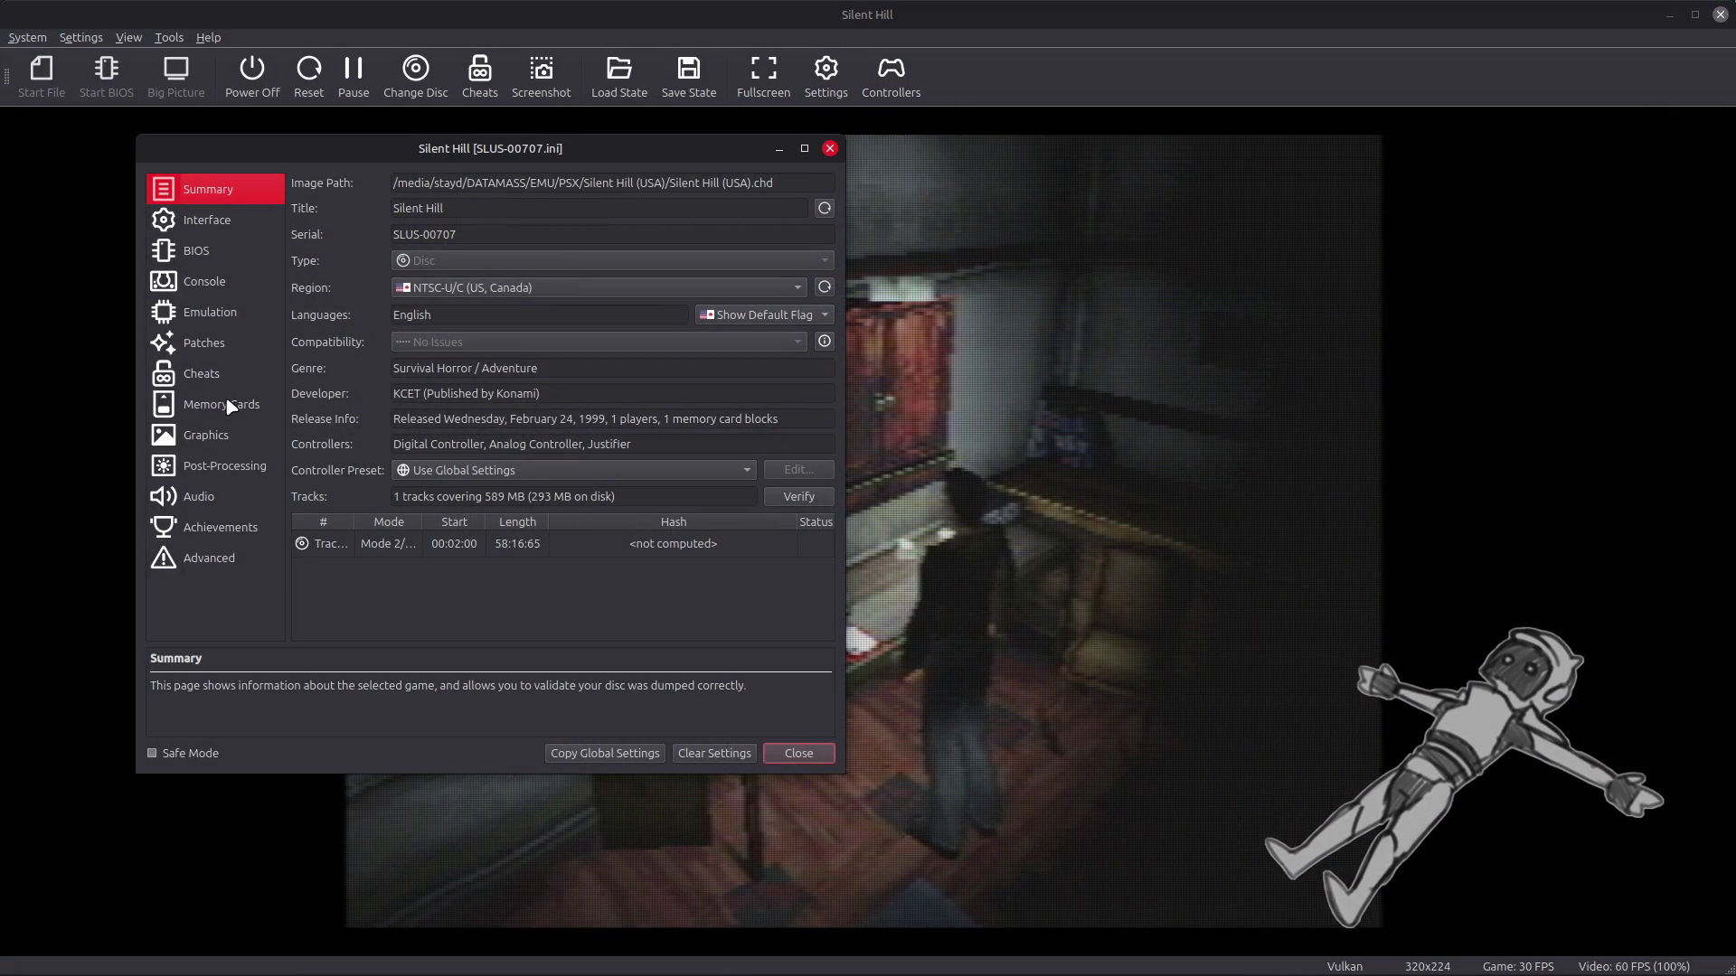
pyautogui.click(208, 486)
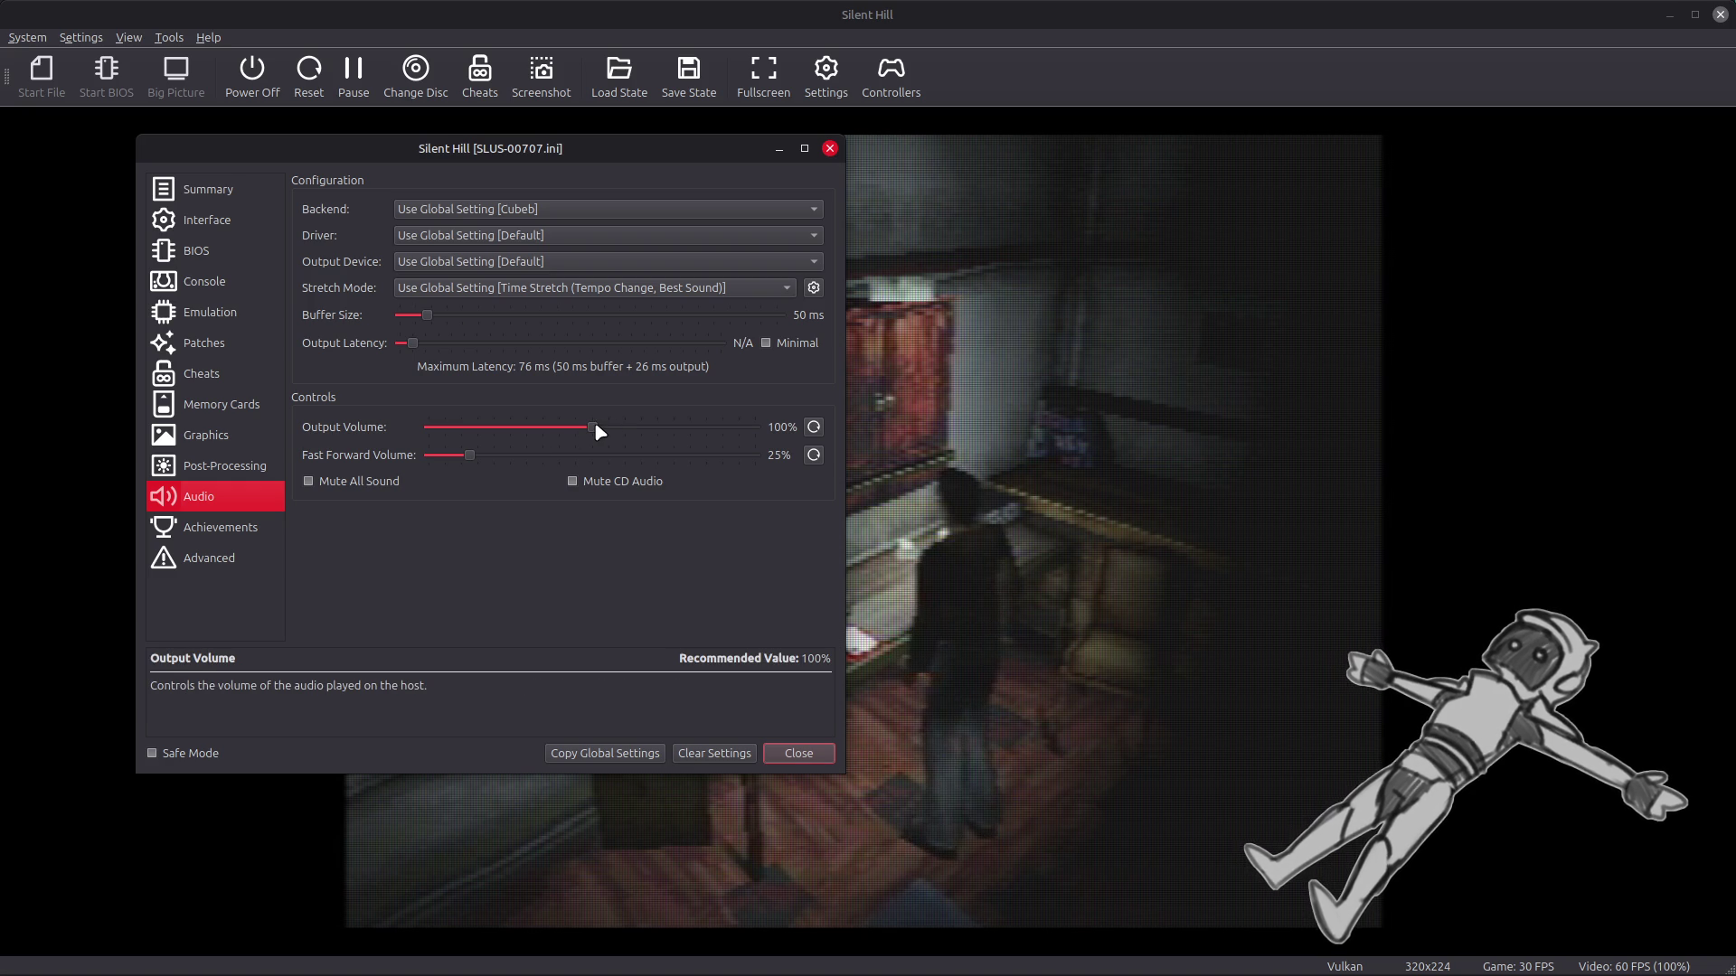
pyautogui.moveTo(594, 432); pyautogui.dragTo(512, 432)
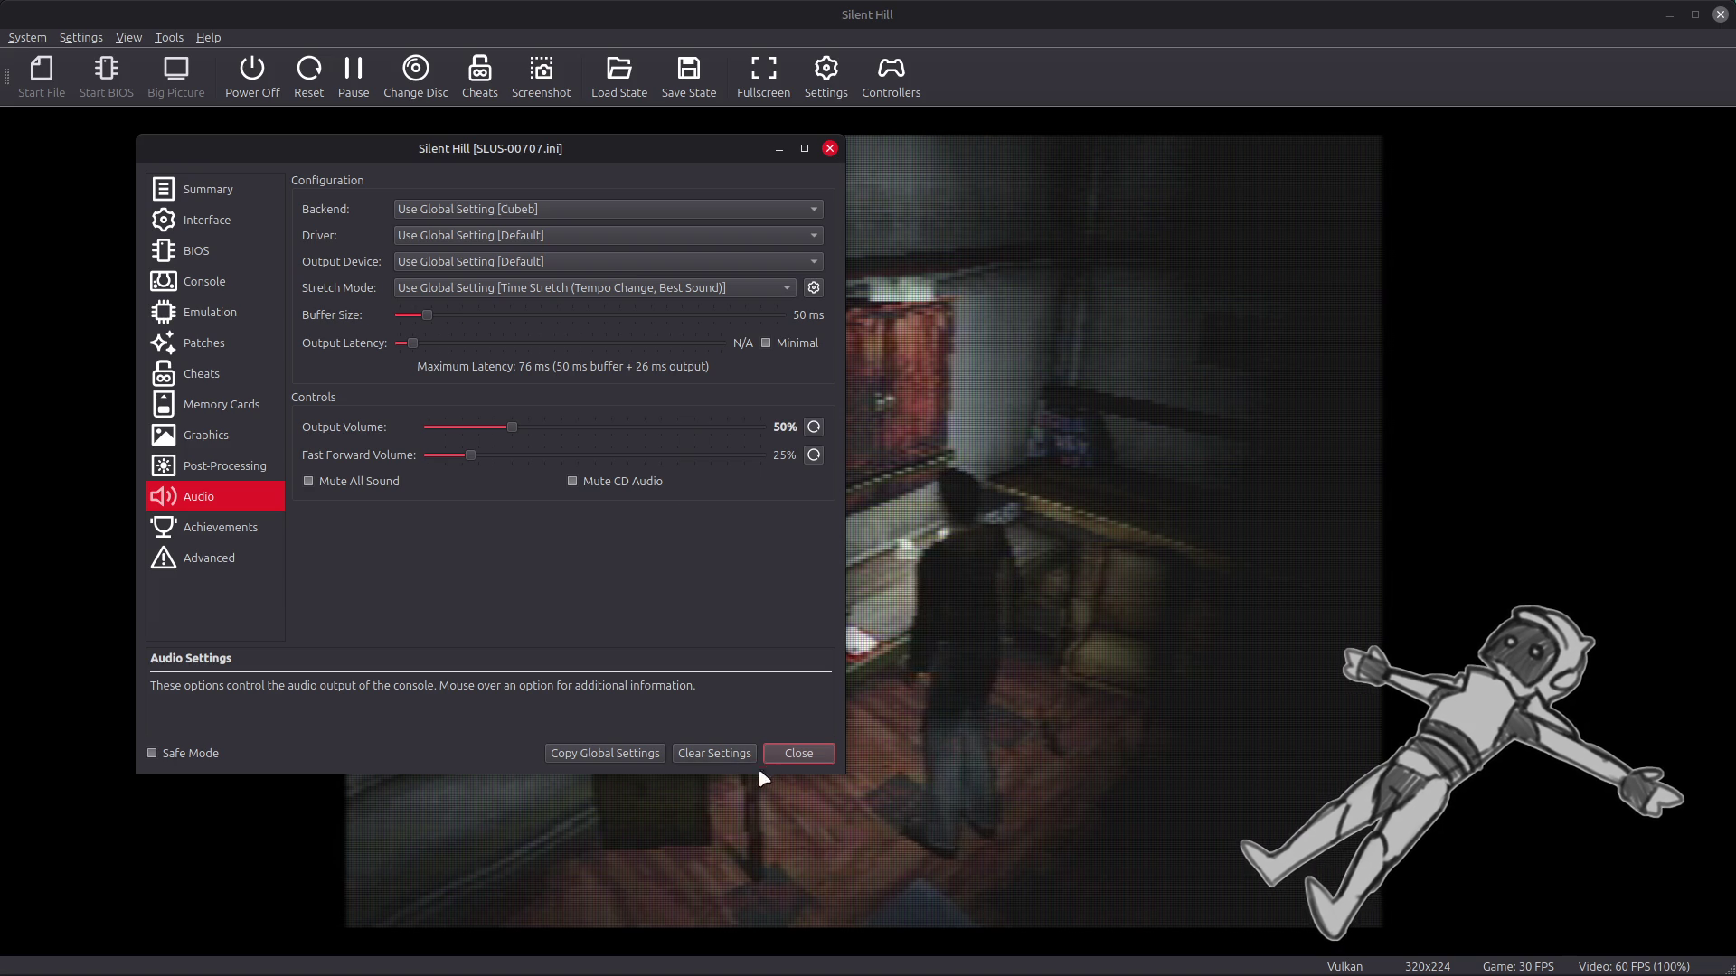
pyautogui.click(800, 755)
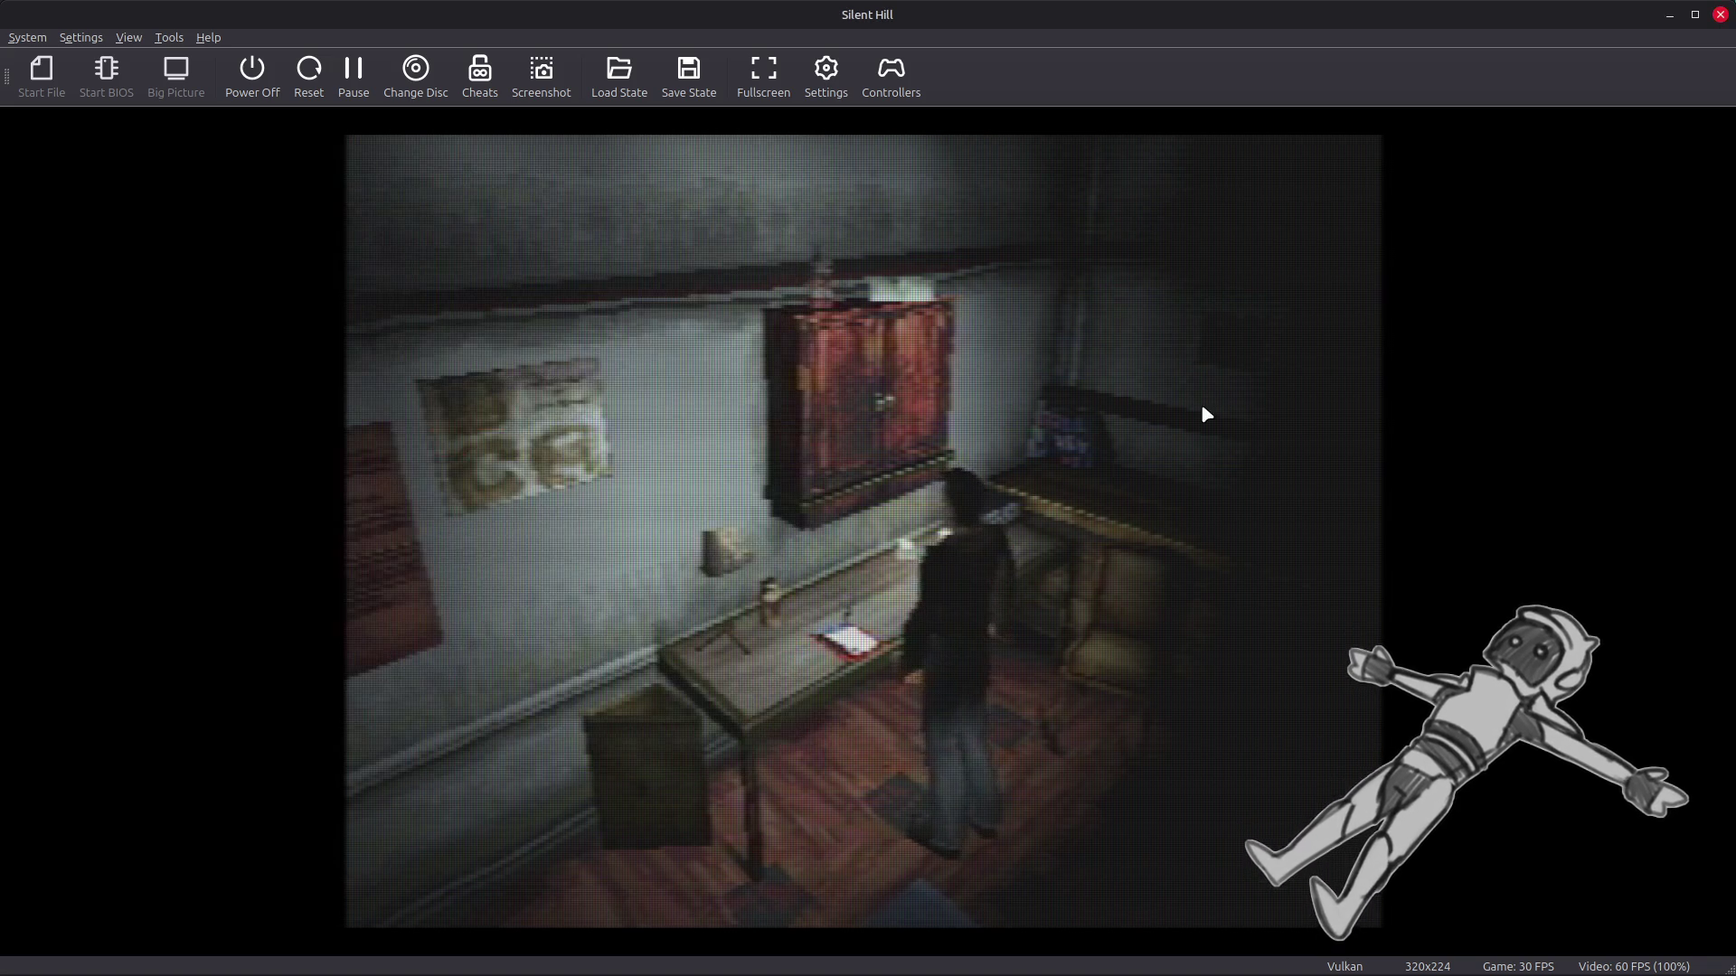
# Put the Silent Hill game view back into fullscreen.
pyautogui.doubleClick(1205, 412)
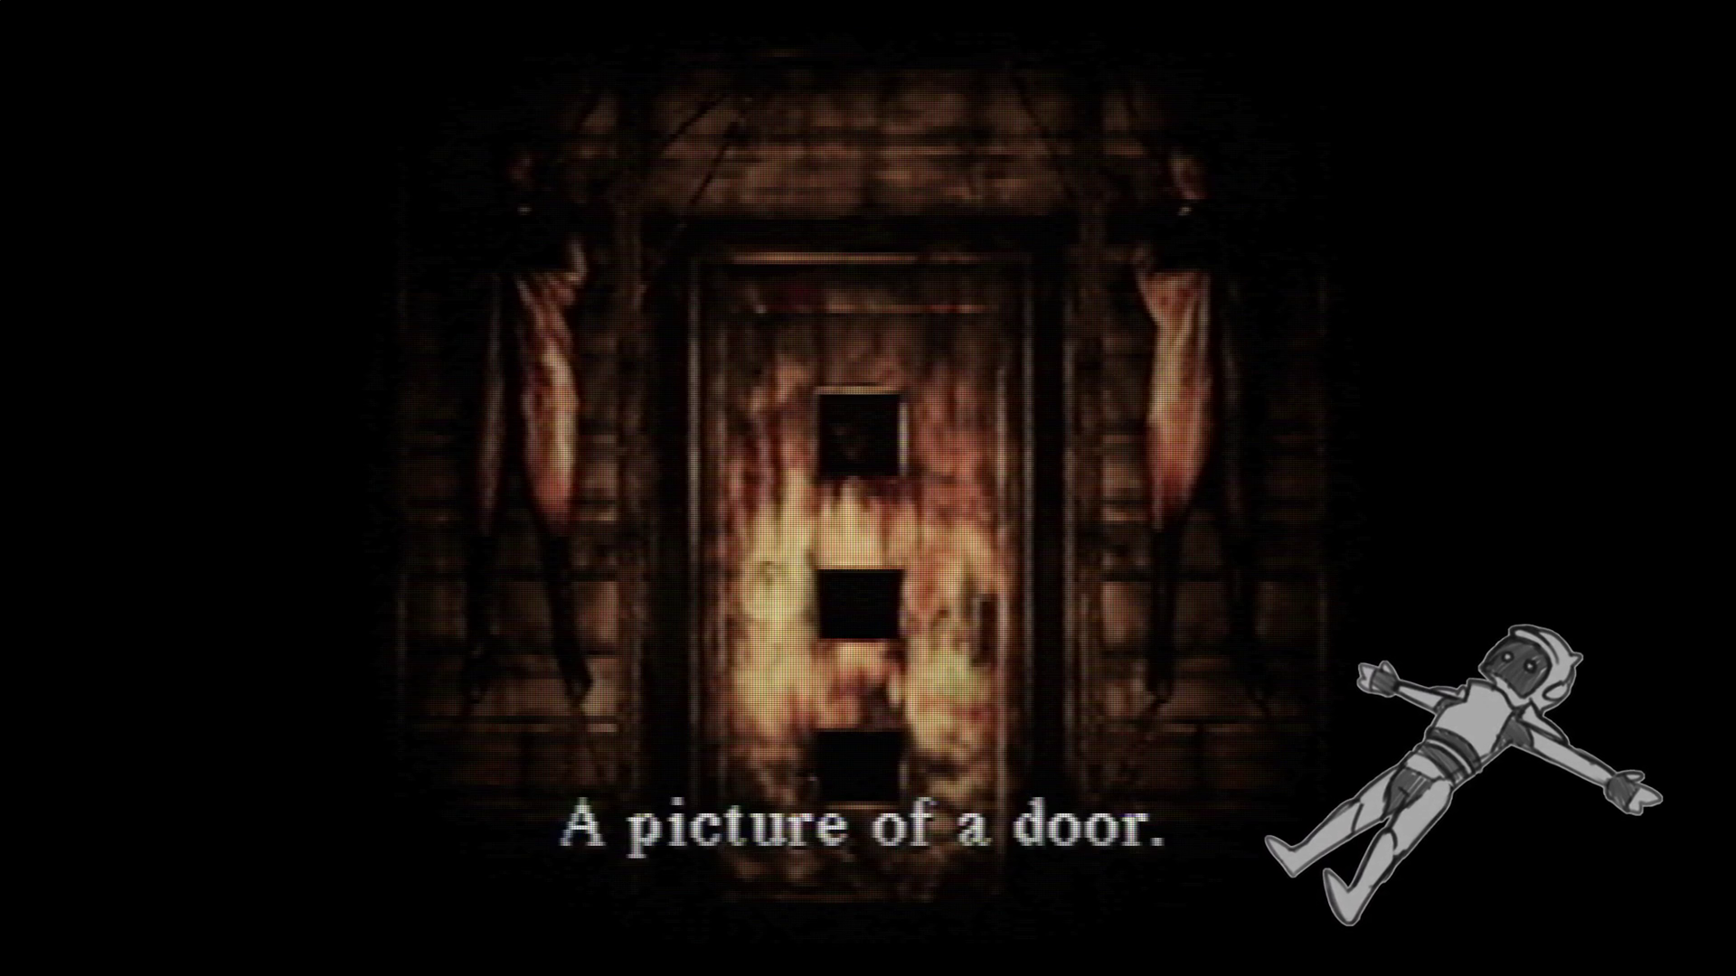
# Dismiss the painting description, walk past the window to the table and pick up the box of bullets.
pyautogui.press('Return')
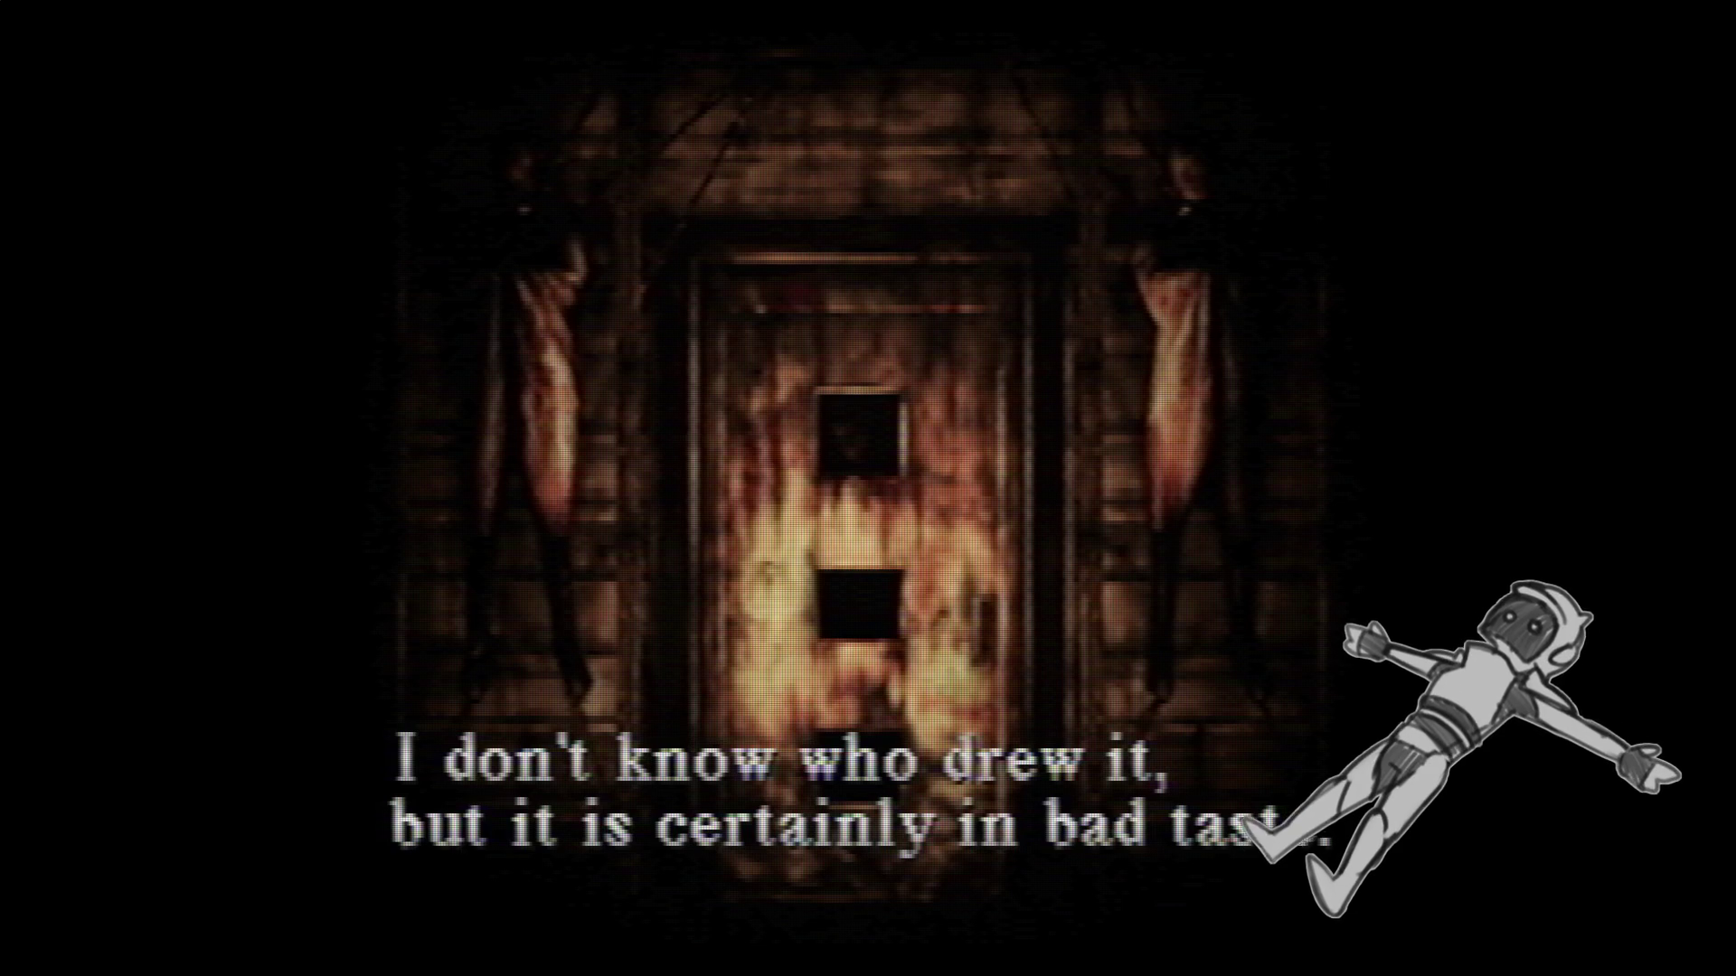
pyautogui.press('Return')
pyautogui.press('Down')
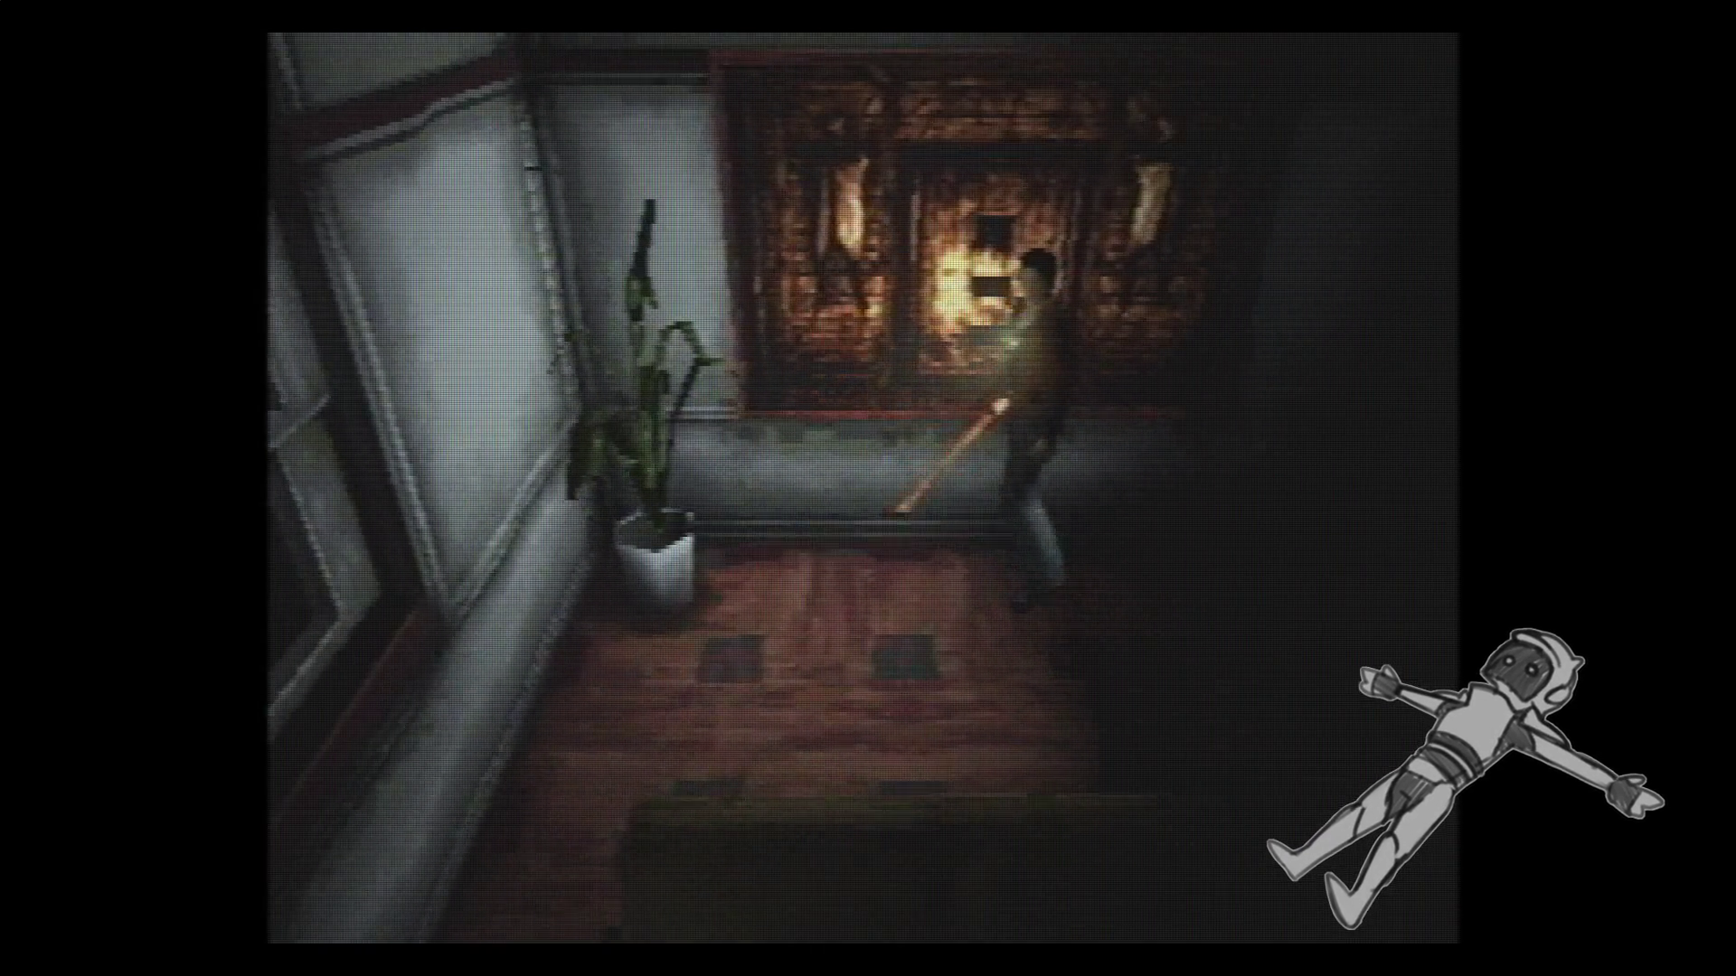
pyautogui.press('Left')
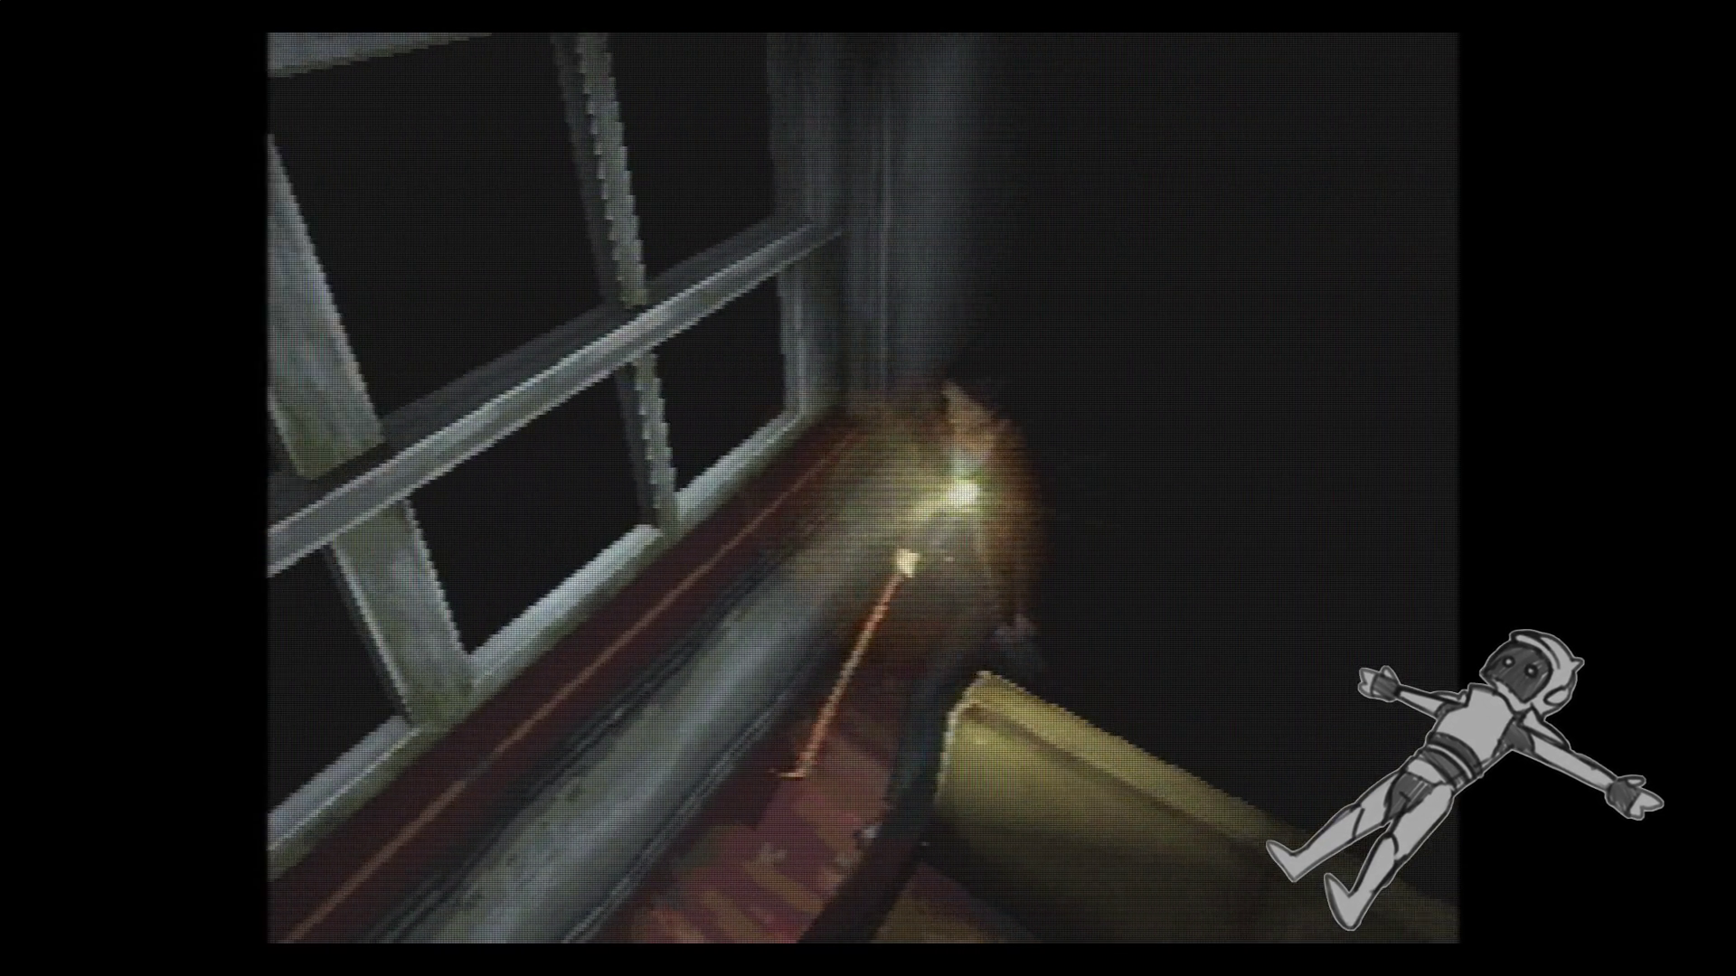
pyautogui.press('Left')
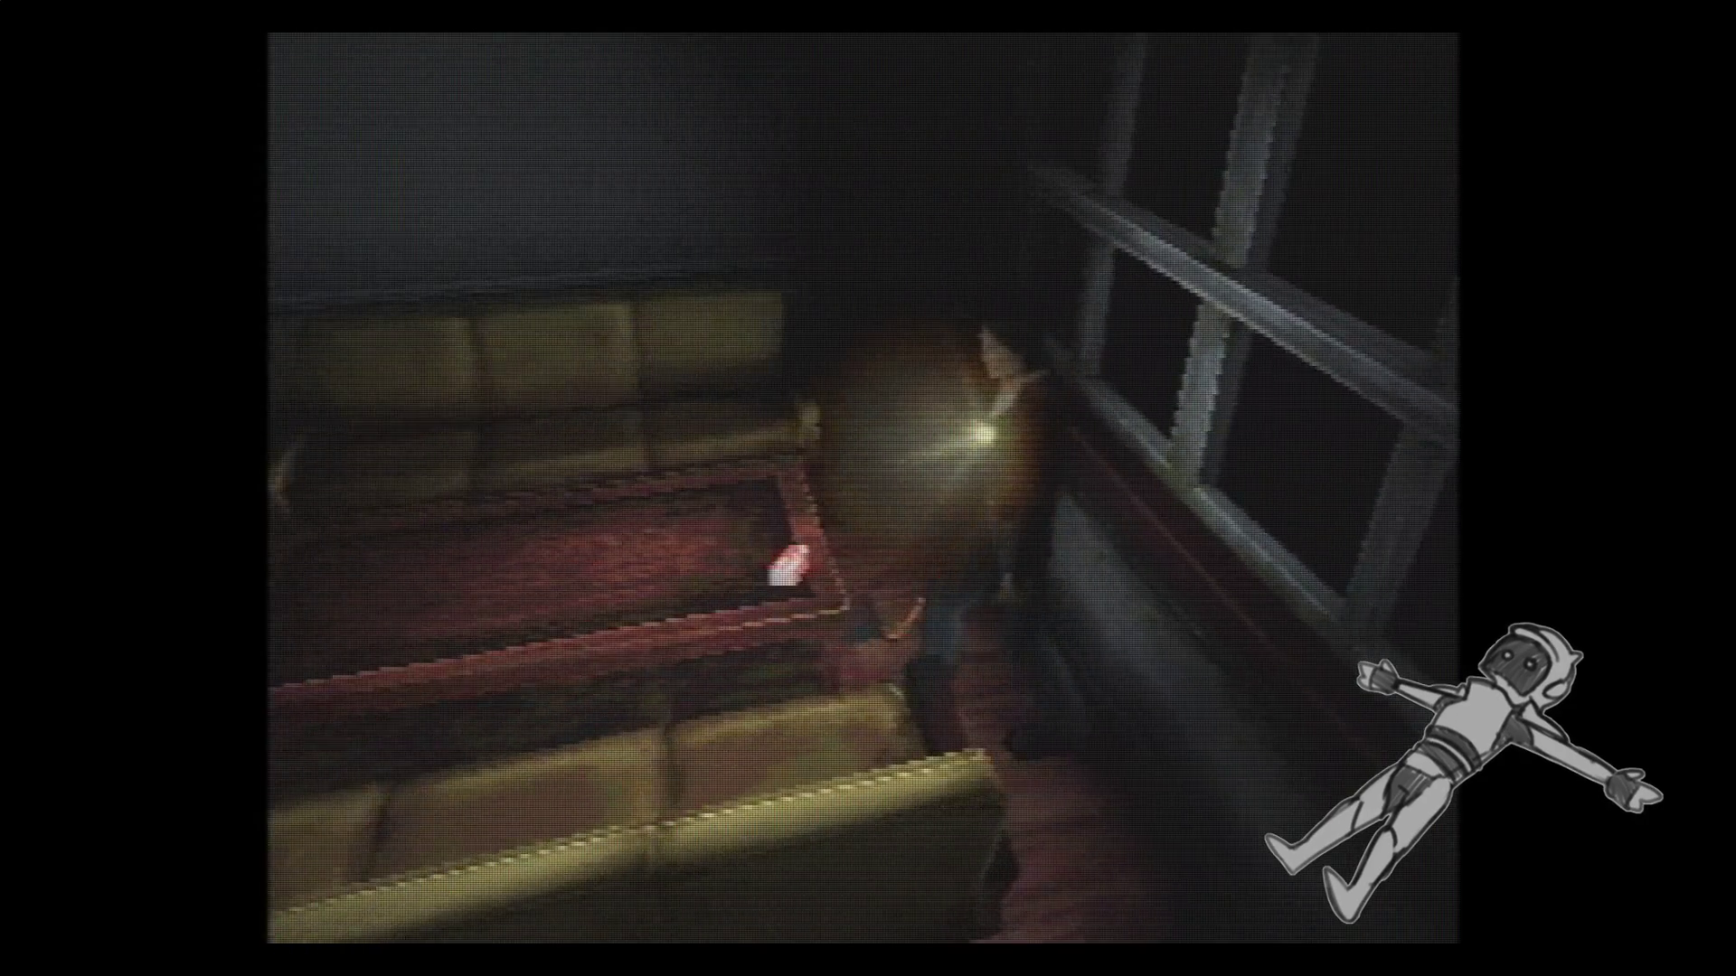
pyautogui.press('Left')
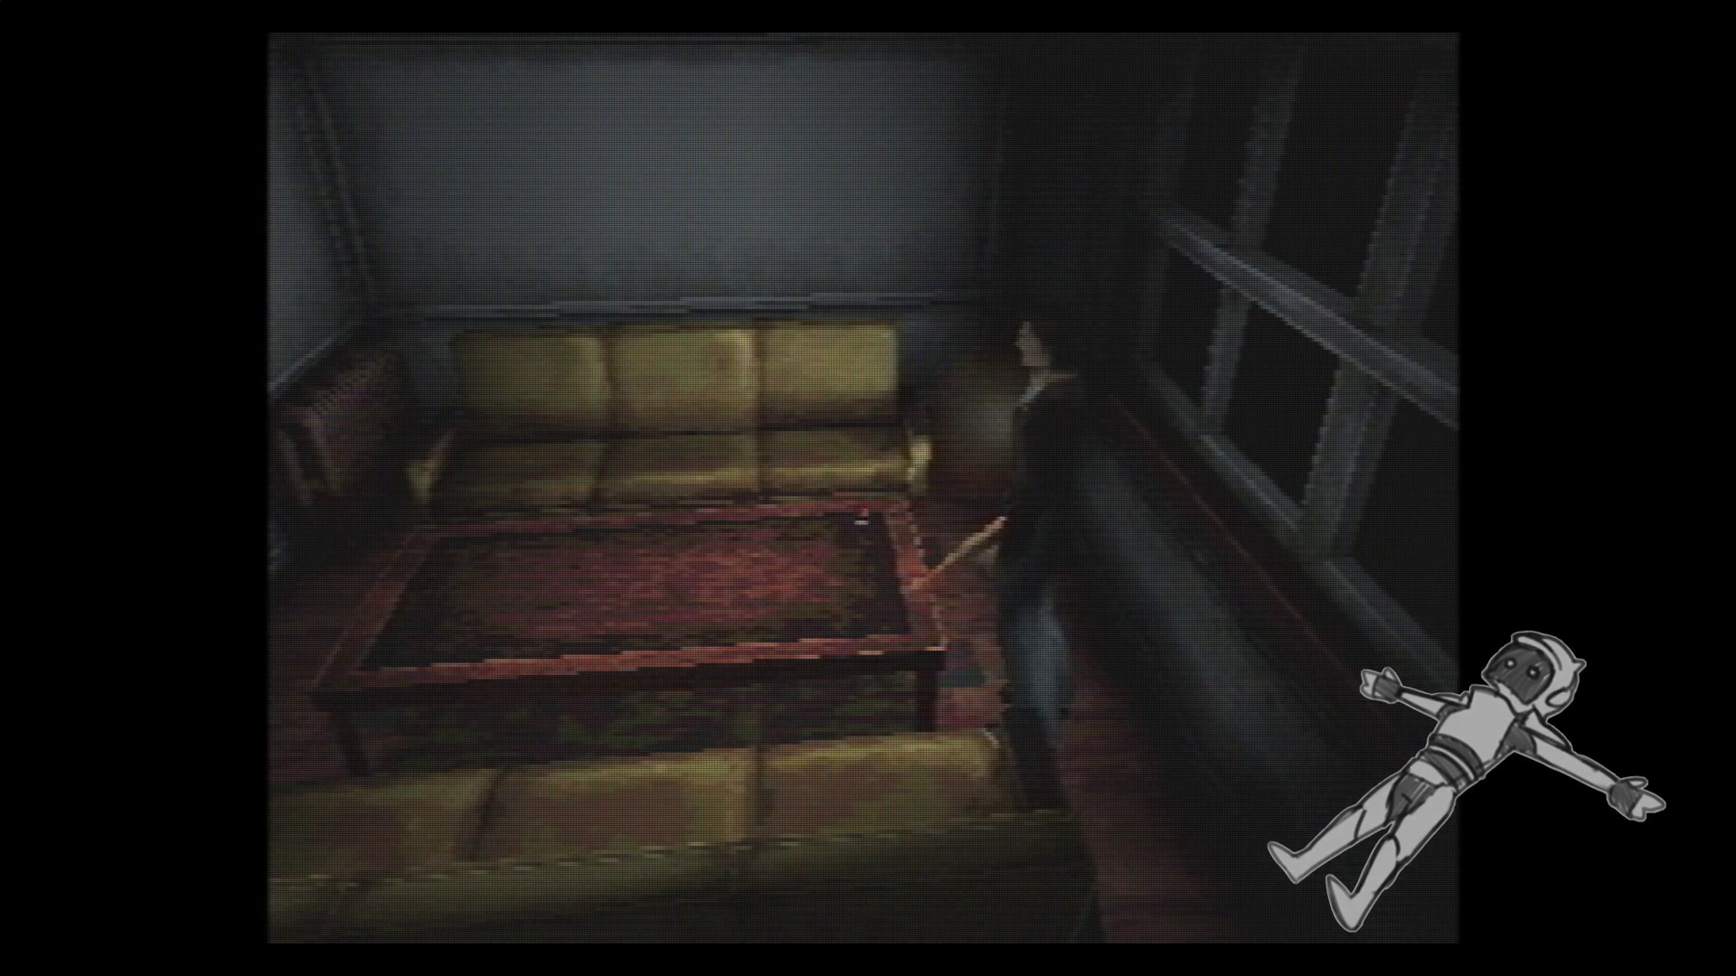
pyautogui.press('Return')
# Walk back past the painting and down the hallway, then through the red door into the dark room.
pyautogui.press('Up')
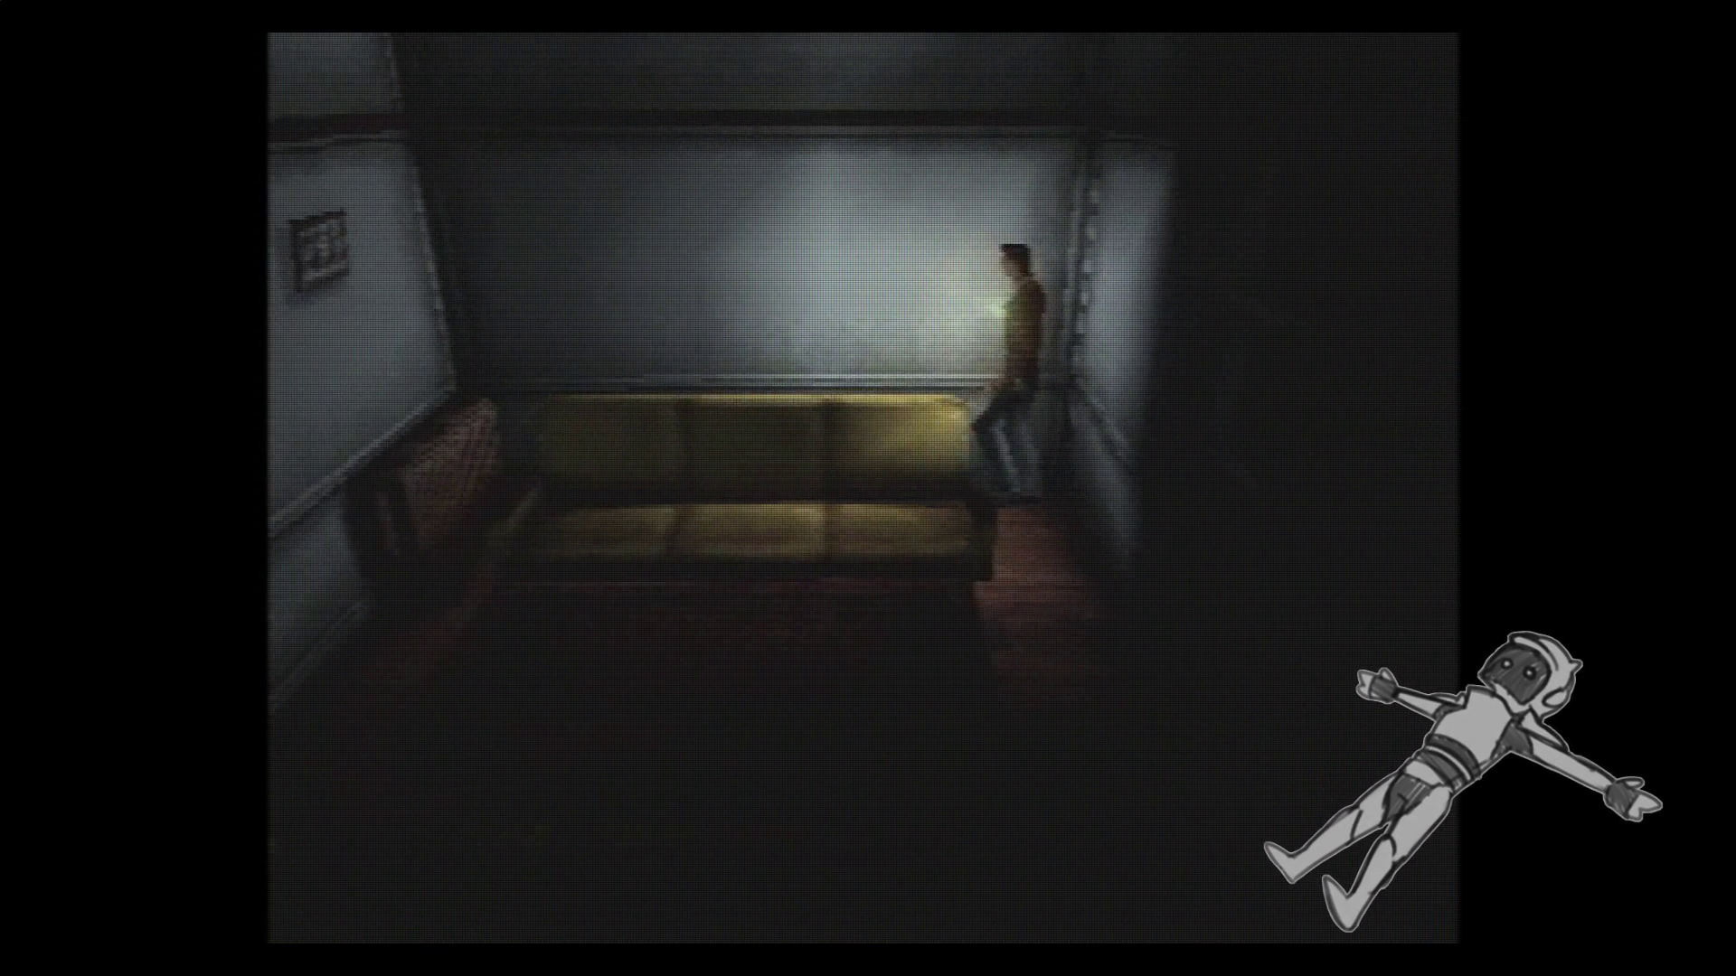
pyautogui.press('Right')
pyautogui.press('Up')
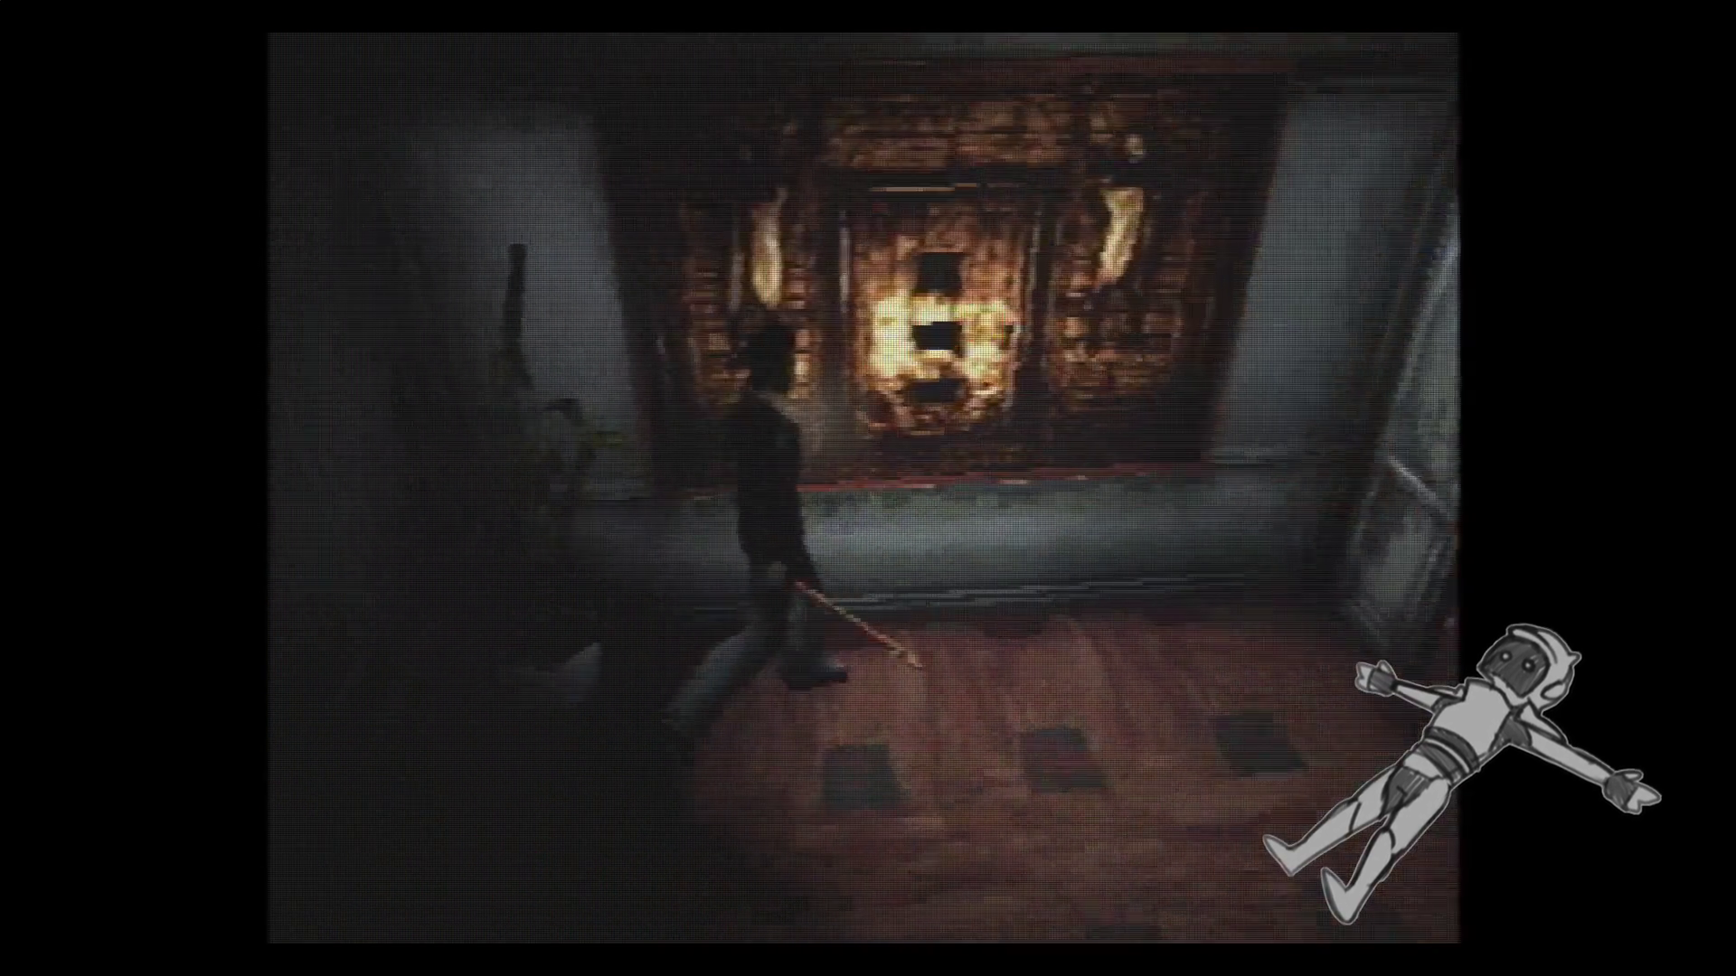
pyautogui.press('Up')
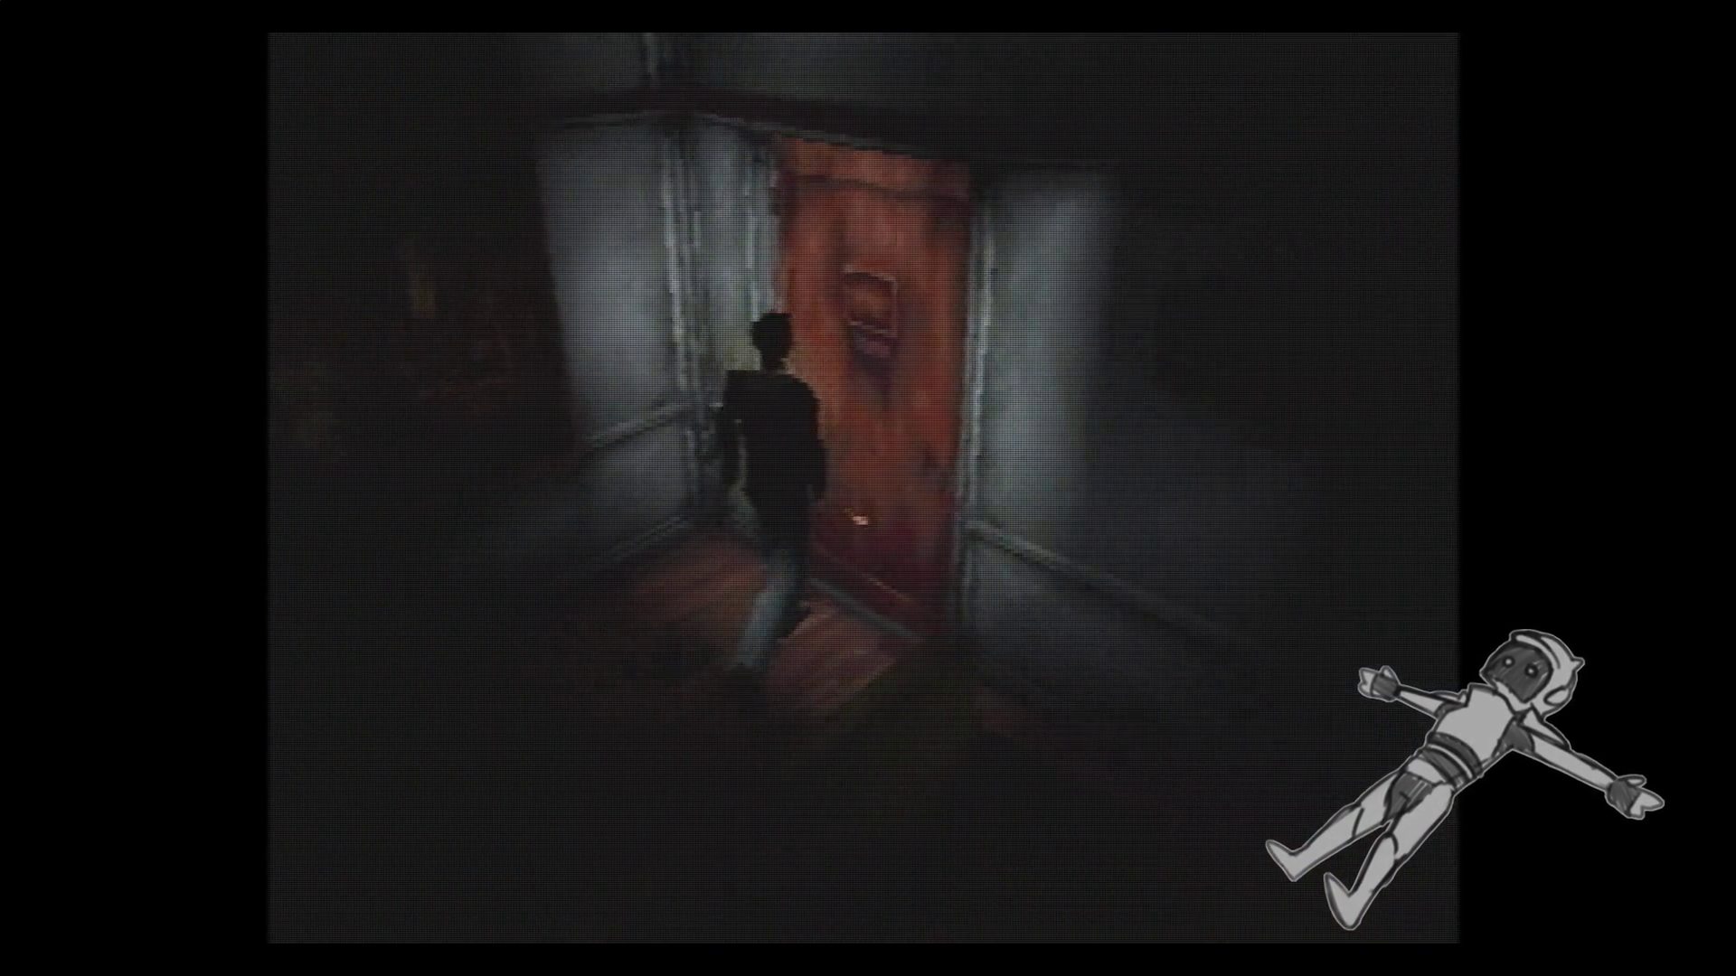
pyautogui.press('x')
pyautogui.press('Up')
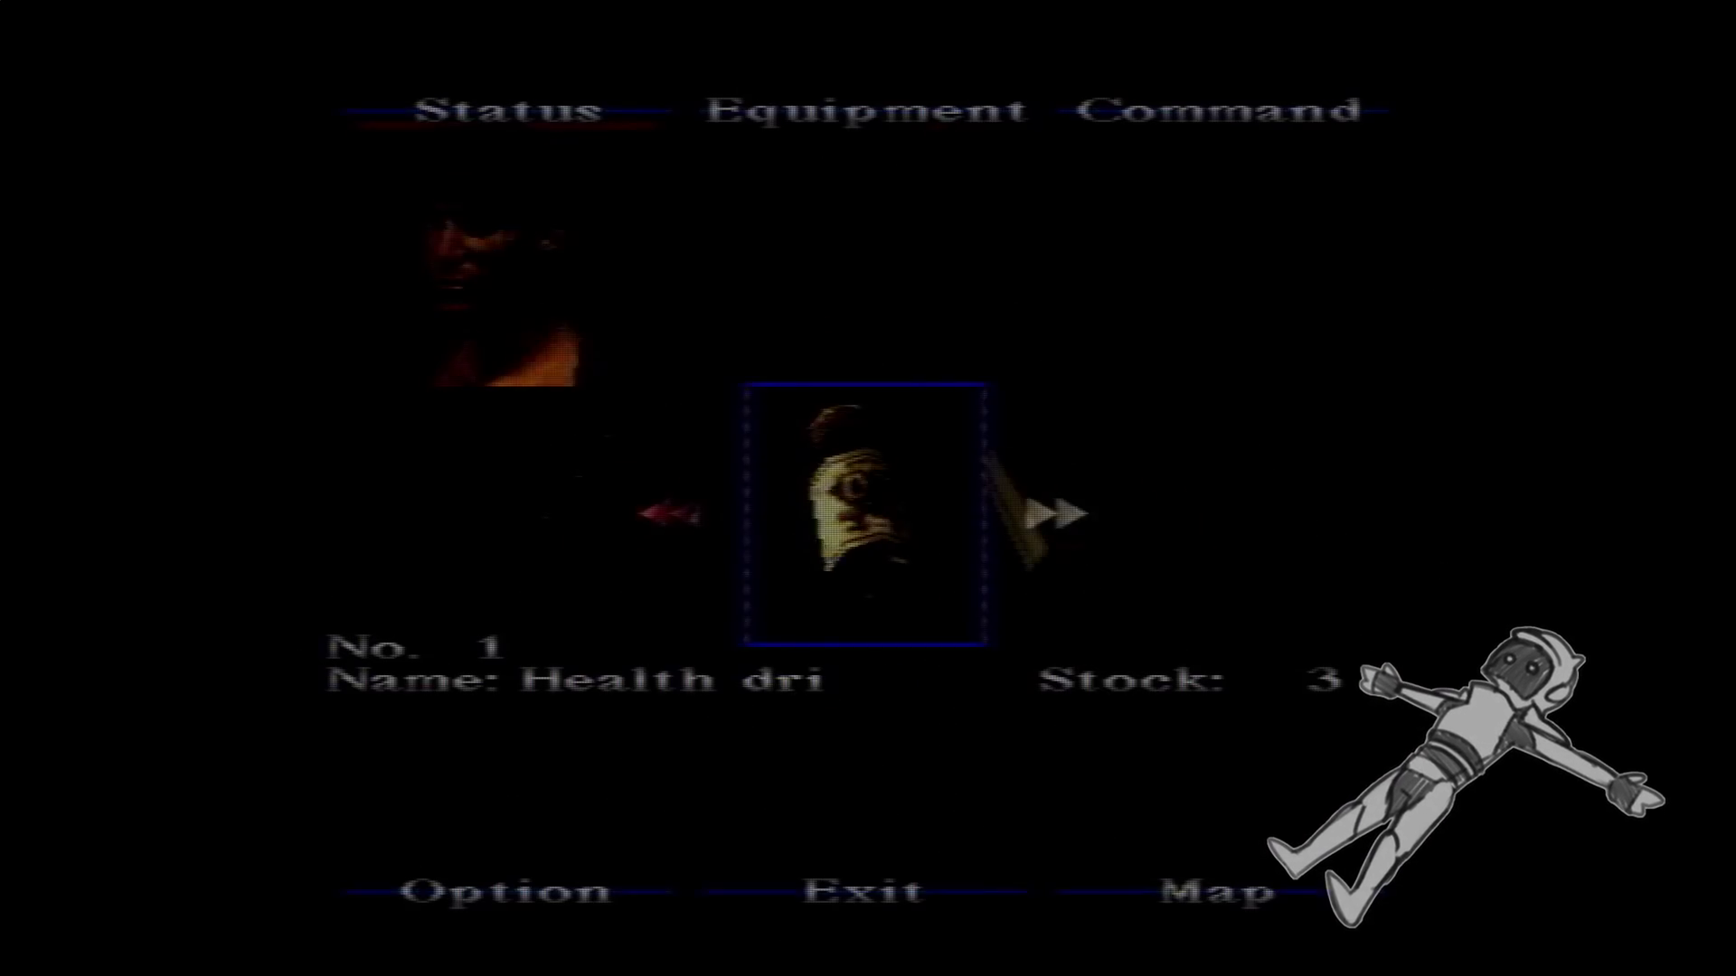
pyautogui.press('Return')
pyautogui.press('Return')
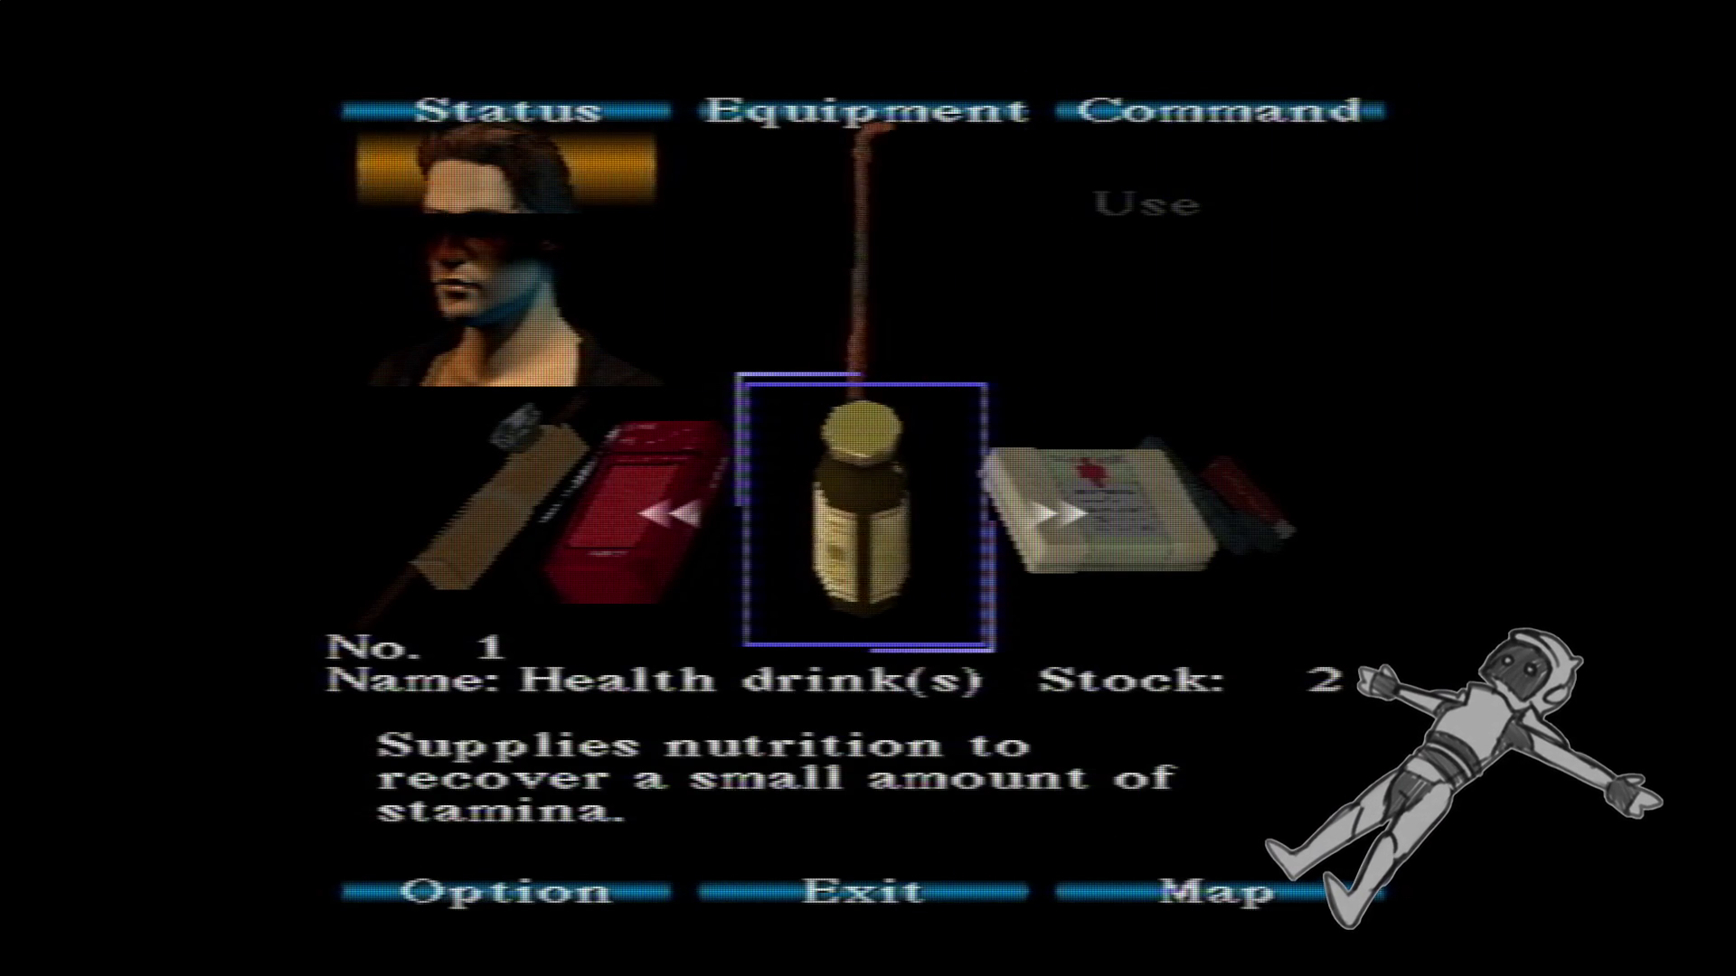
pyautogui.press('Escape')
pyautogui.press('Up')
pyautogui.press('Up')
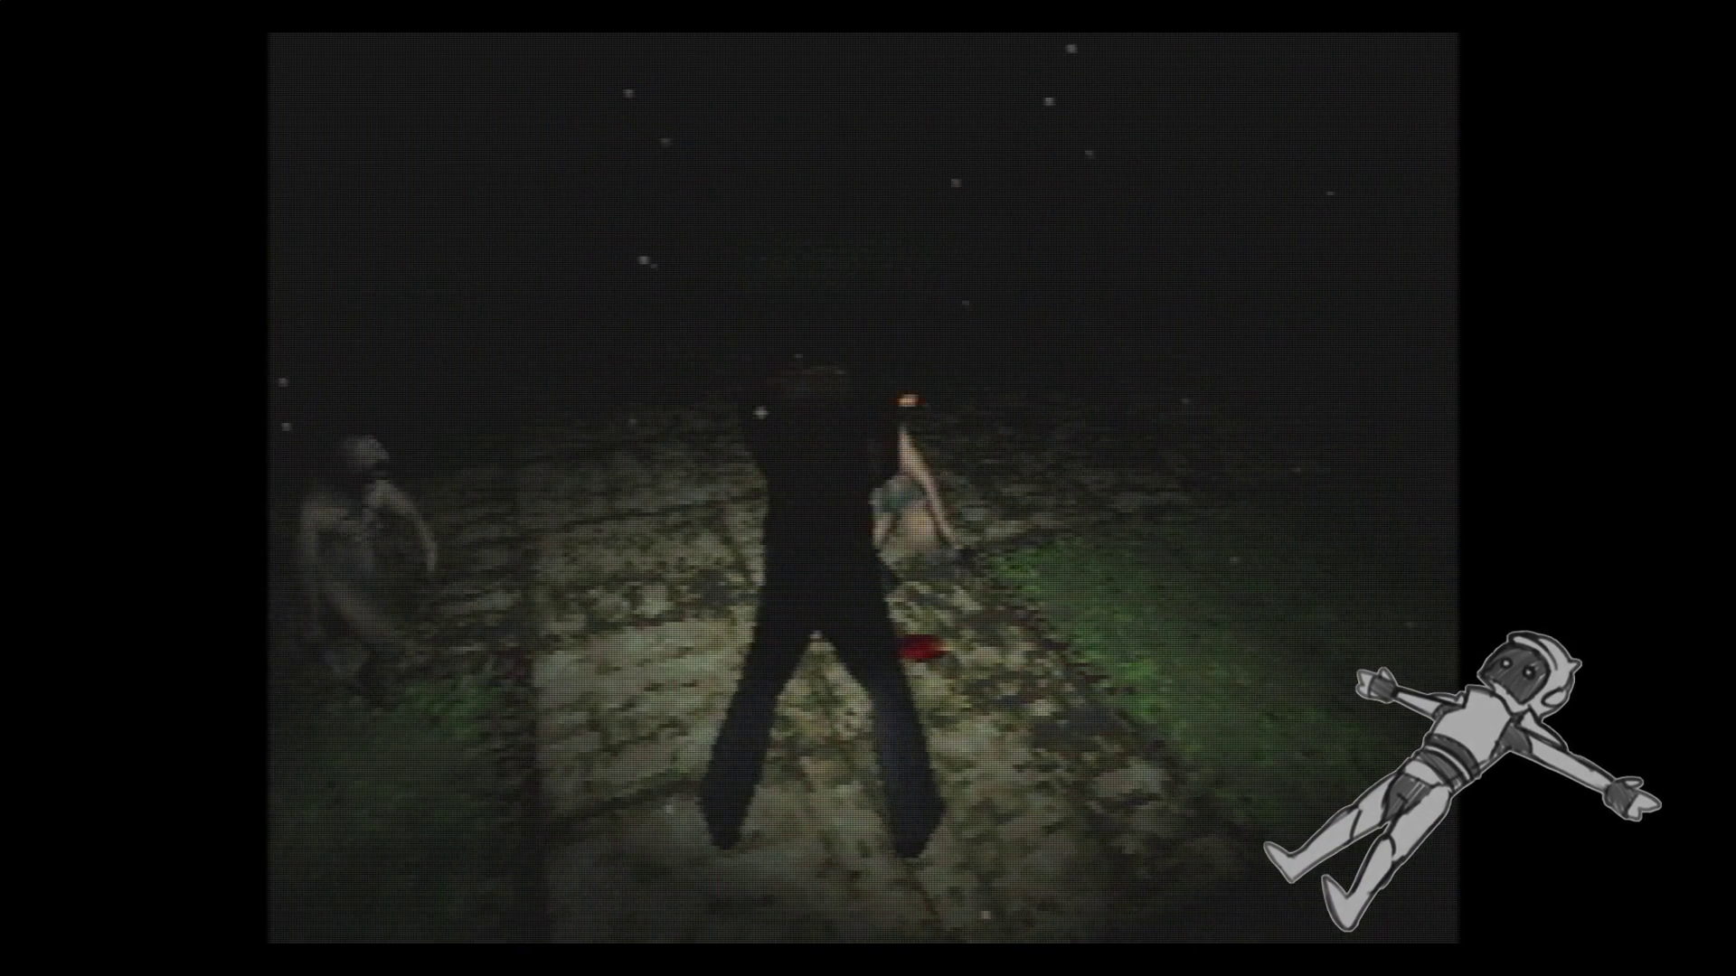
pyautogui.press('x')
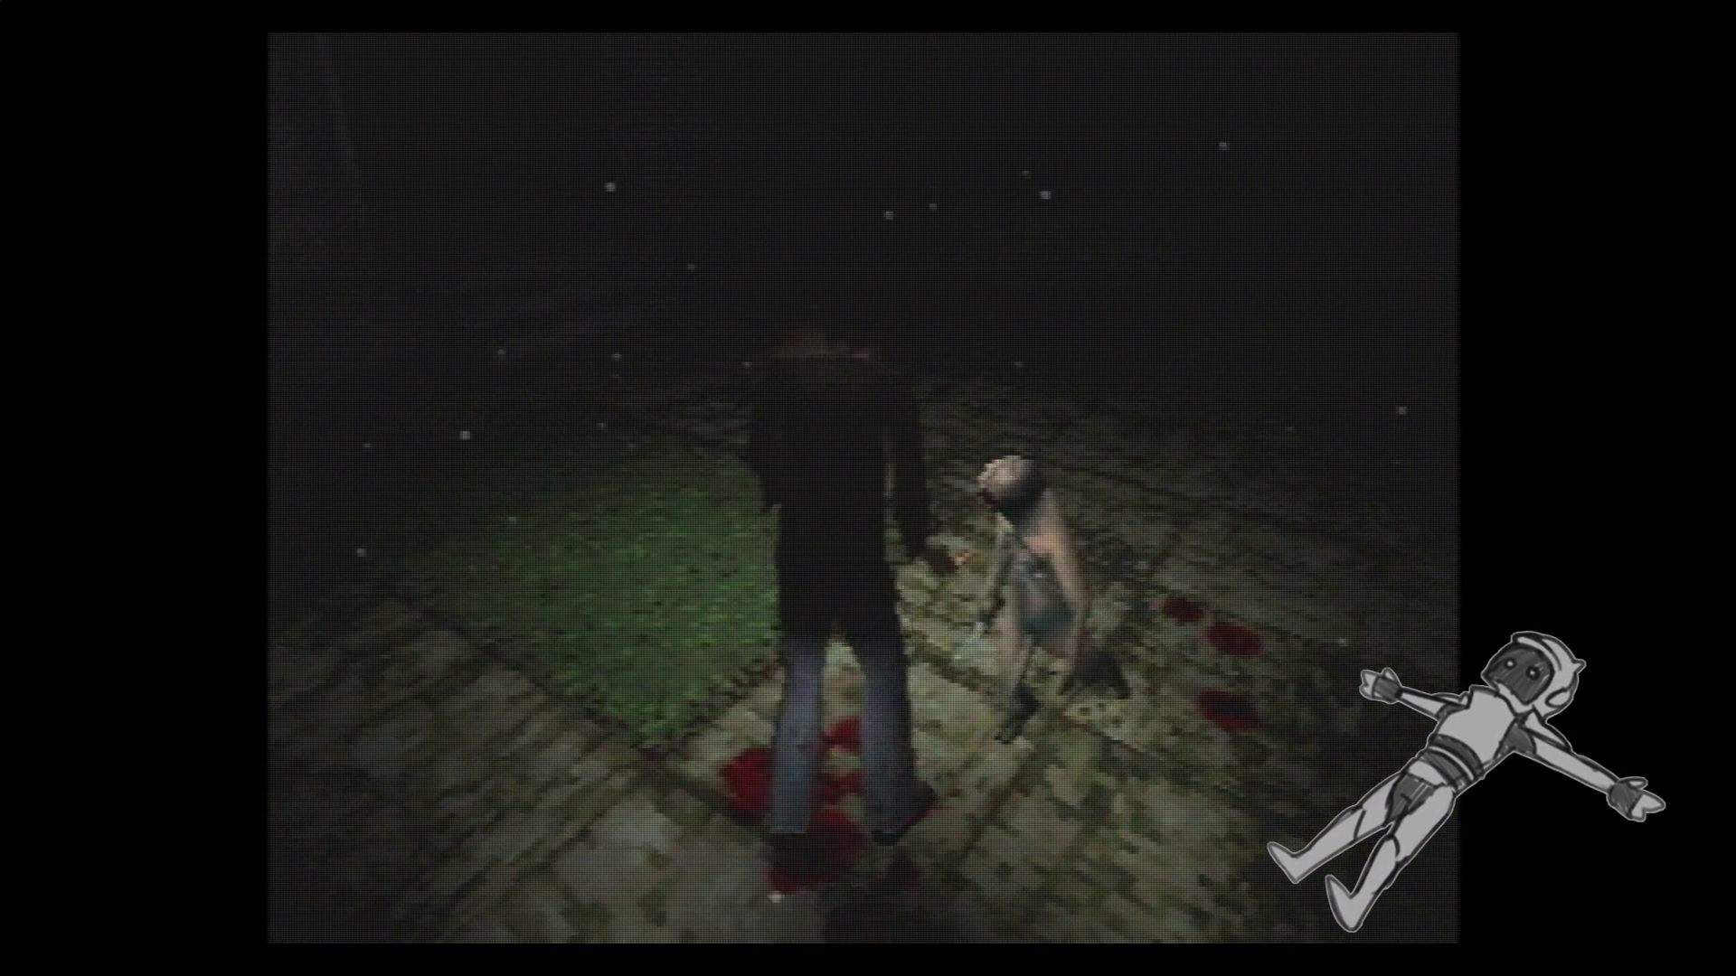
pyautogui.press('Up')
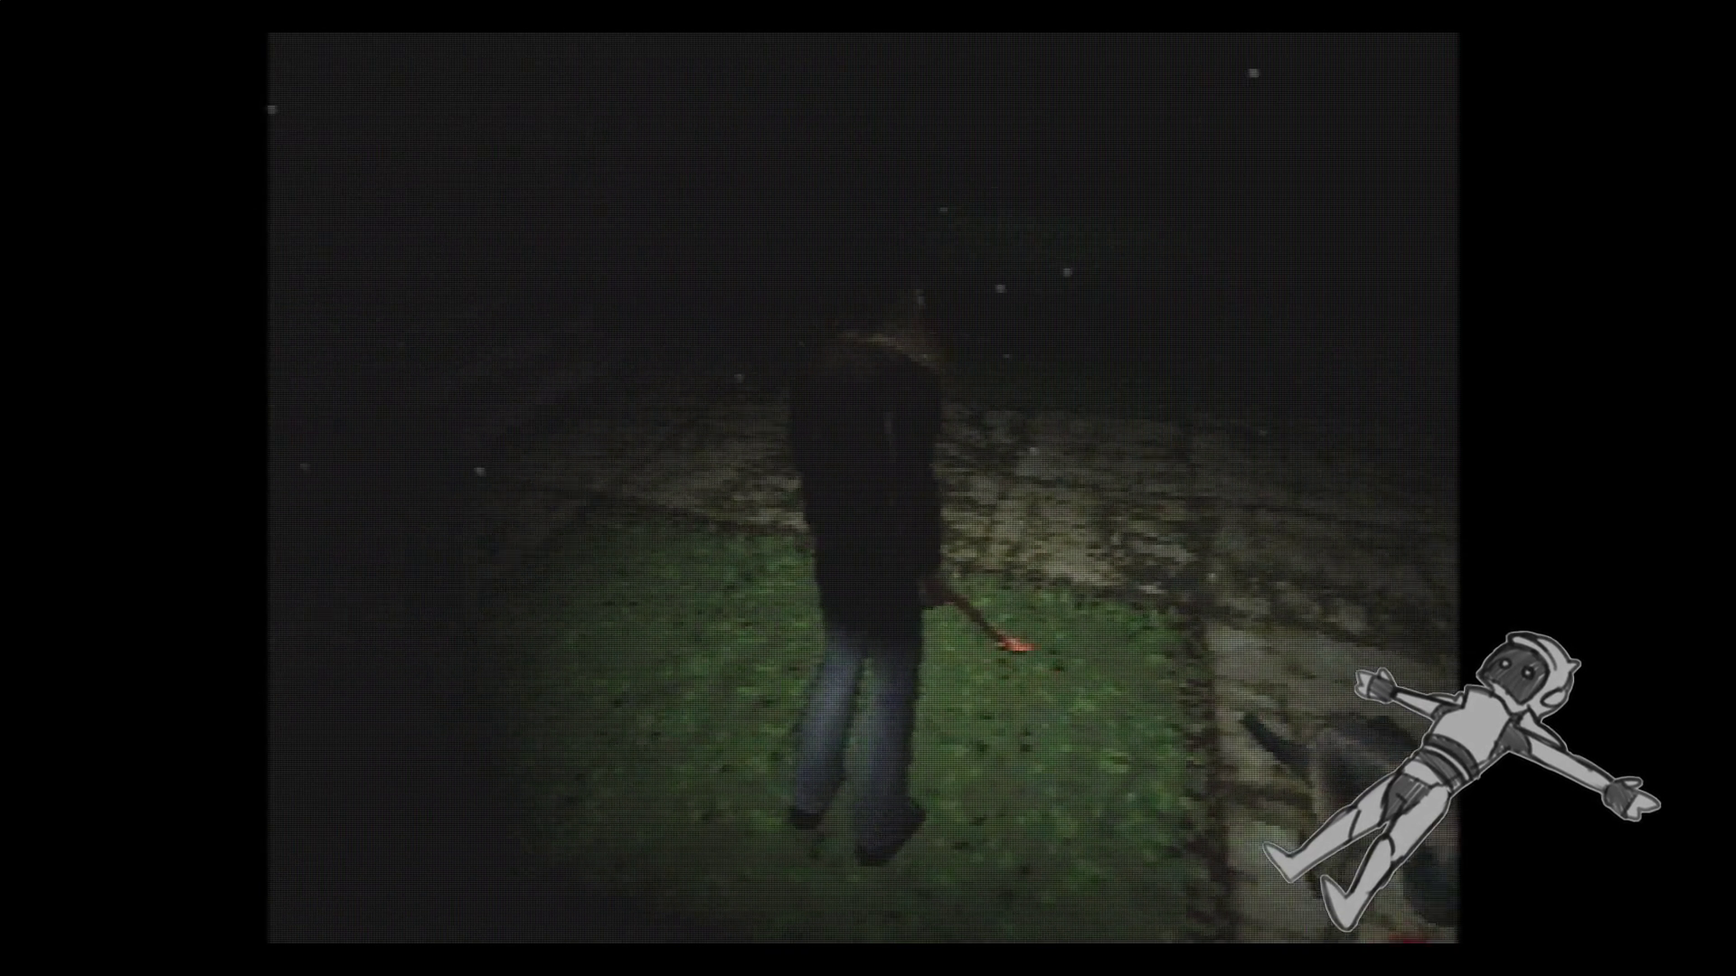
pyautogui.press('x')
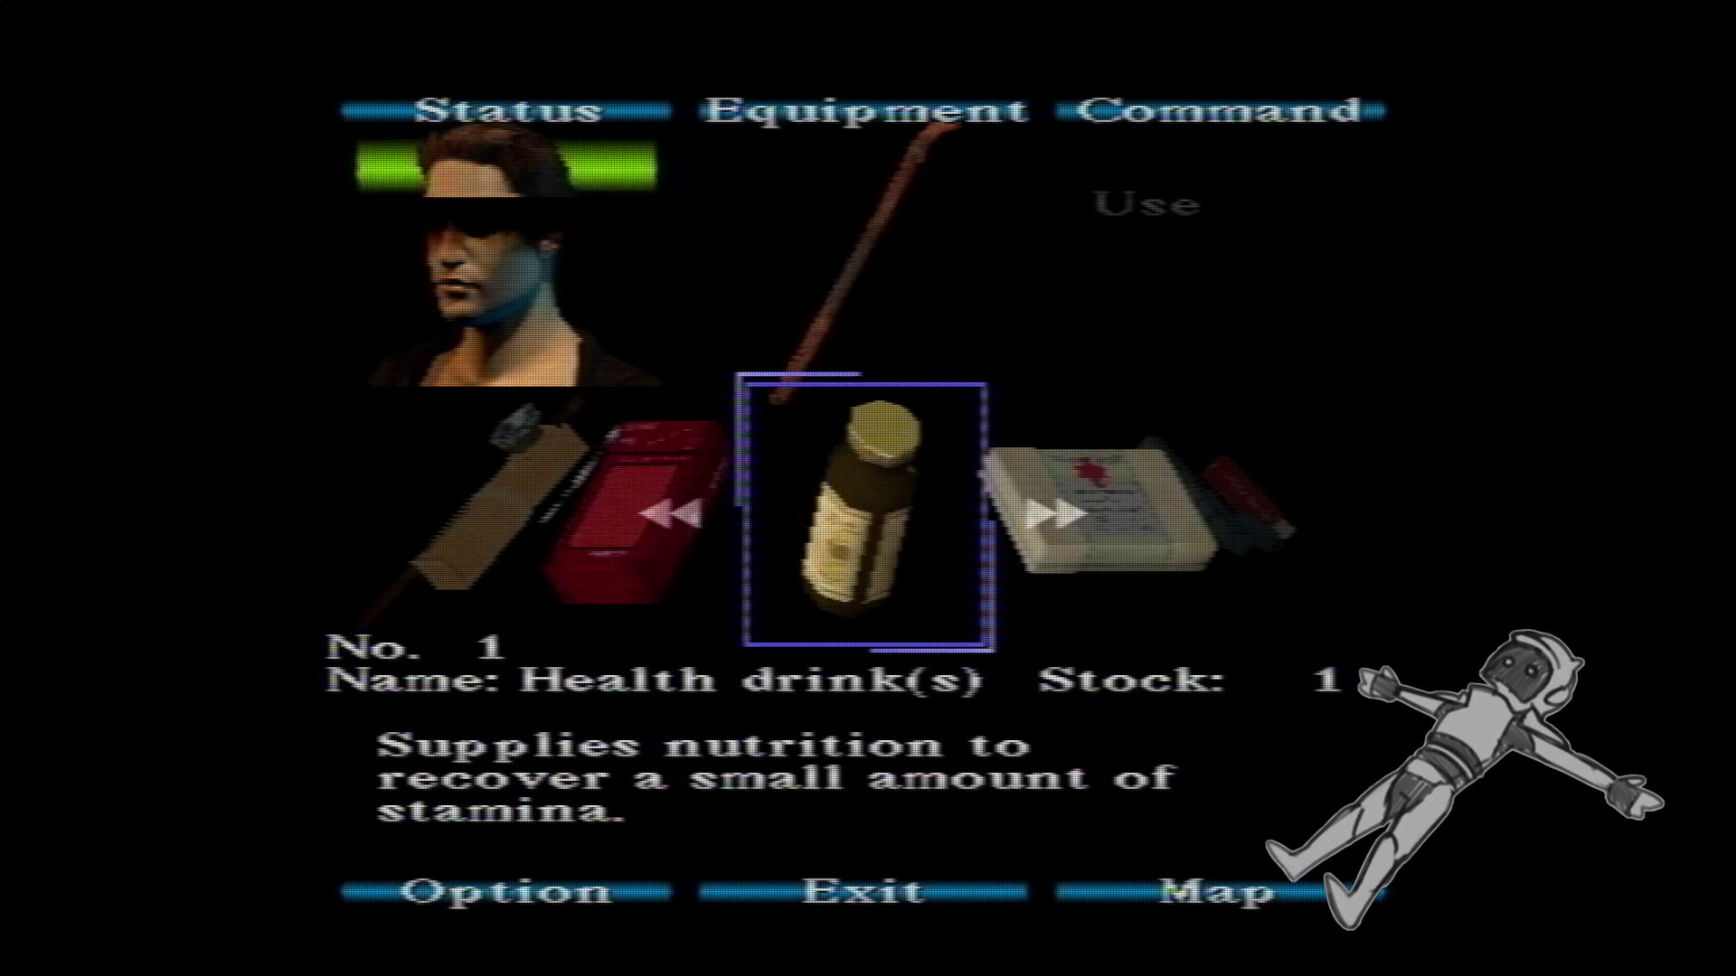
pyautogui.press('Escape')
pyautogui.press('Up')
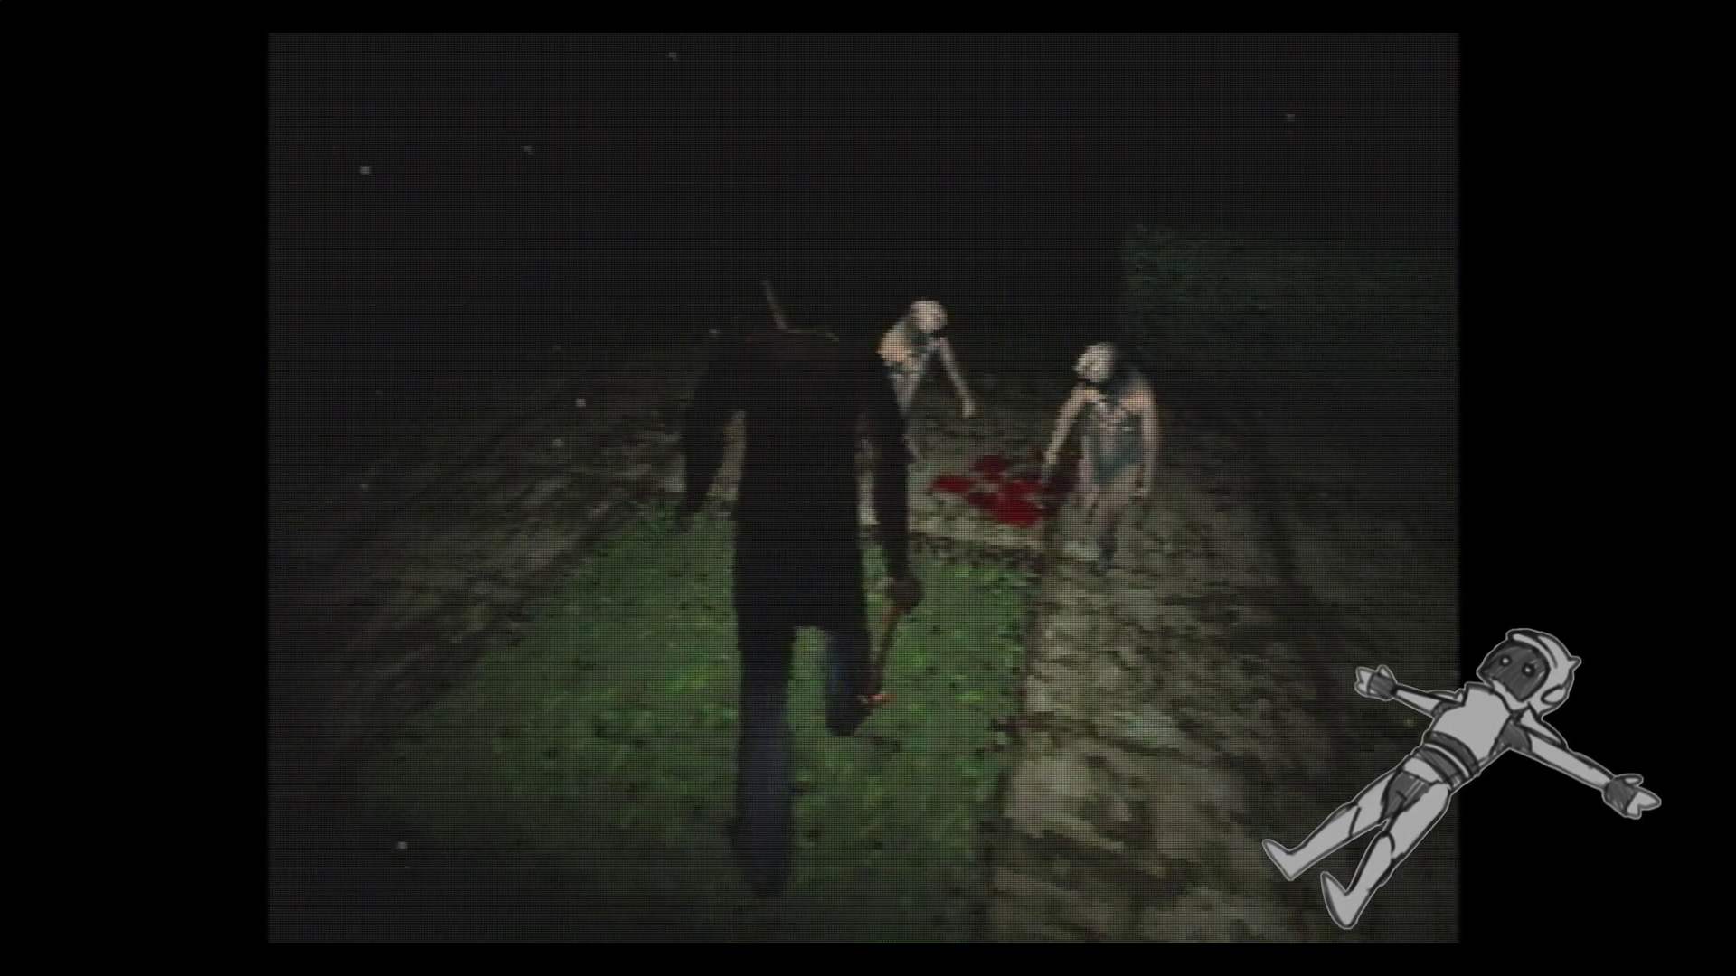
pyautogui.press('x')
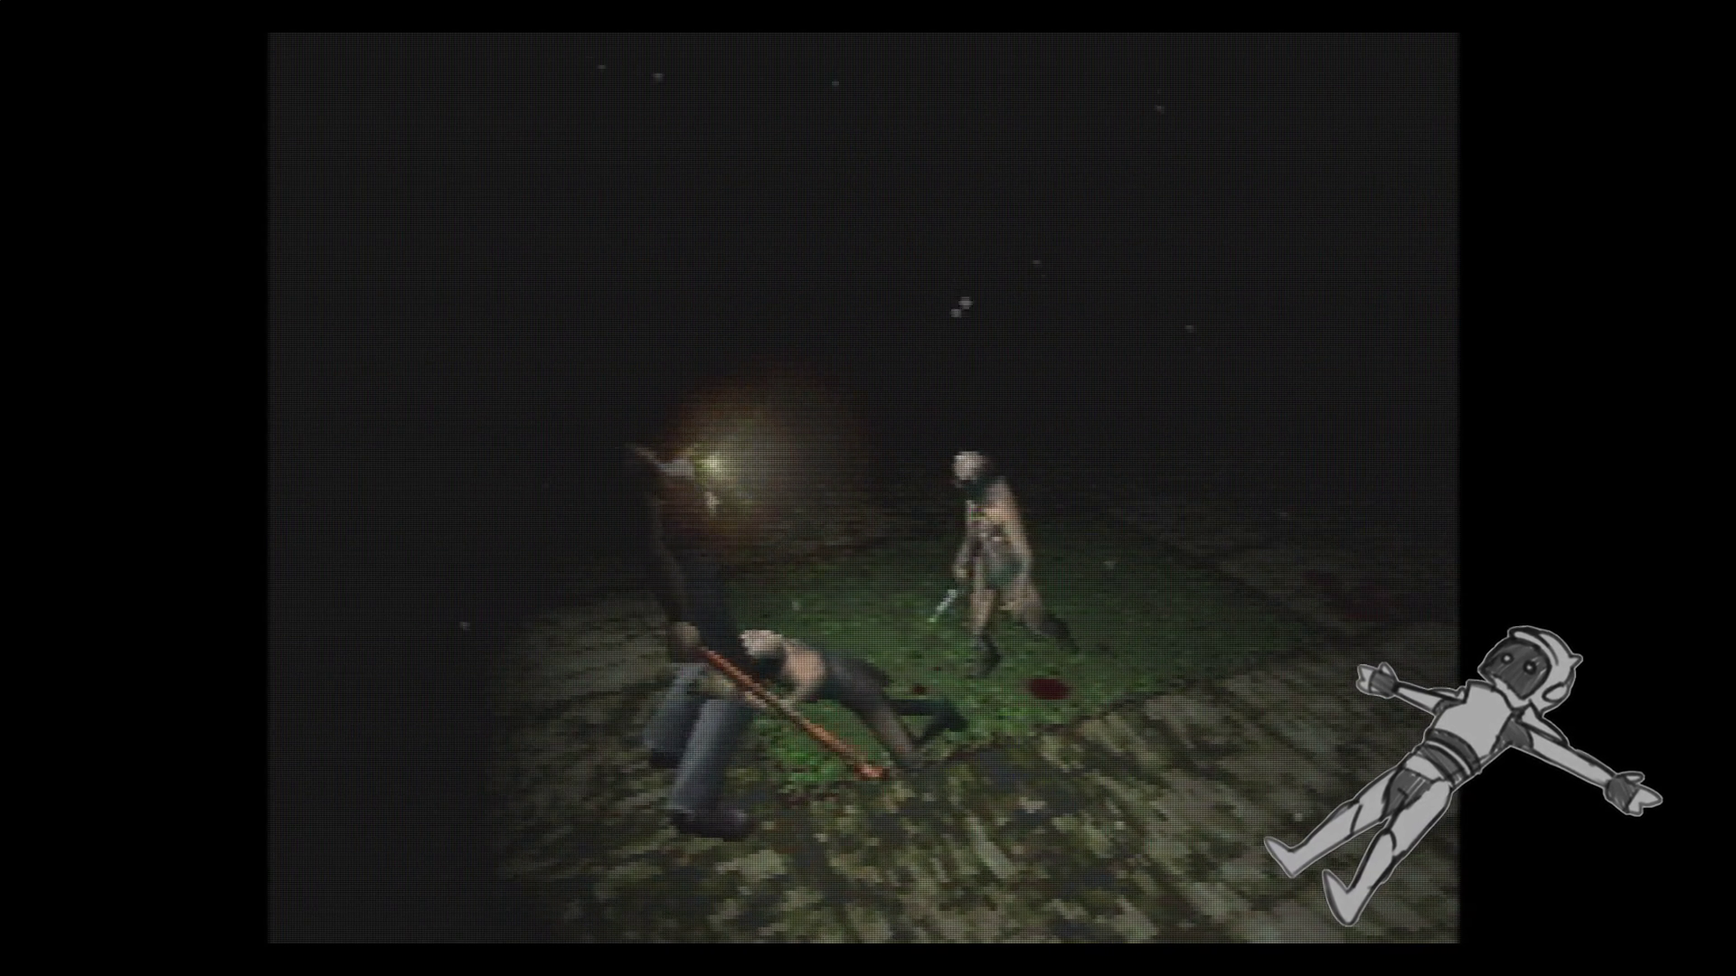
pyautogui.press('Up')
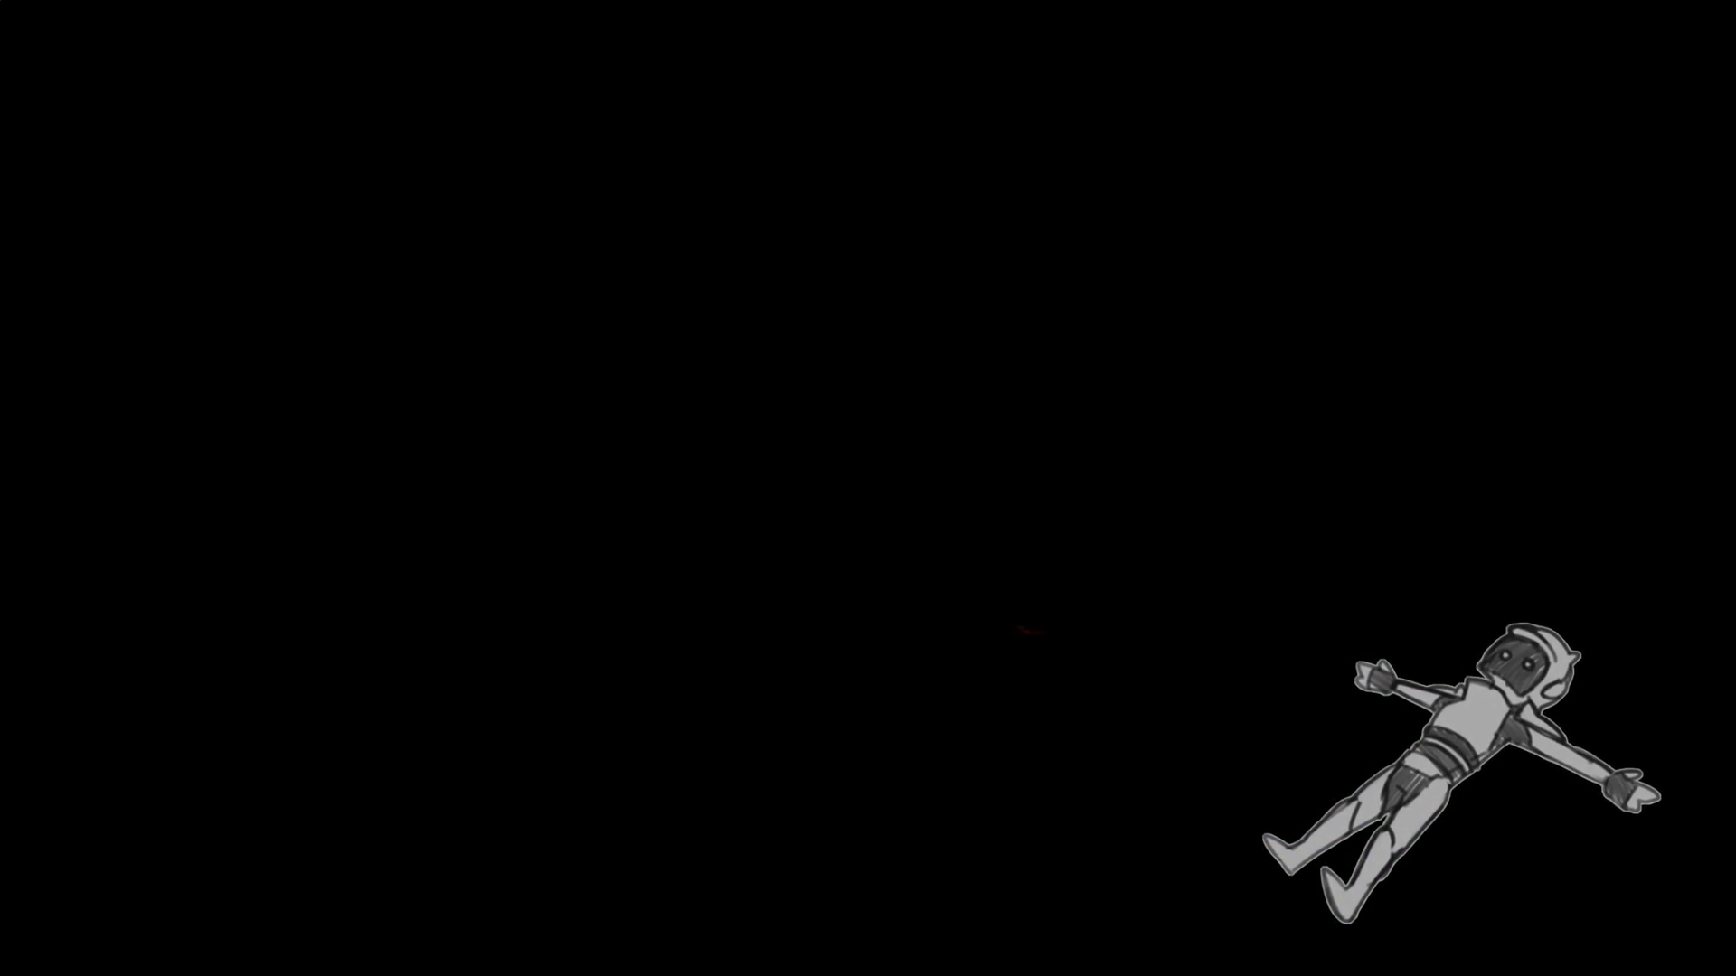
# Equip the Handgun from the inventory, leave it, then reopen the inventory and browse the items.
pyautogui.press('Left')
pyautogui.press('Left')
pyautogui.press('Left')
pyautogui.press('Return')
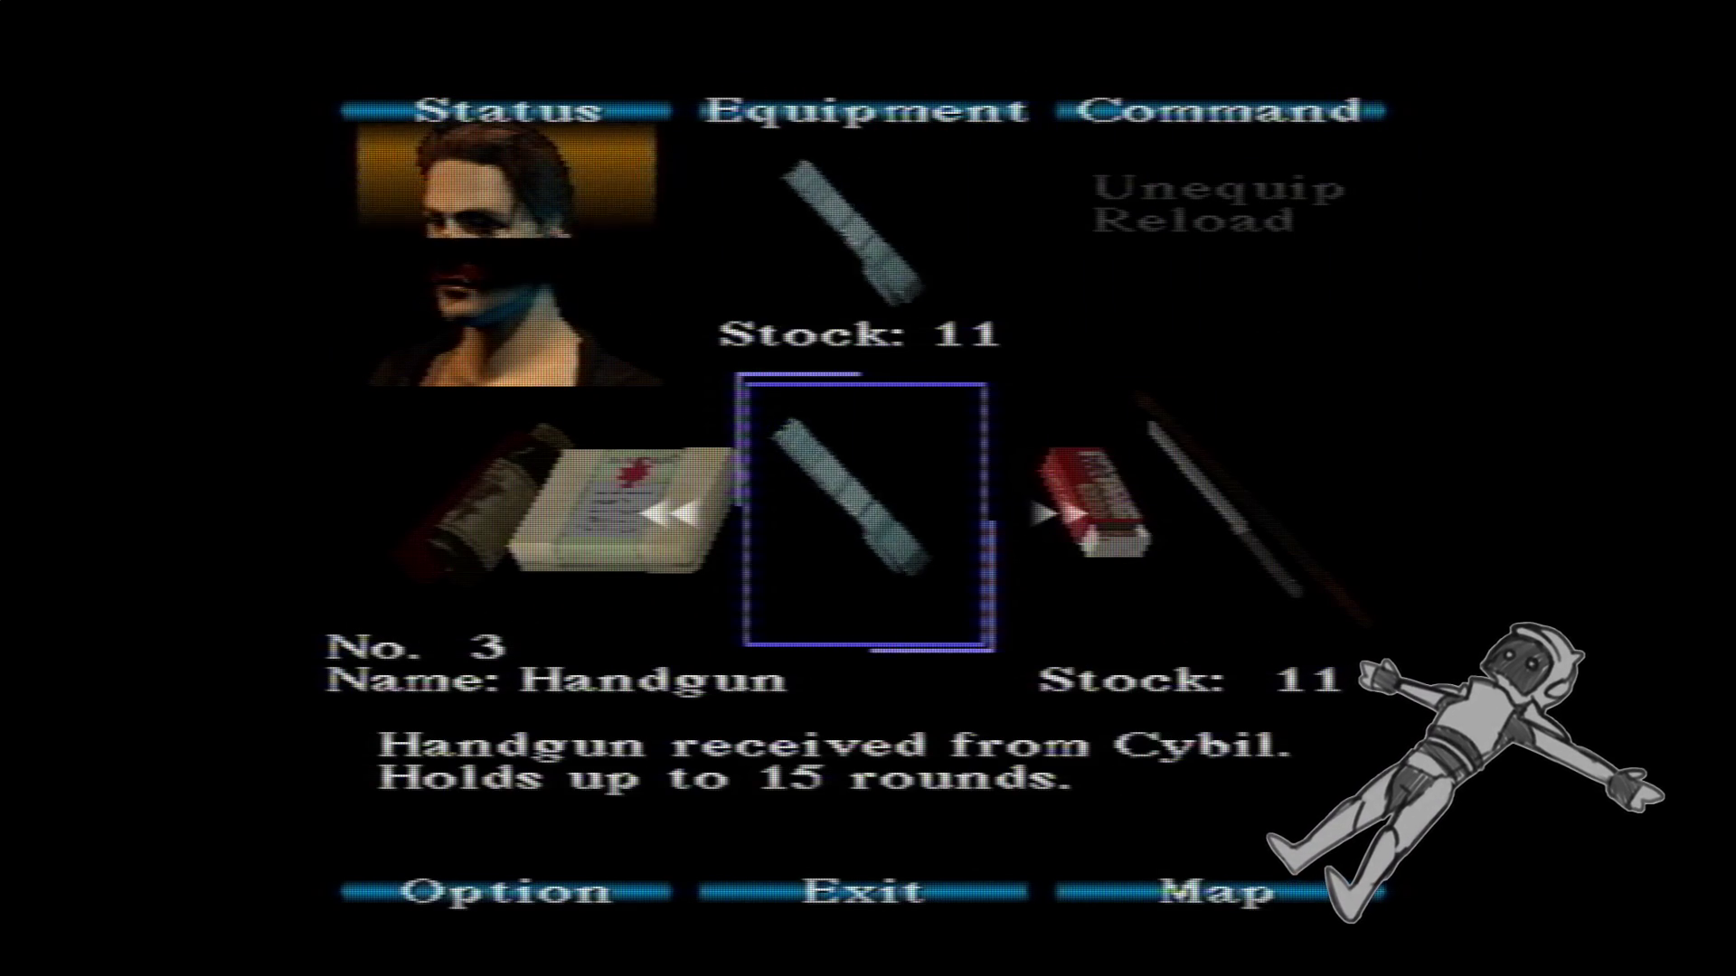
pyautogui.press('Down')
pyautogui.press('Return')
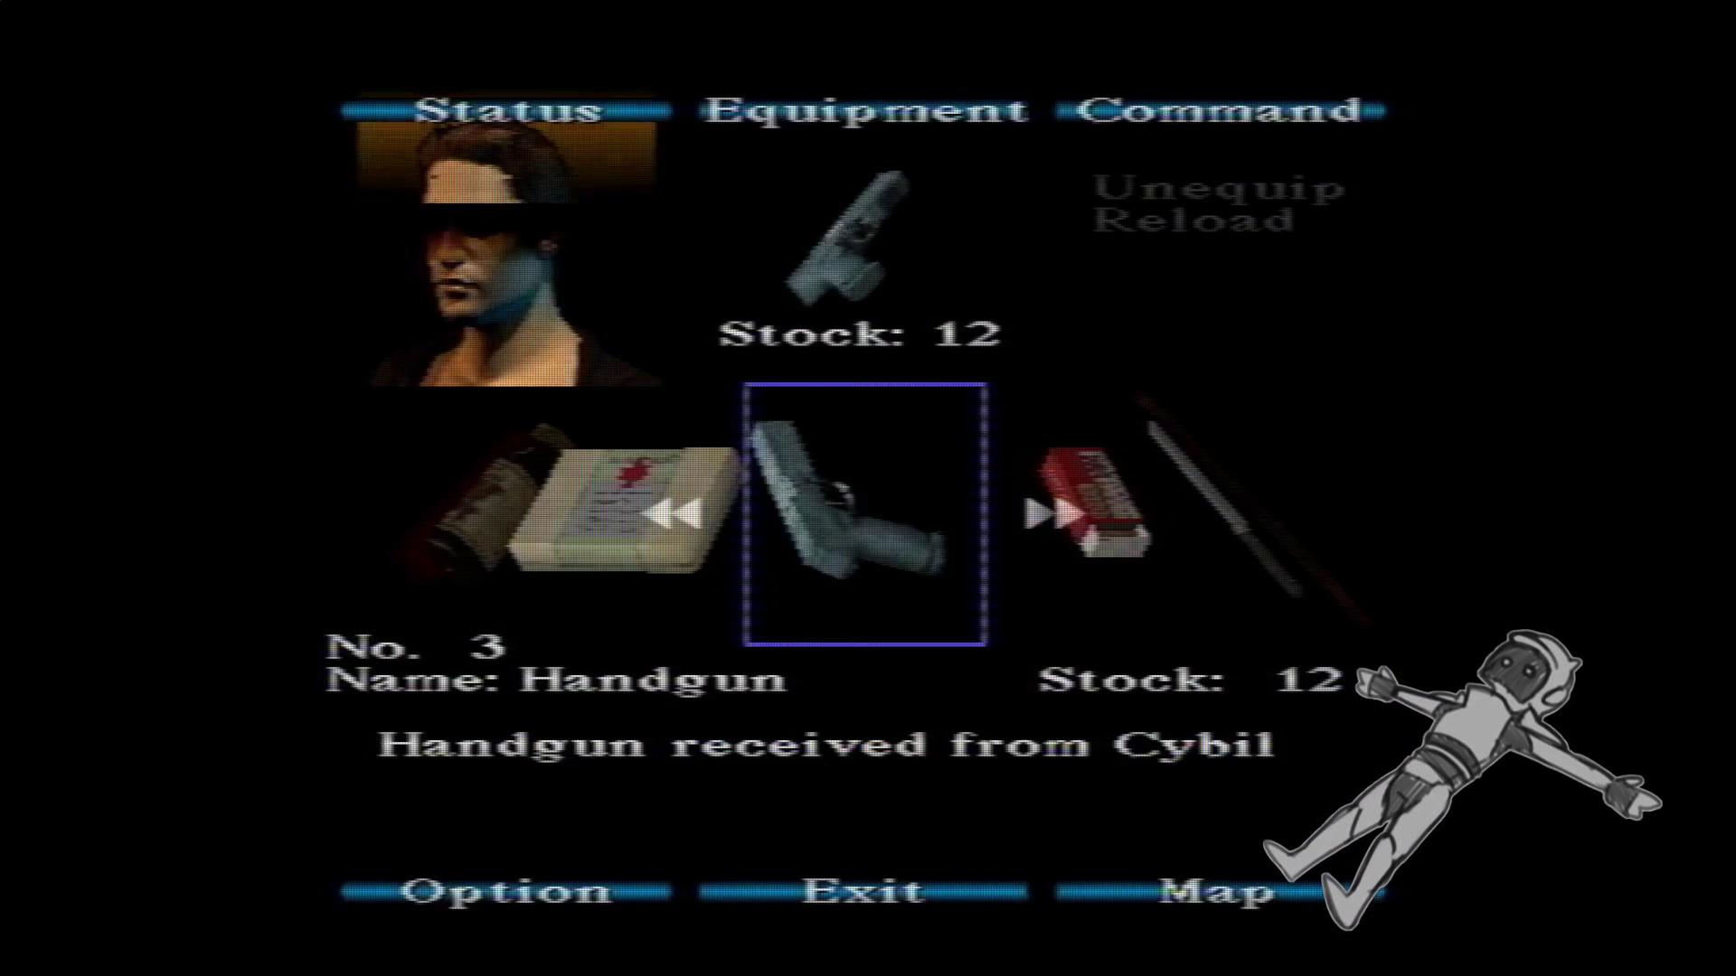
pyautogui.press('Left')
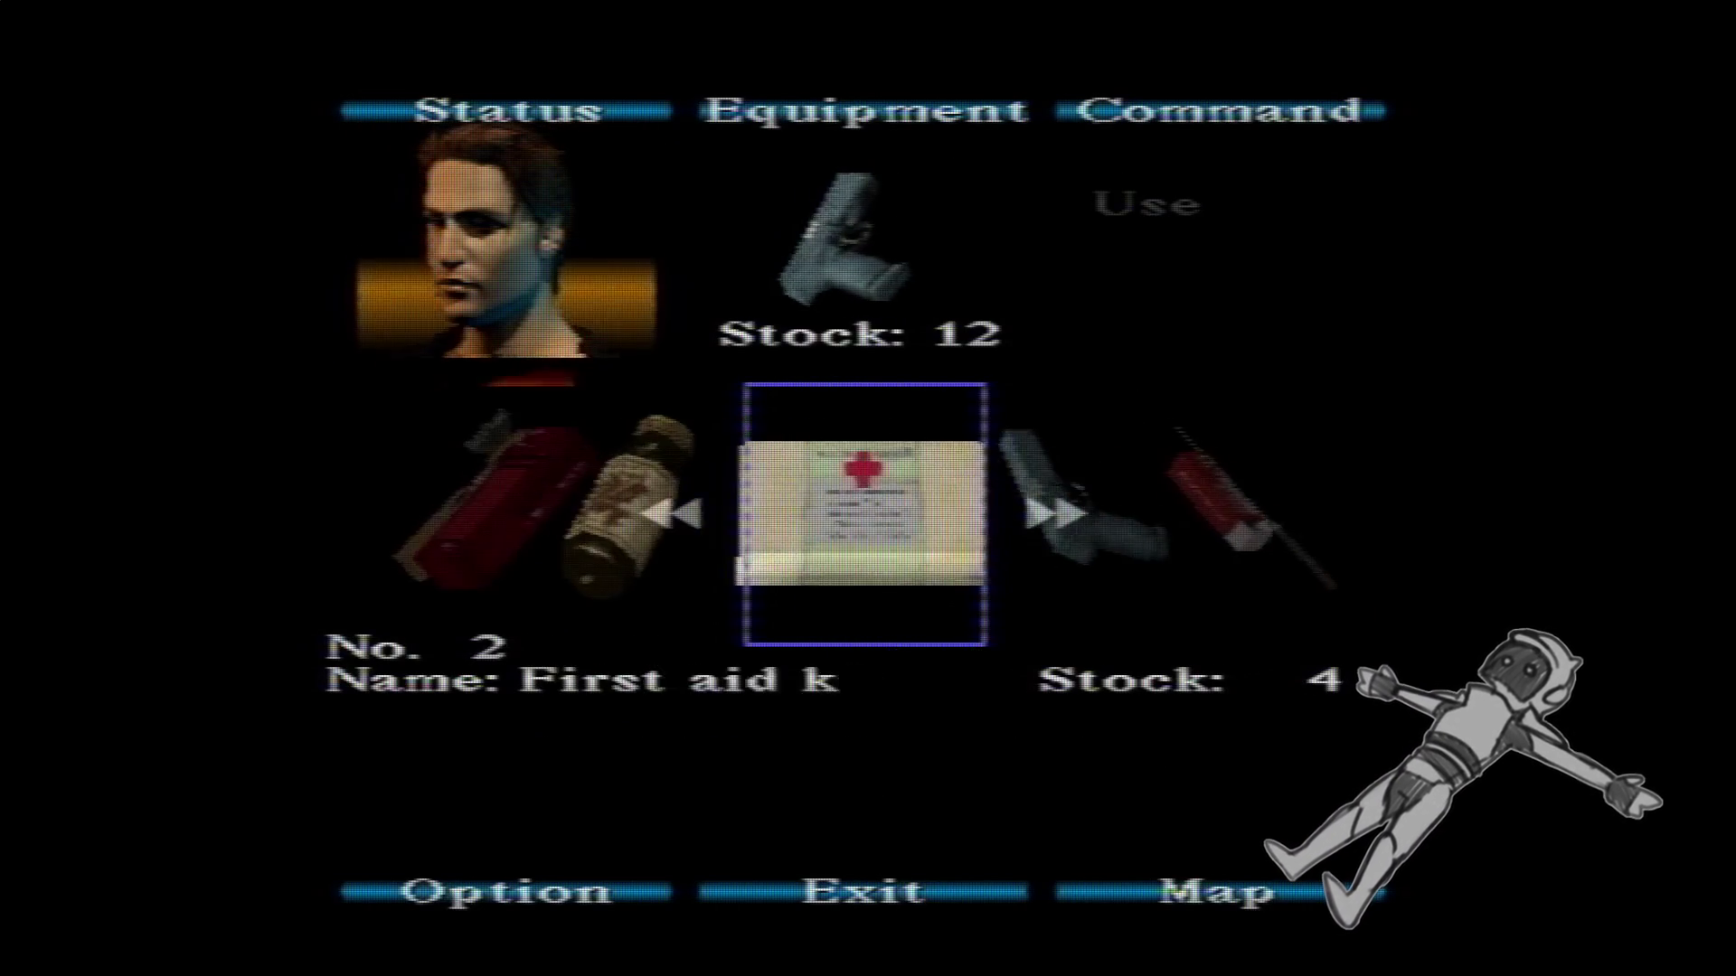
# Close the inventory through its Exit option and resume play.
pyautogui.press('Left')
pyautogui.press('Up')
pyautogui.press('Down')
pyautogui.press('Return')
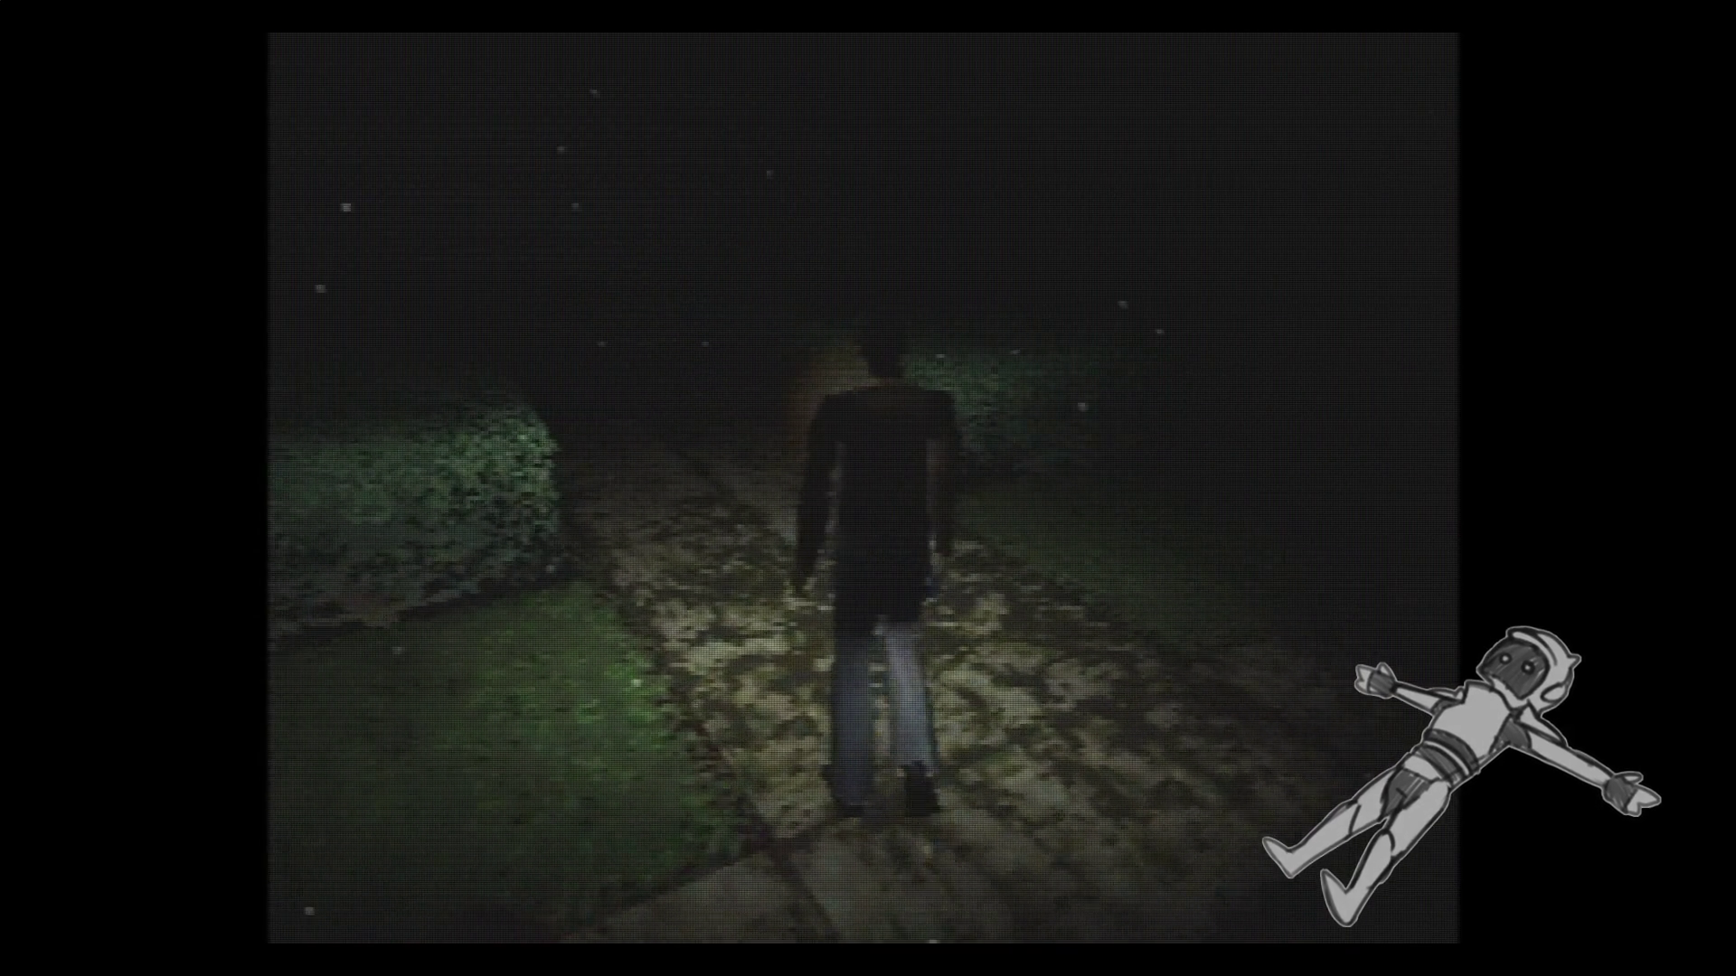
# Walk along the lit path past the benches to the doorway with the lit panel.
pyautogui.press('Up')
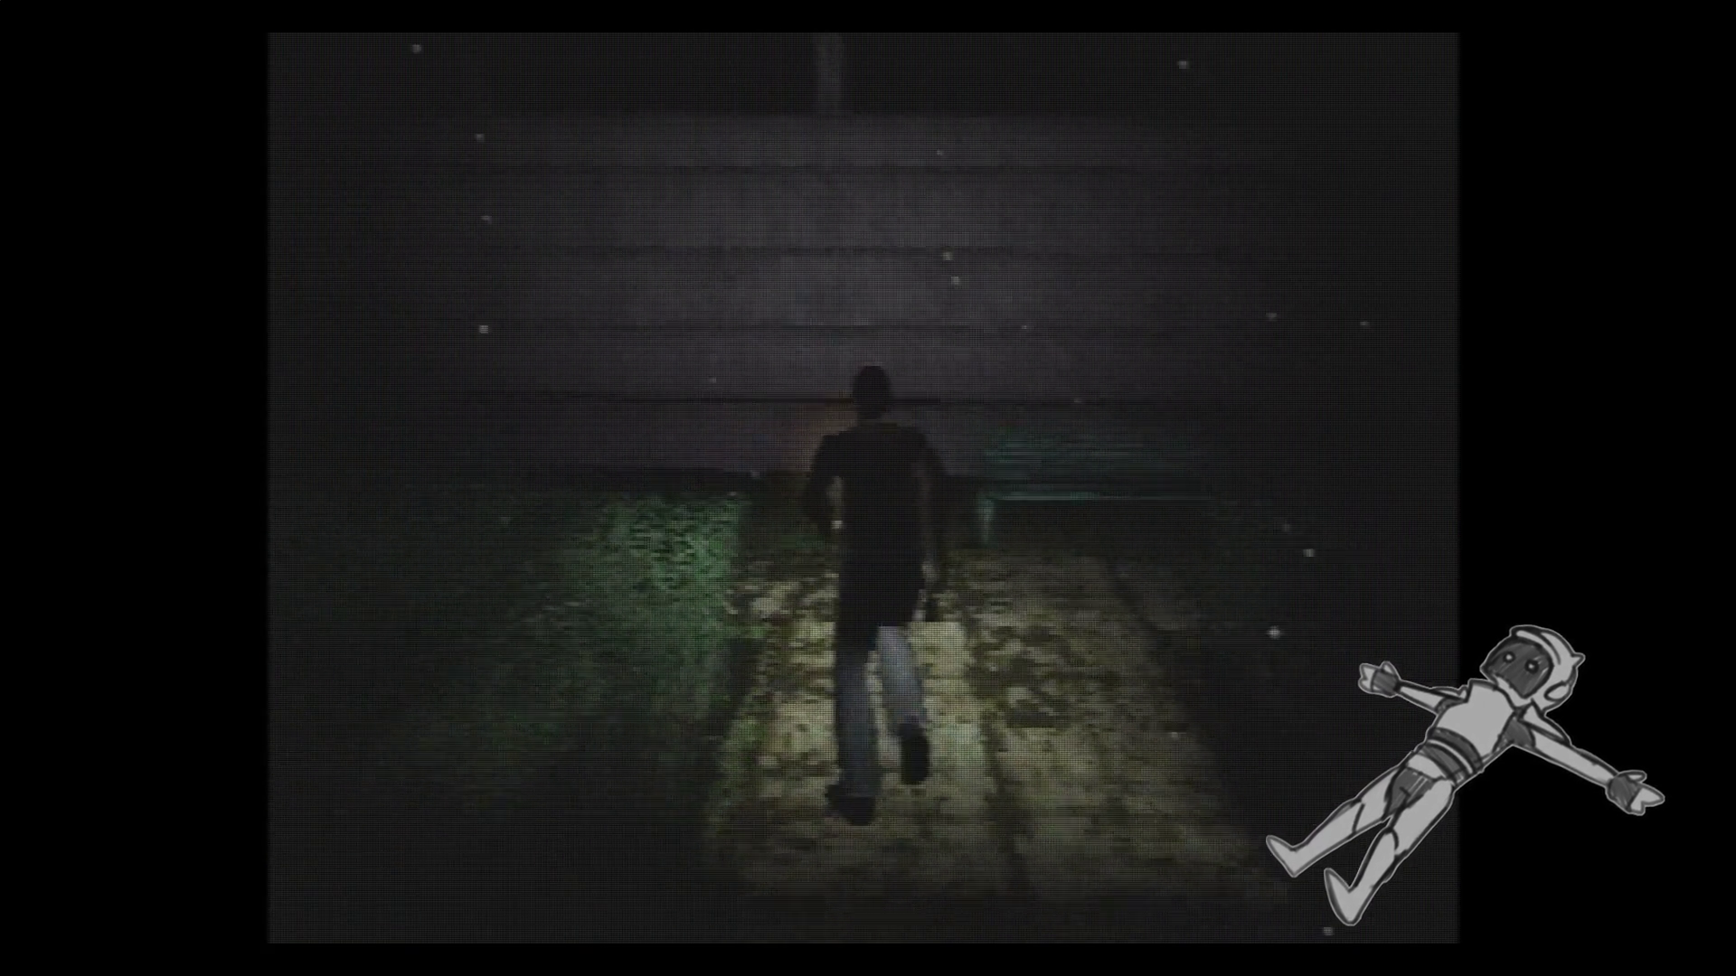
pyautogui.press('Left')
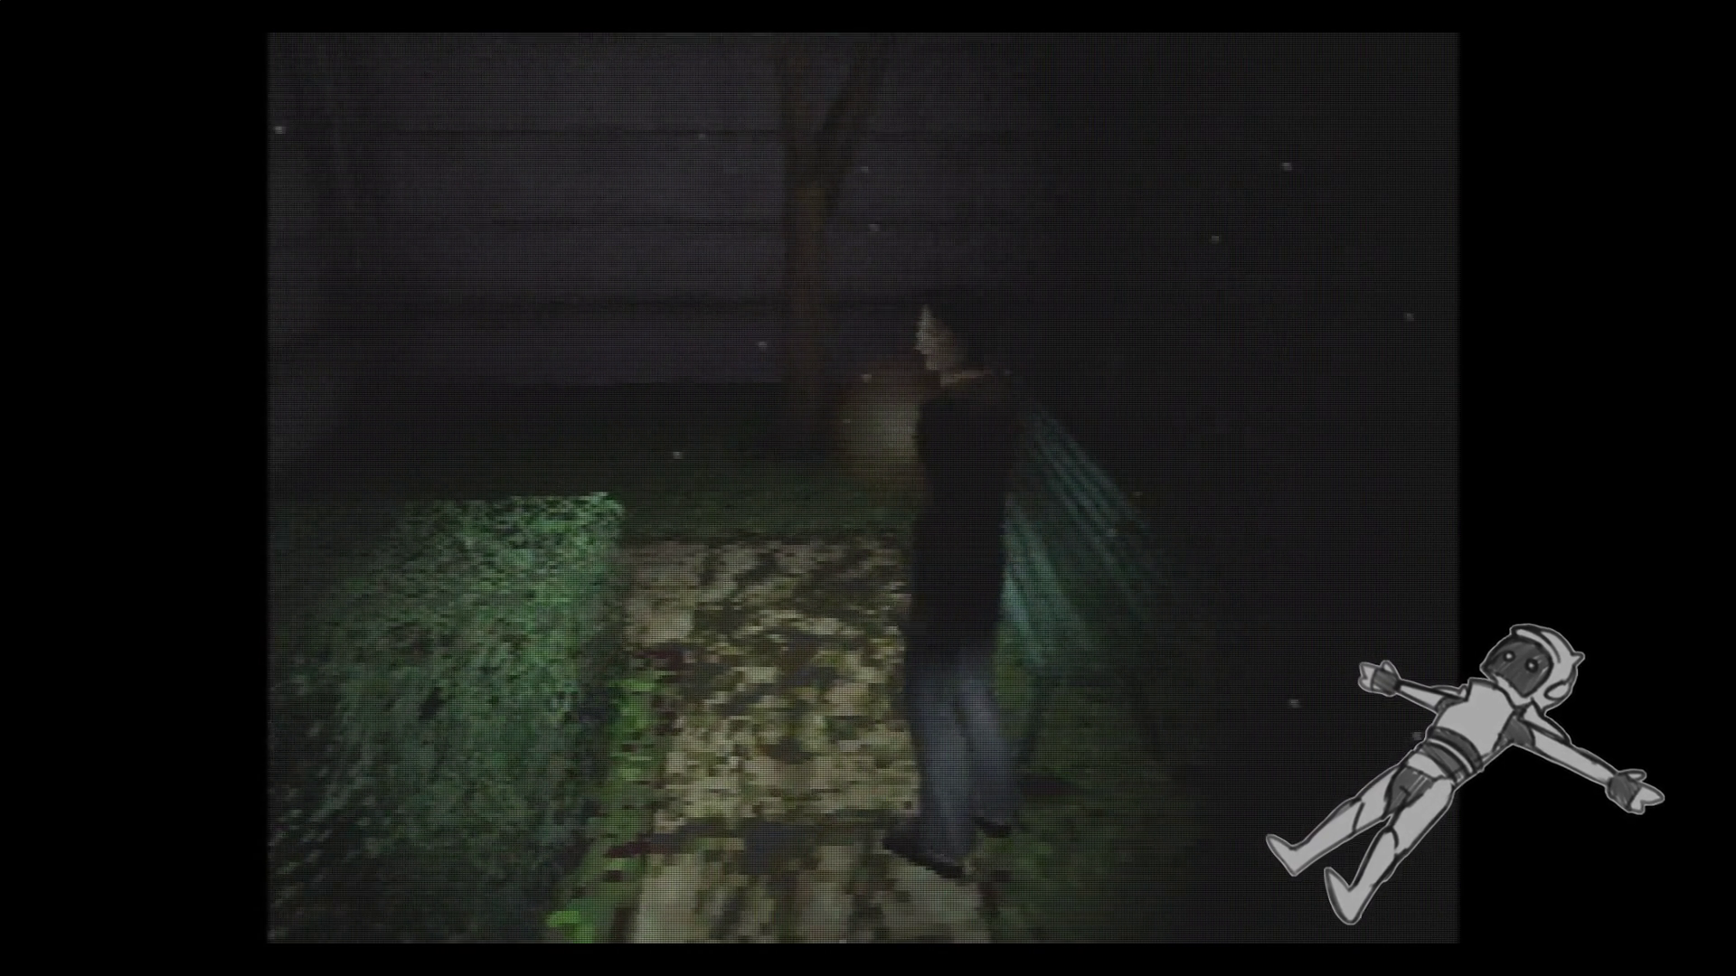
pyautogui.press('Up')
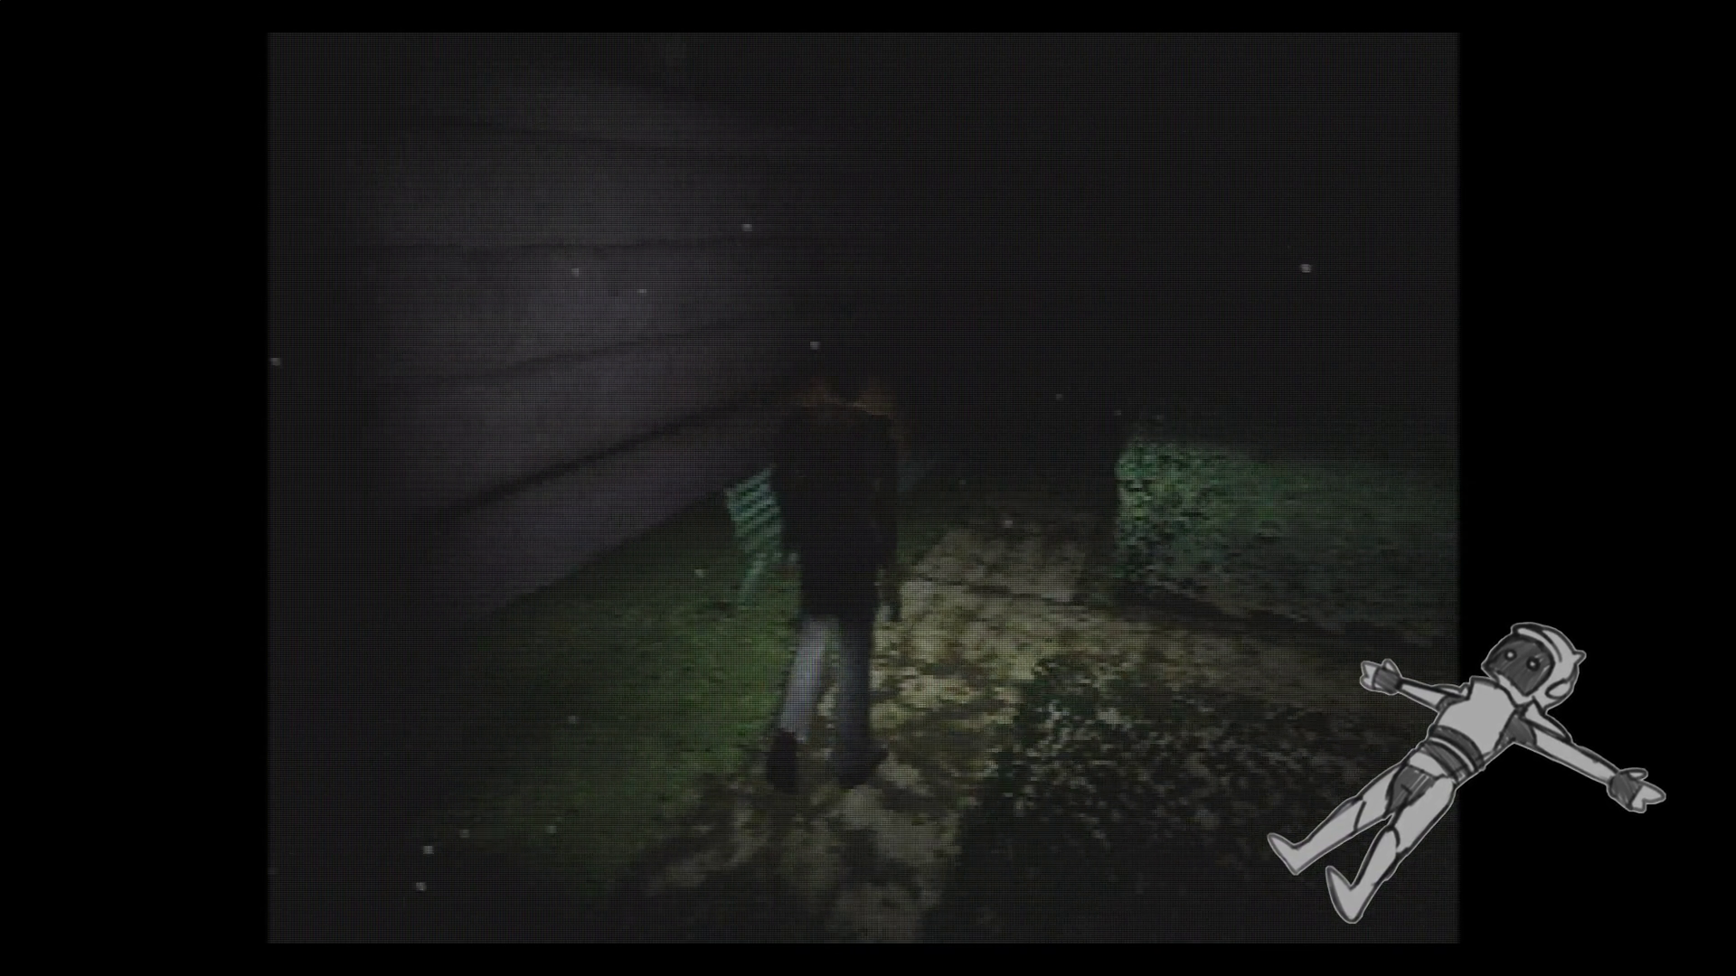
pyautogui.press('Up')
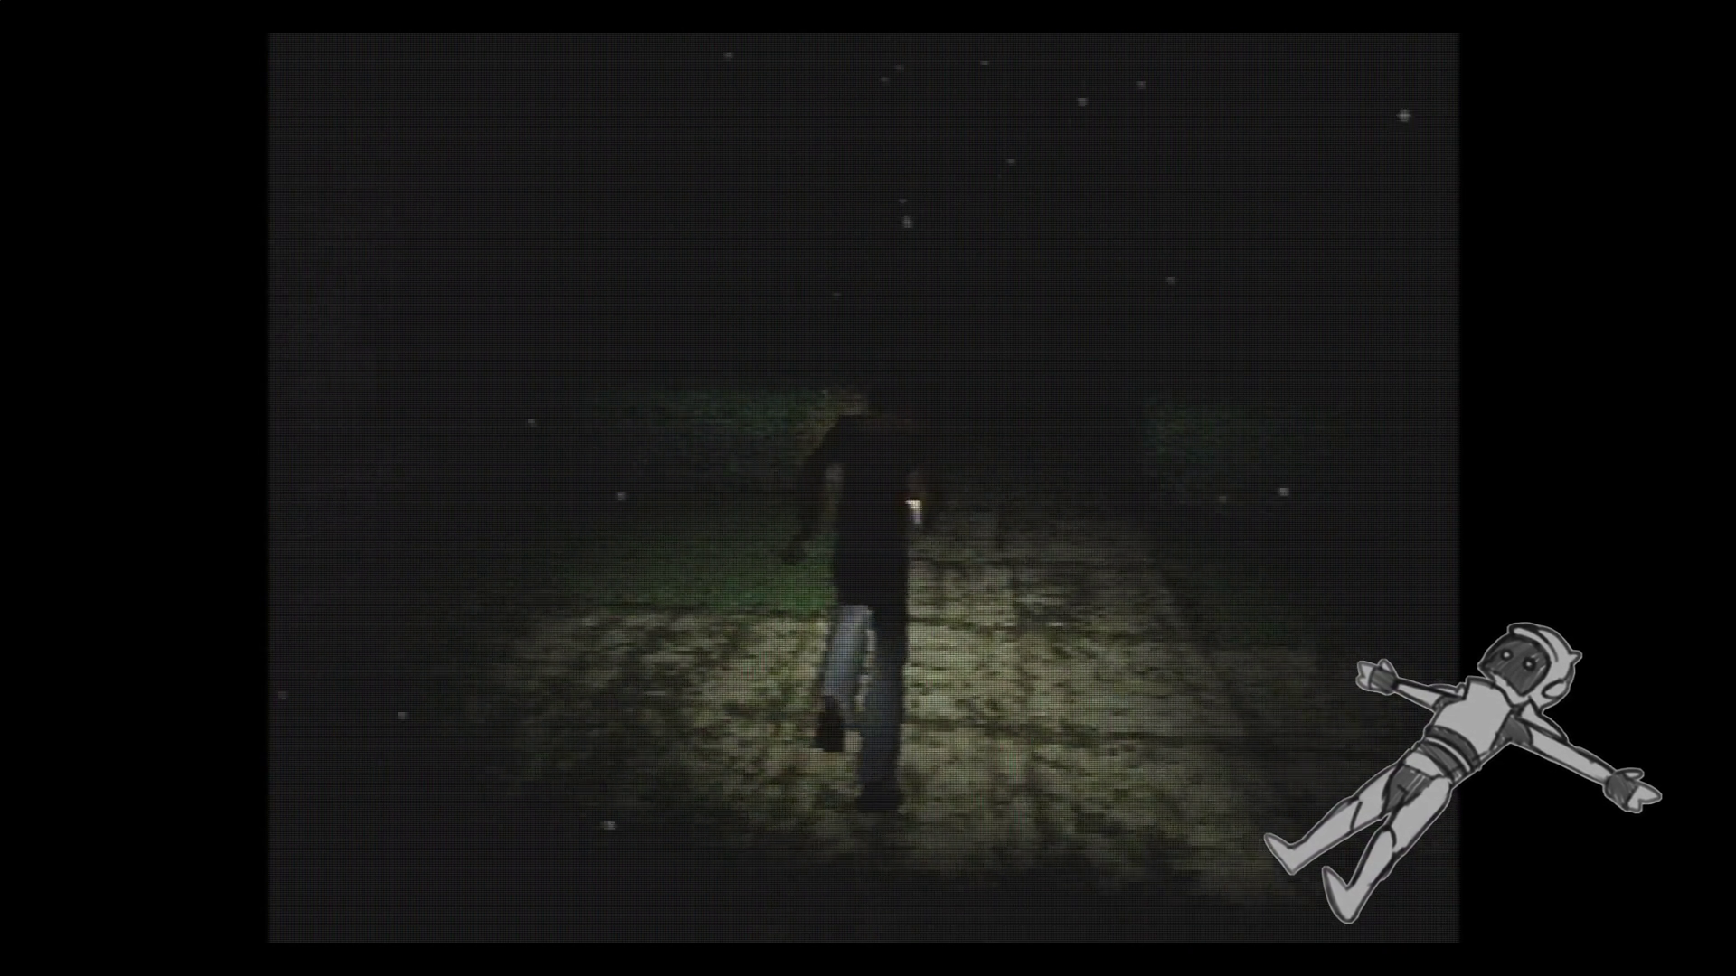
pyautogui.press('Up')
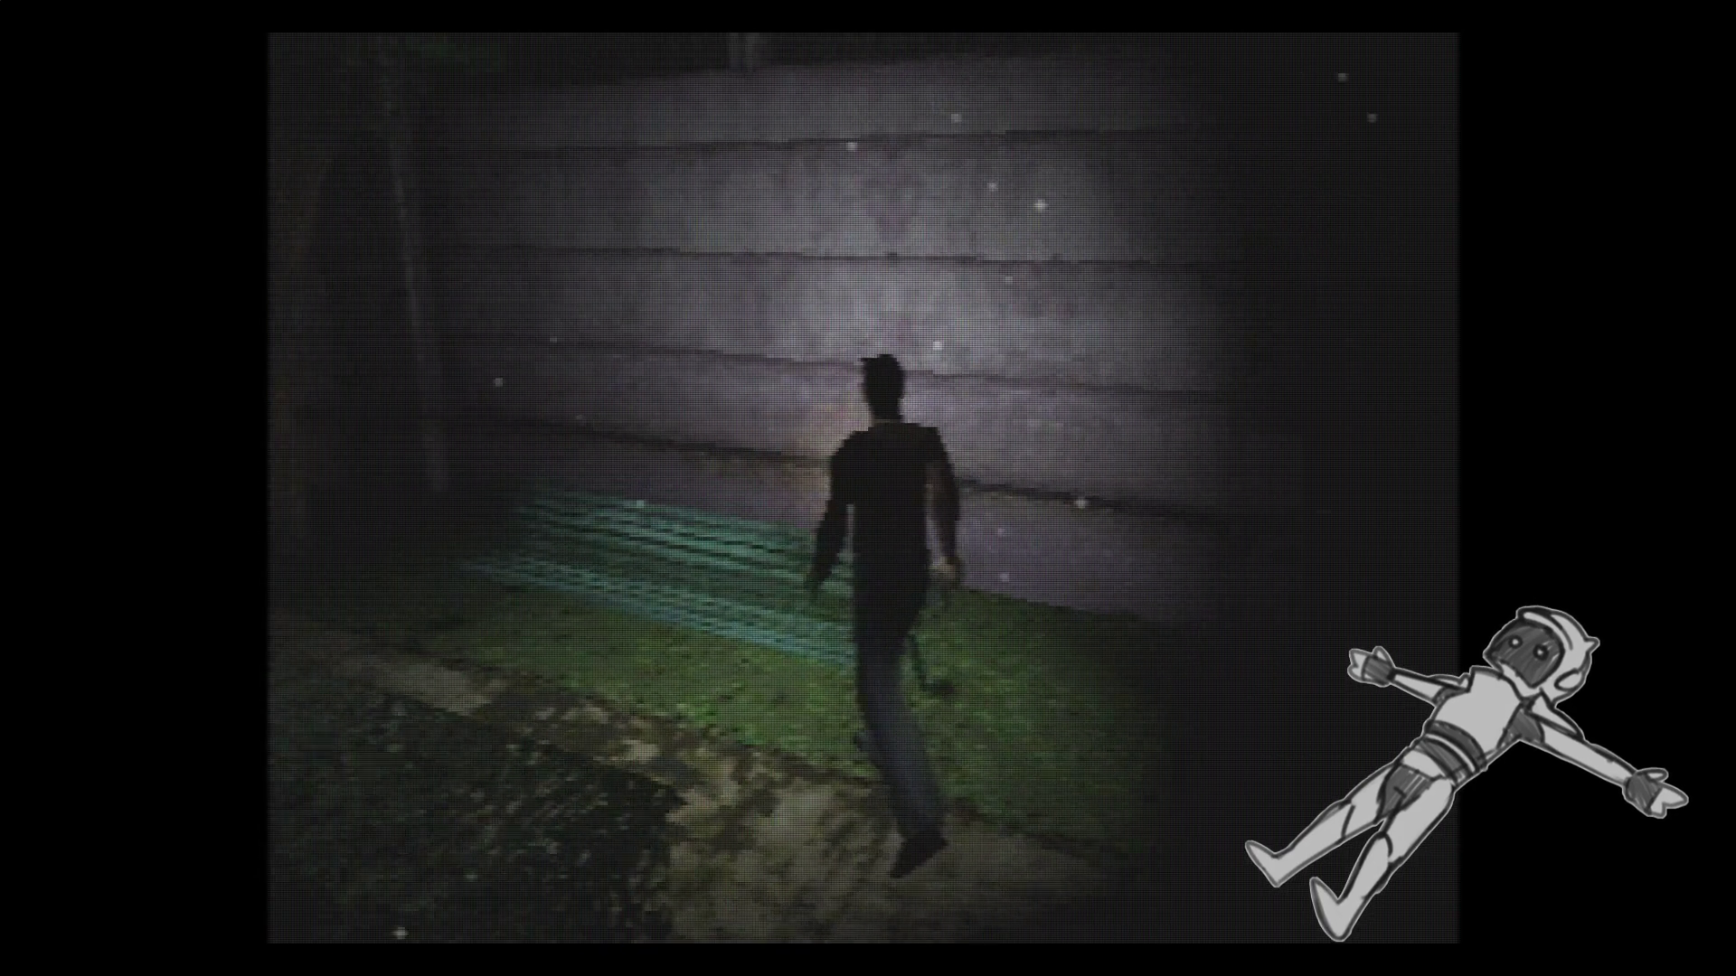
pyautogui.press('Up')
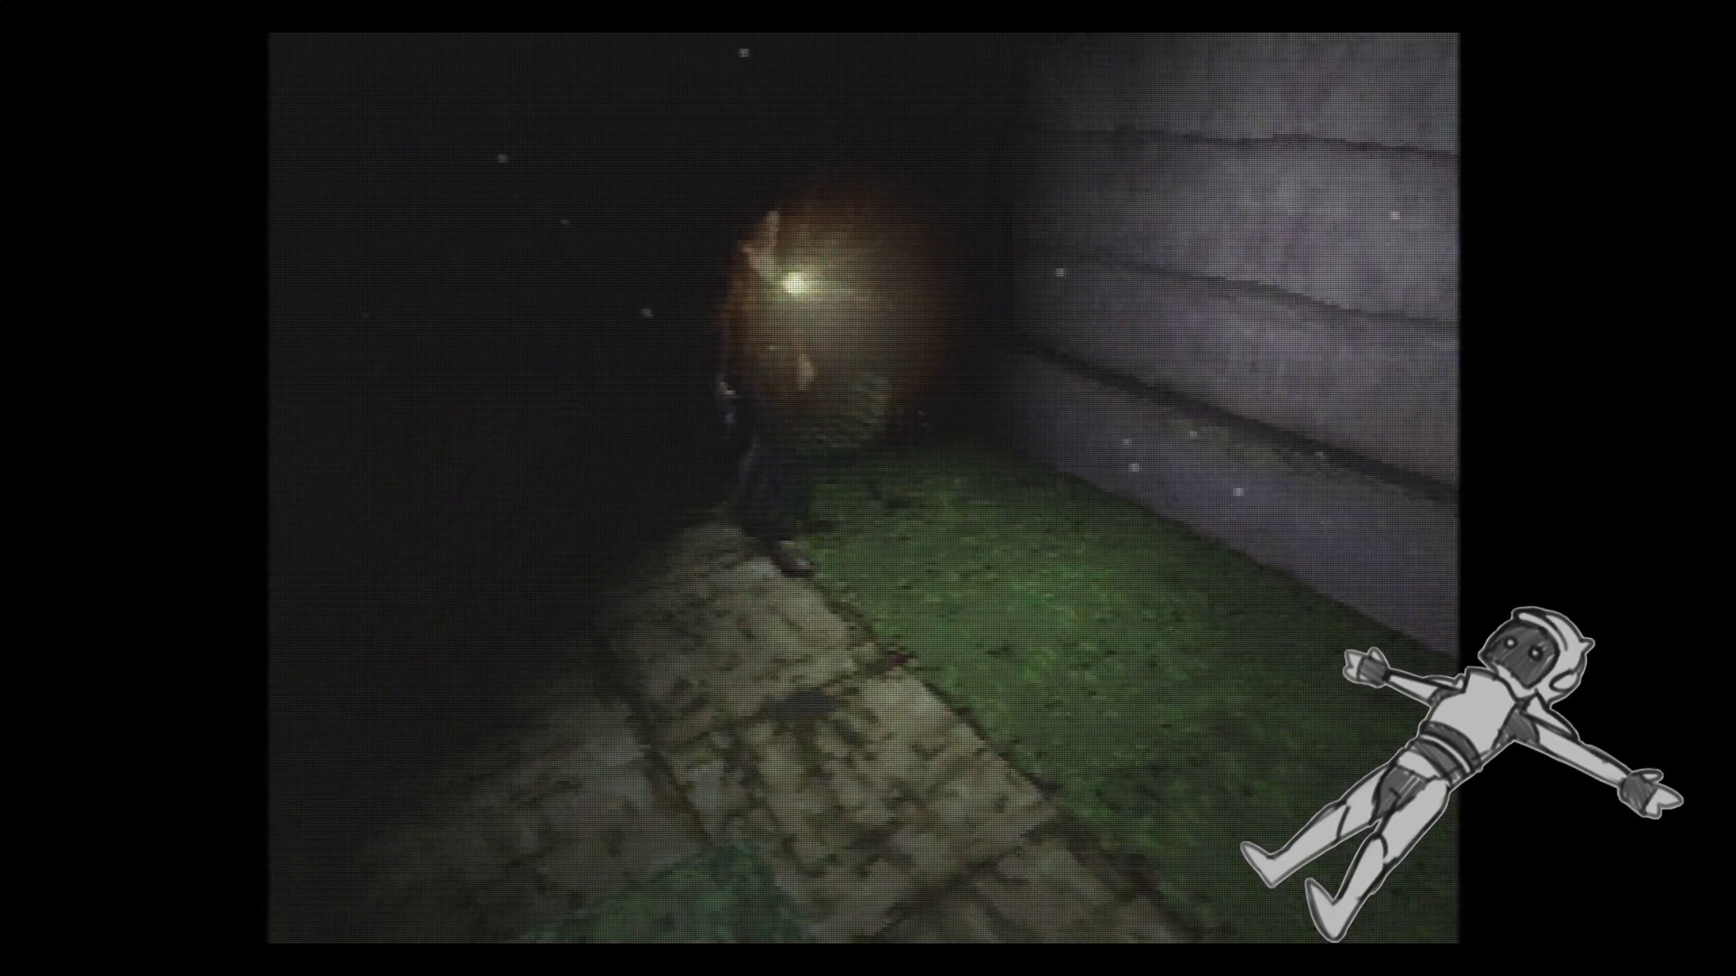
pyautogui.press('Up')
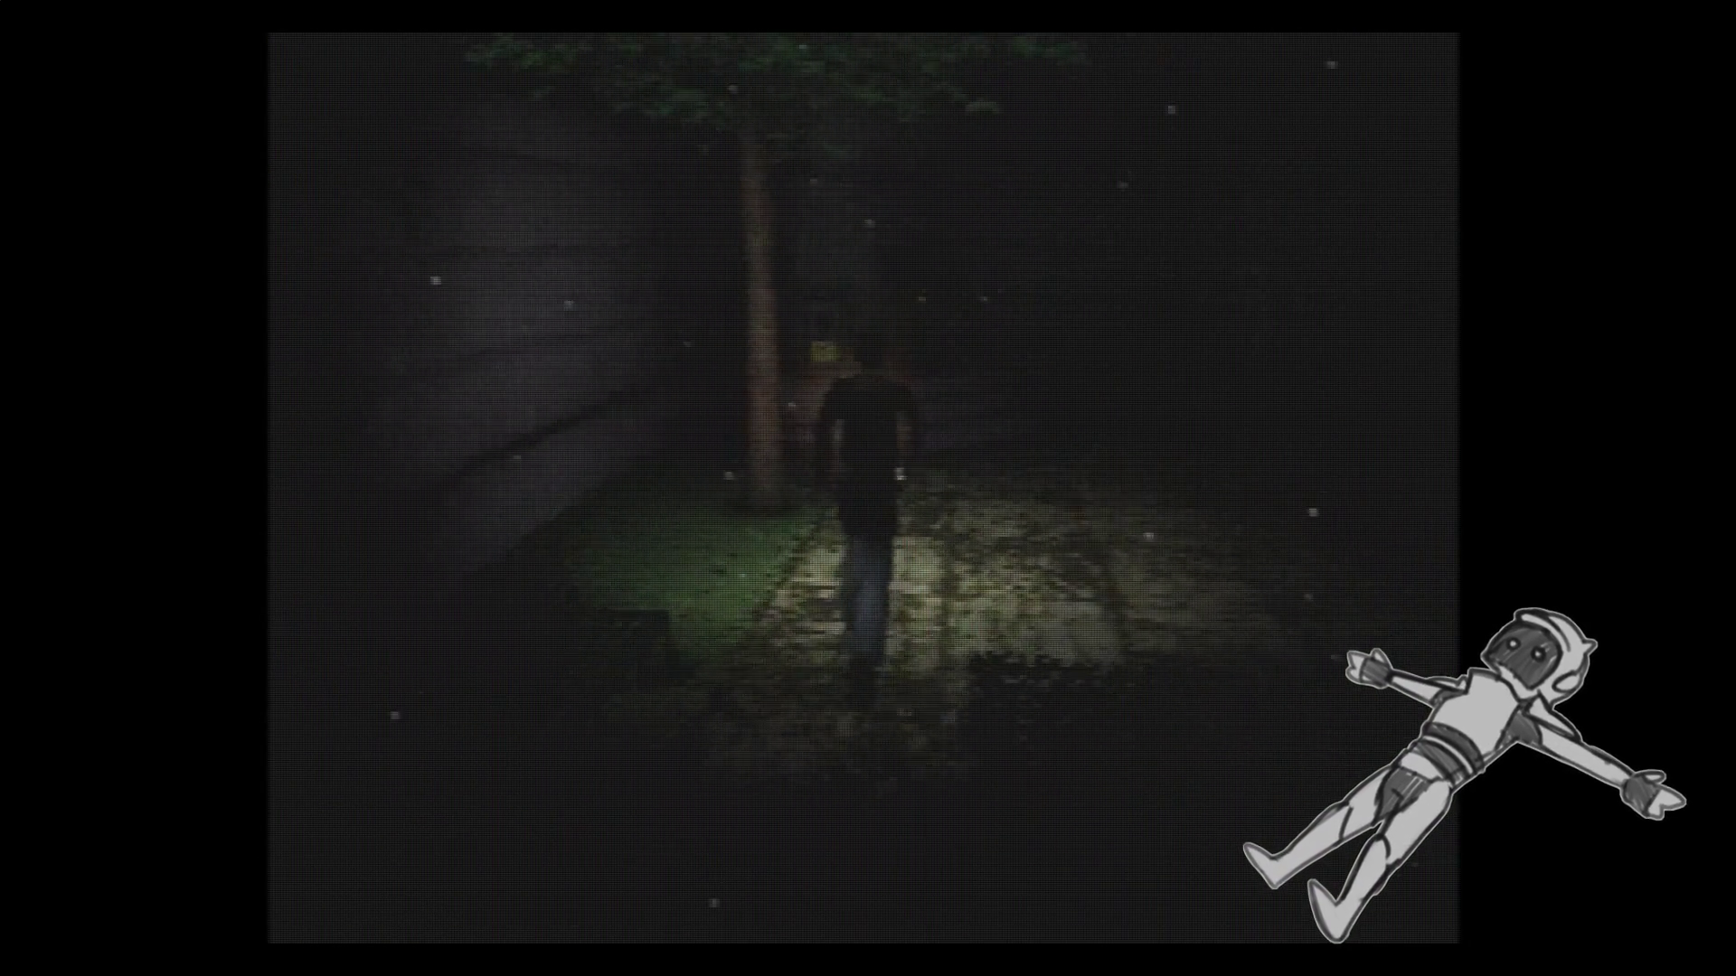
pyautogui.press('Up')
pyautogui.press('Up')
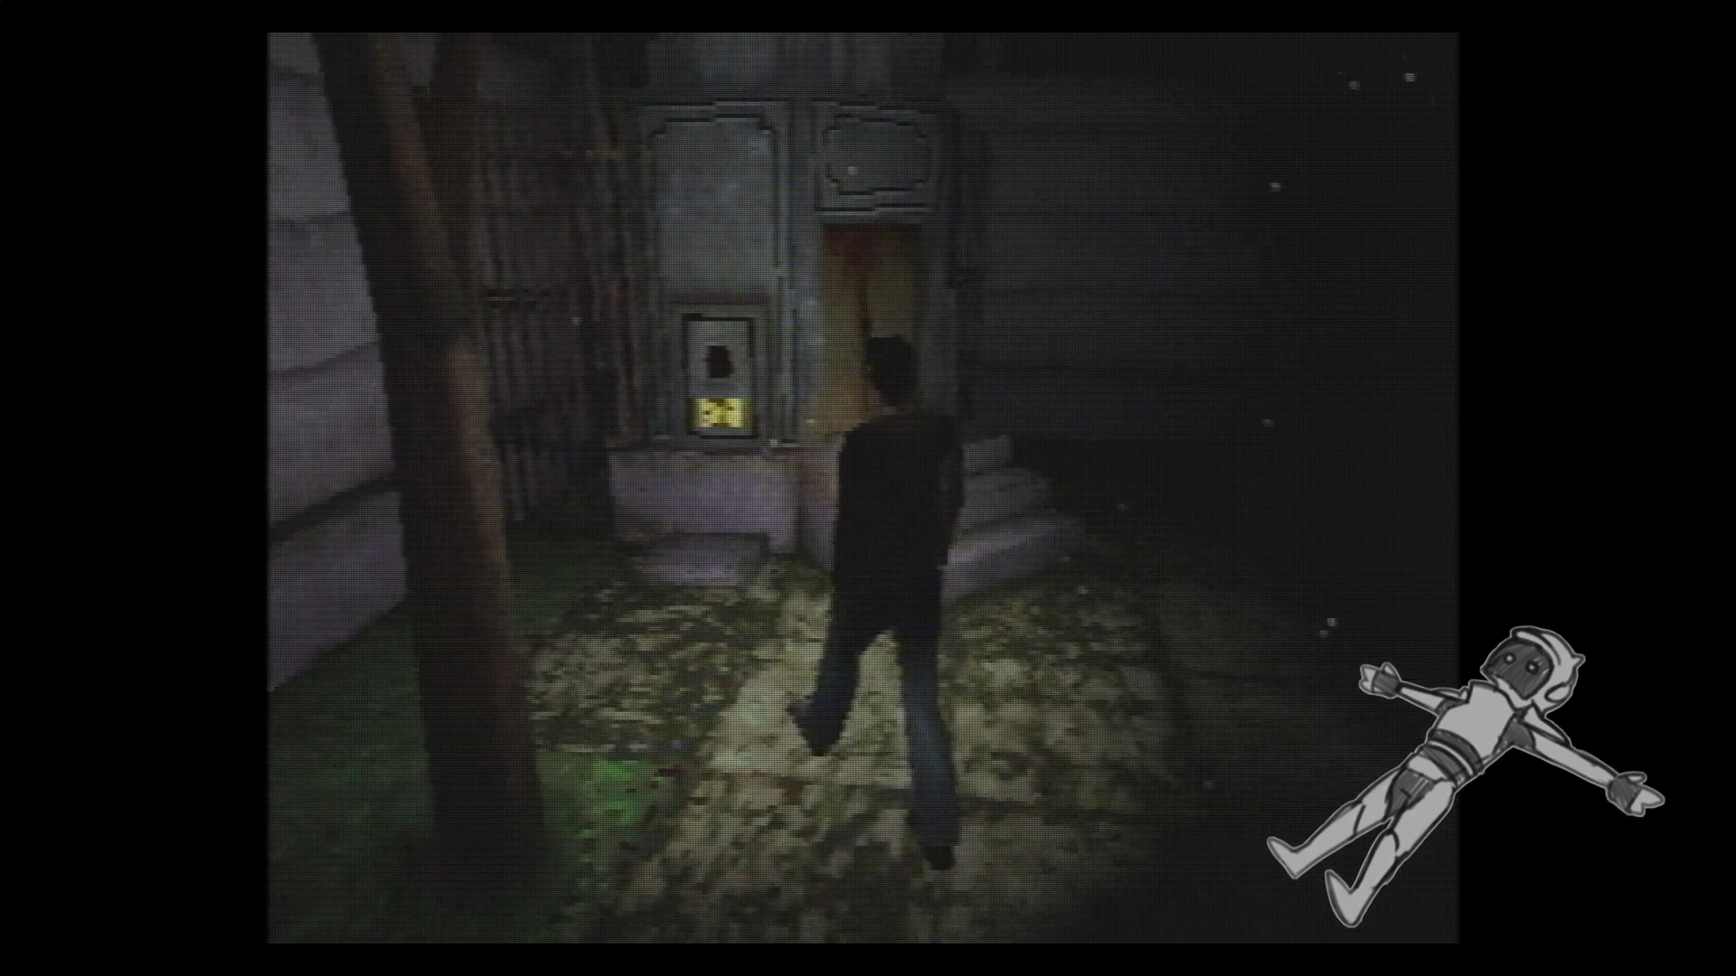
pyautogui.press('Up')
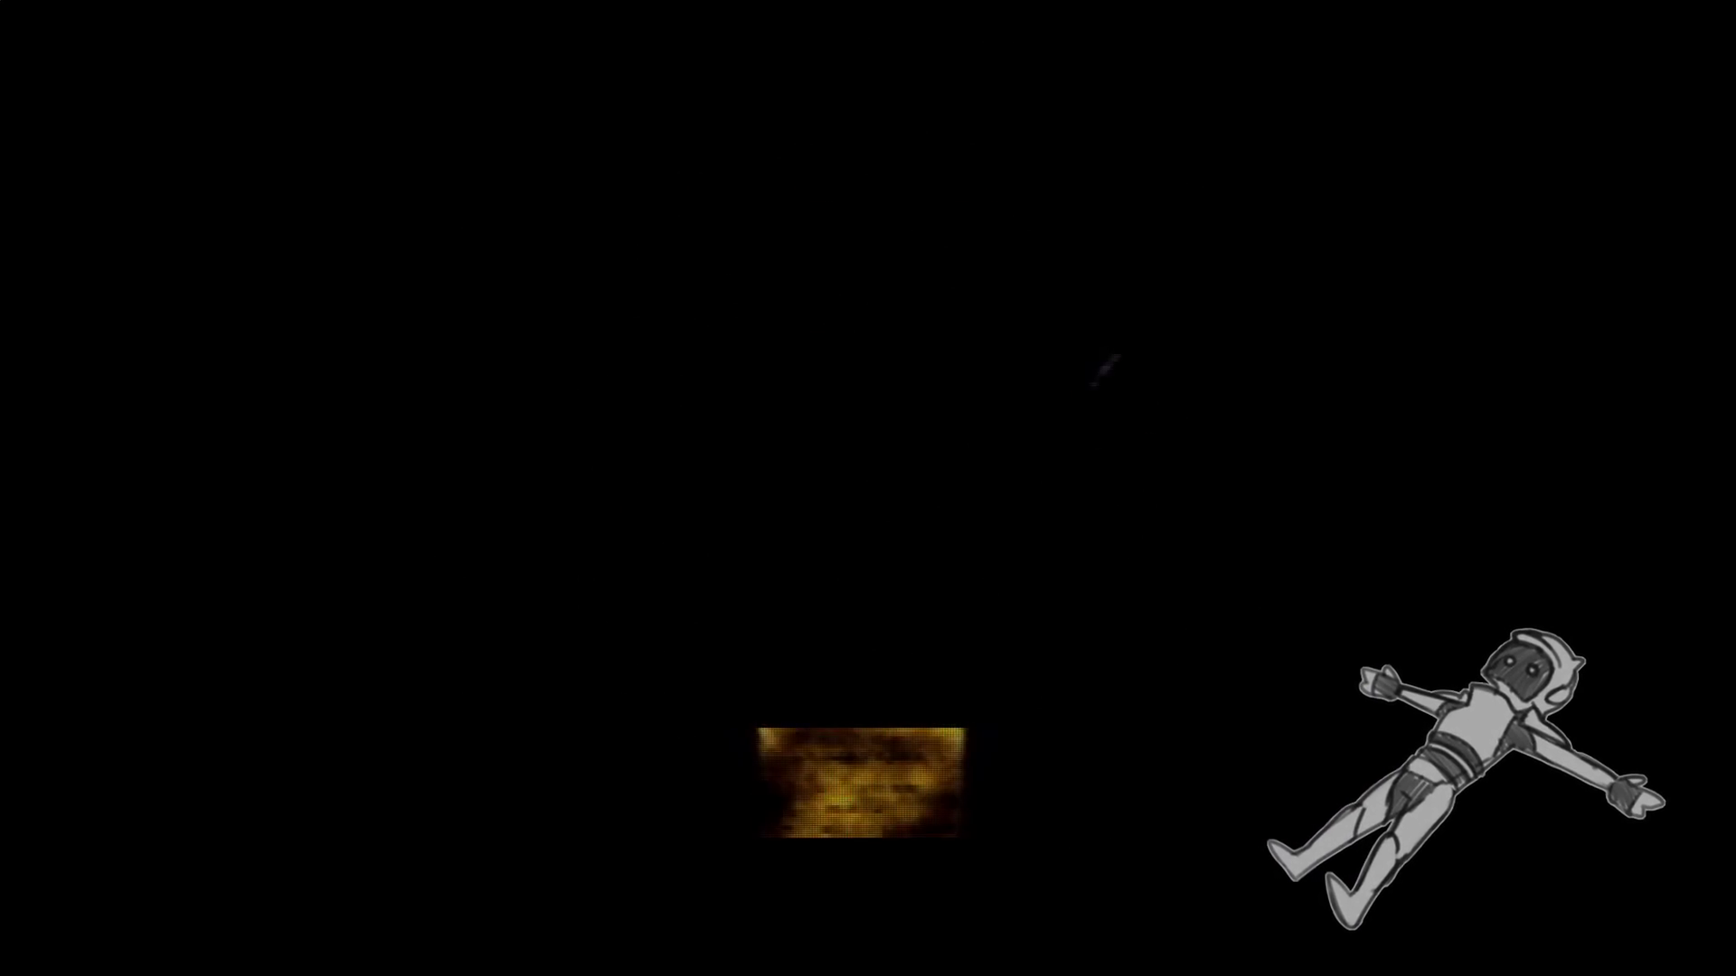
# Go through the wooden door beside the stairs.
pyautogui.press('Up')
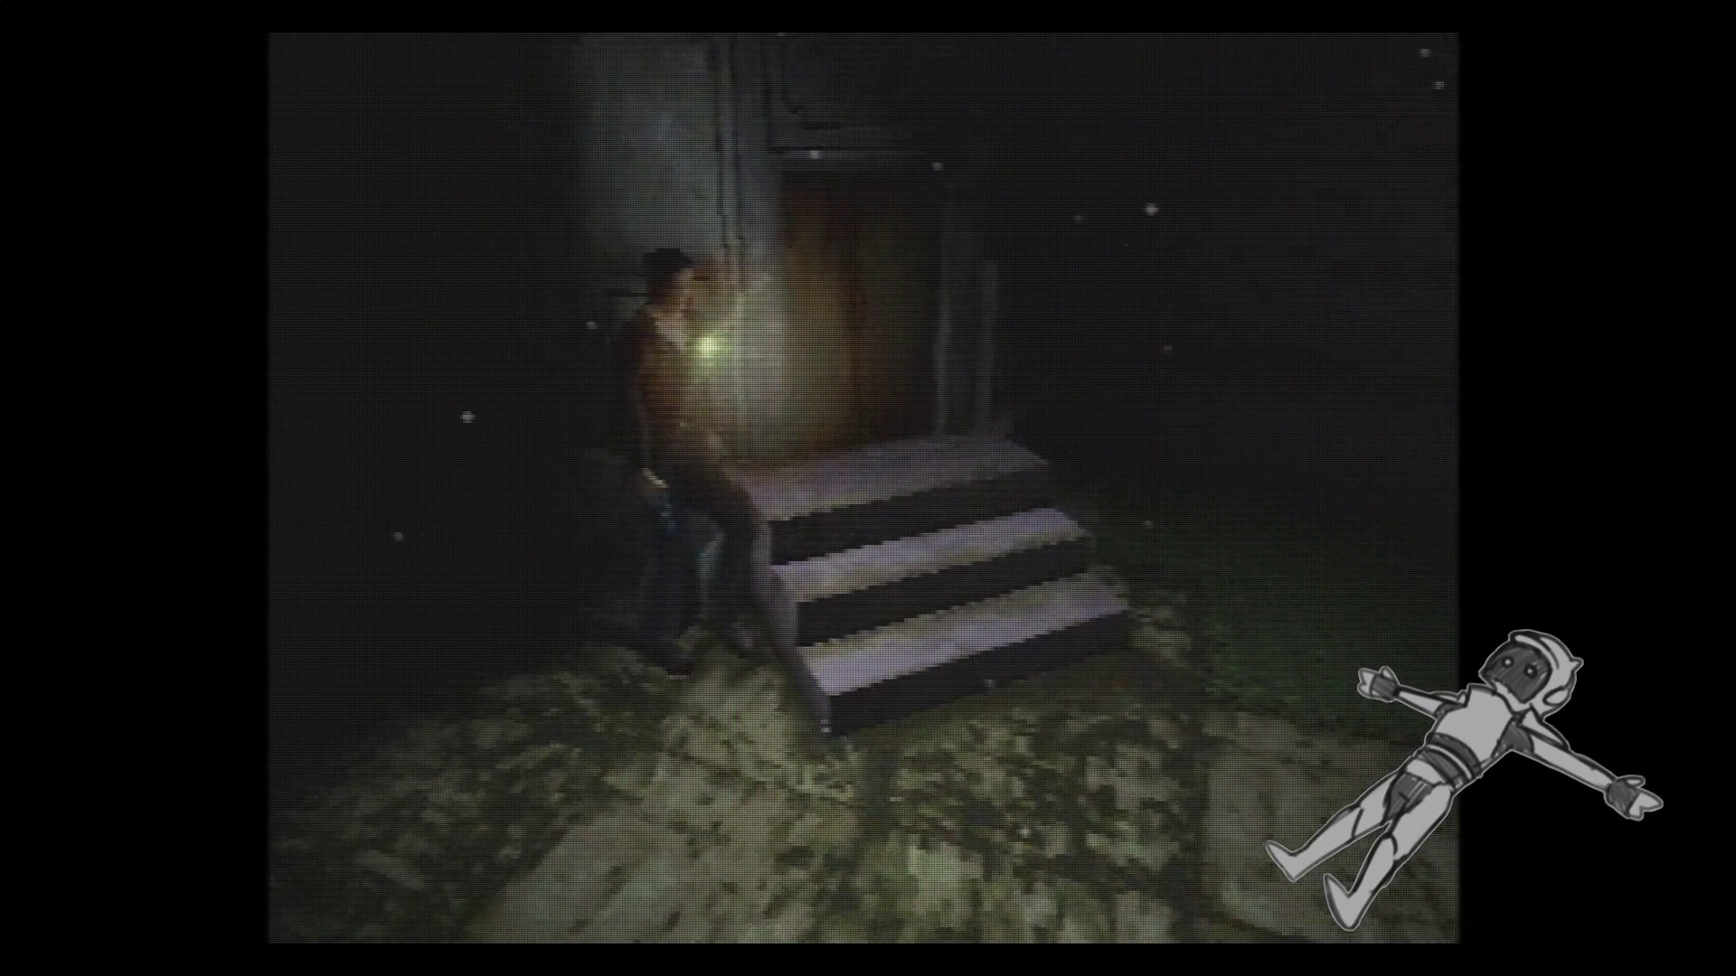
pyautogui.press('Up')
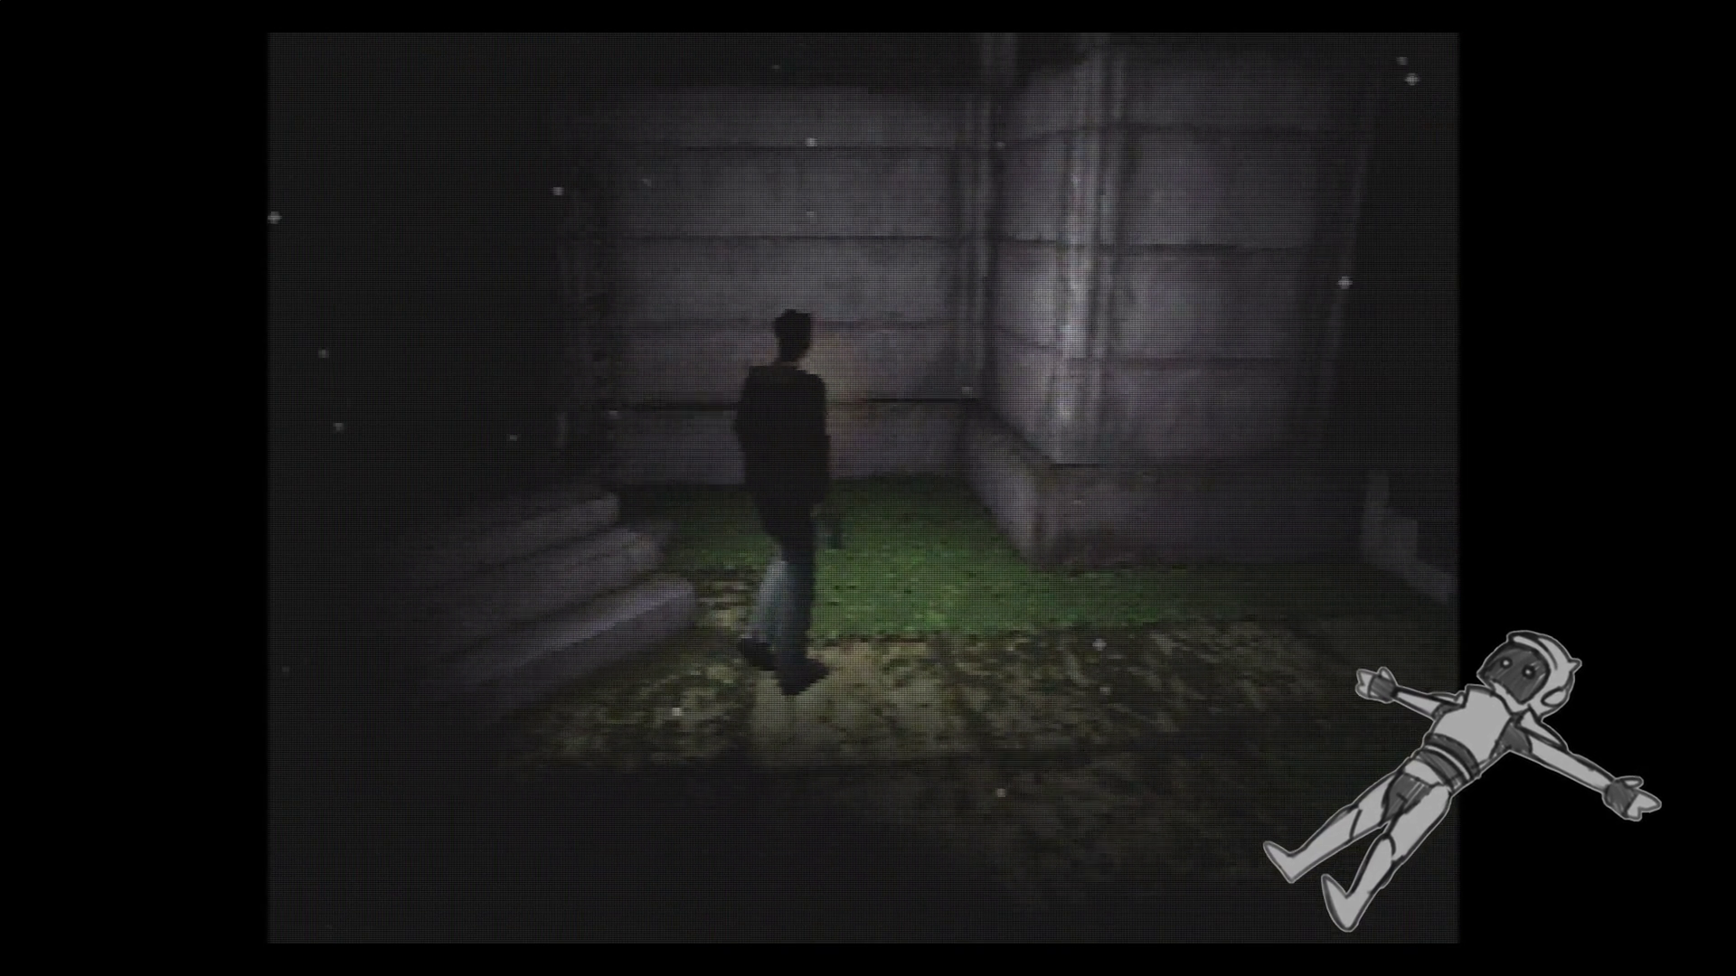
pyautogui.press('Up')
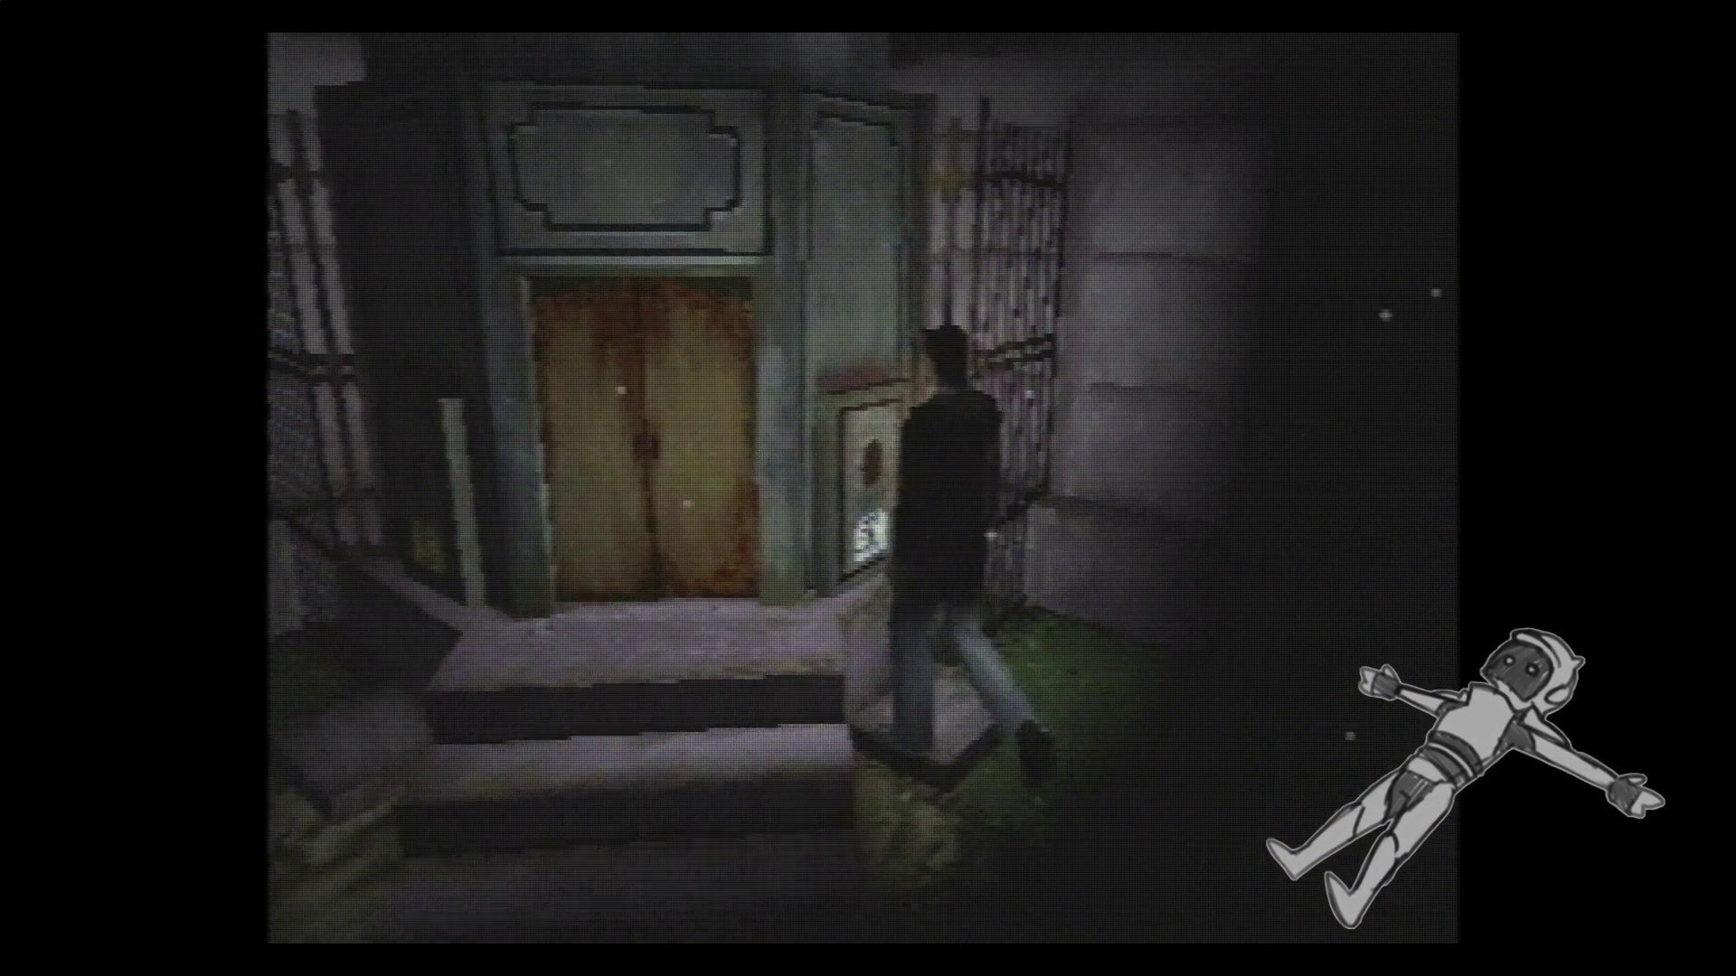
pyautogui.press('Return')
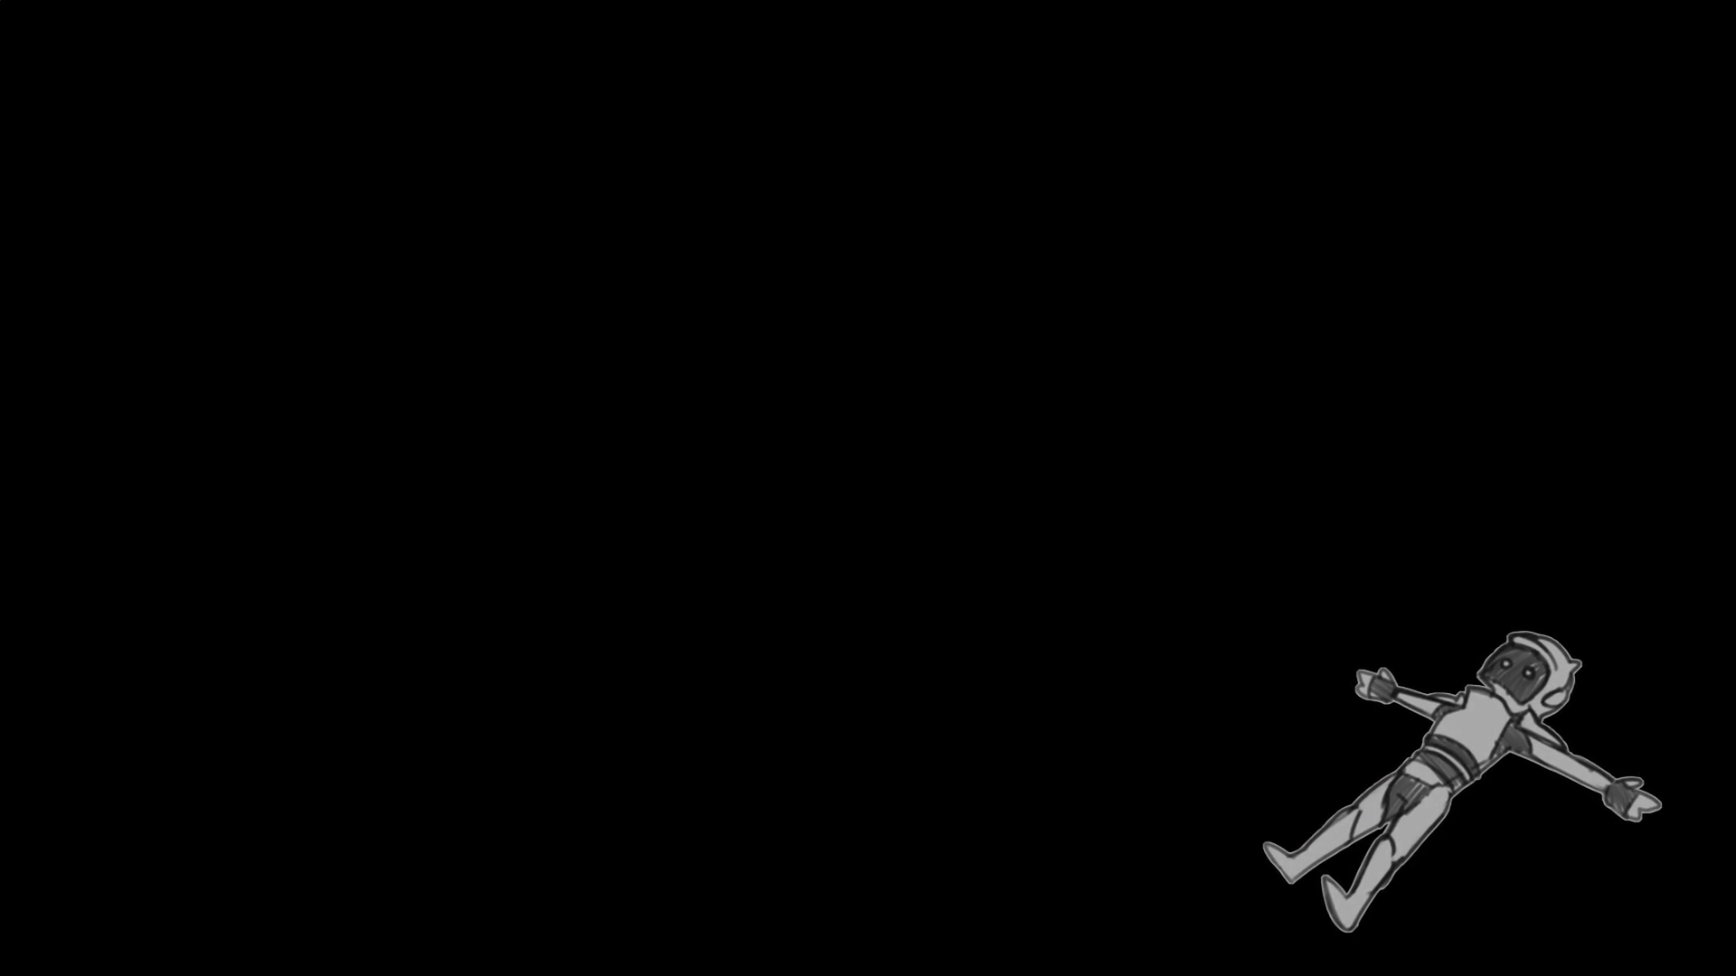
# Follow the path by flashlight and climb the stone steps to the wooden double doors.
pyautogui.press('Up')
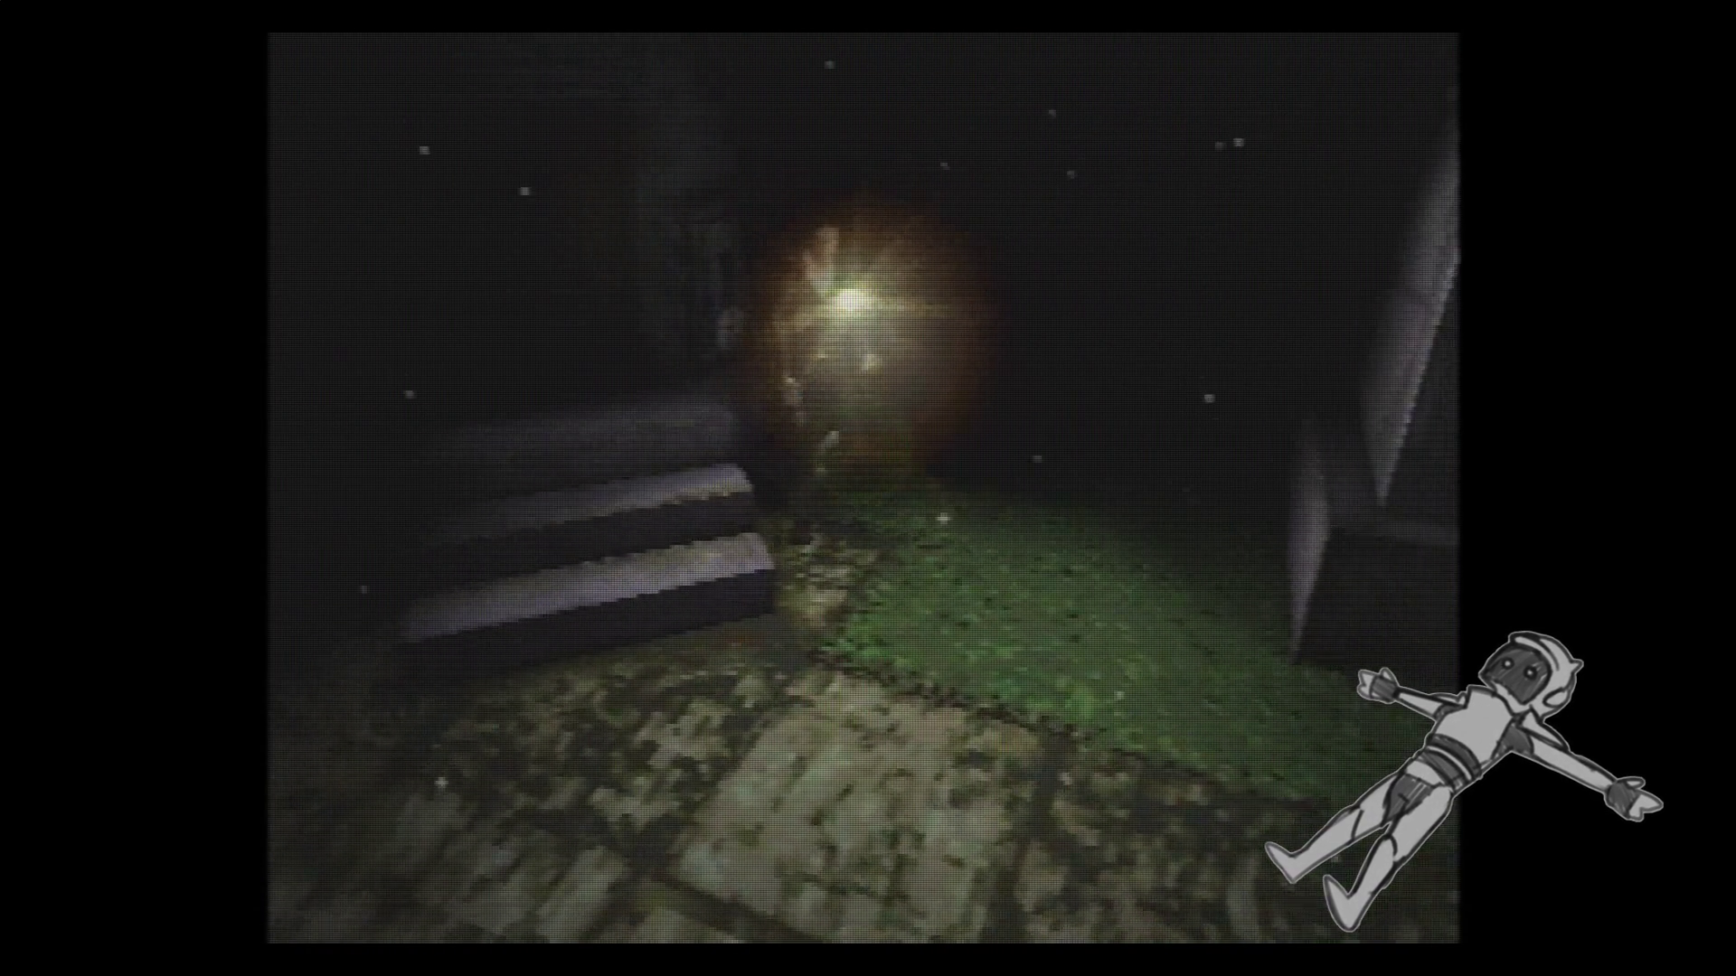
pyautogui.press('Up')
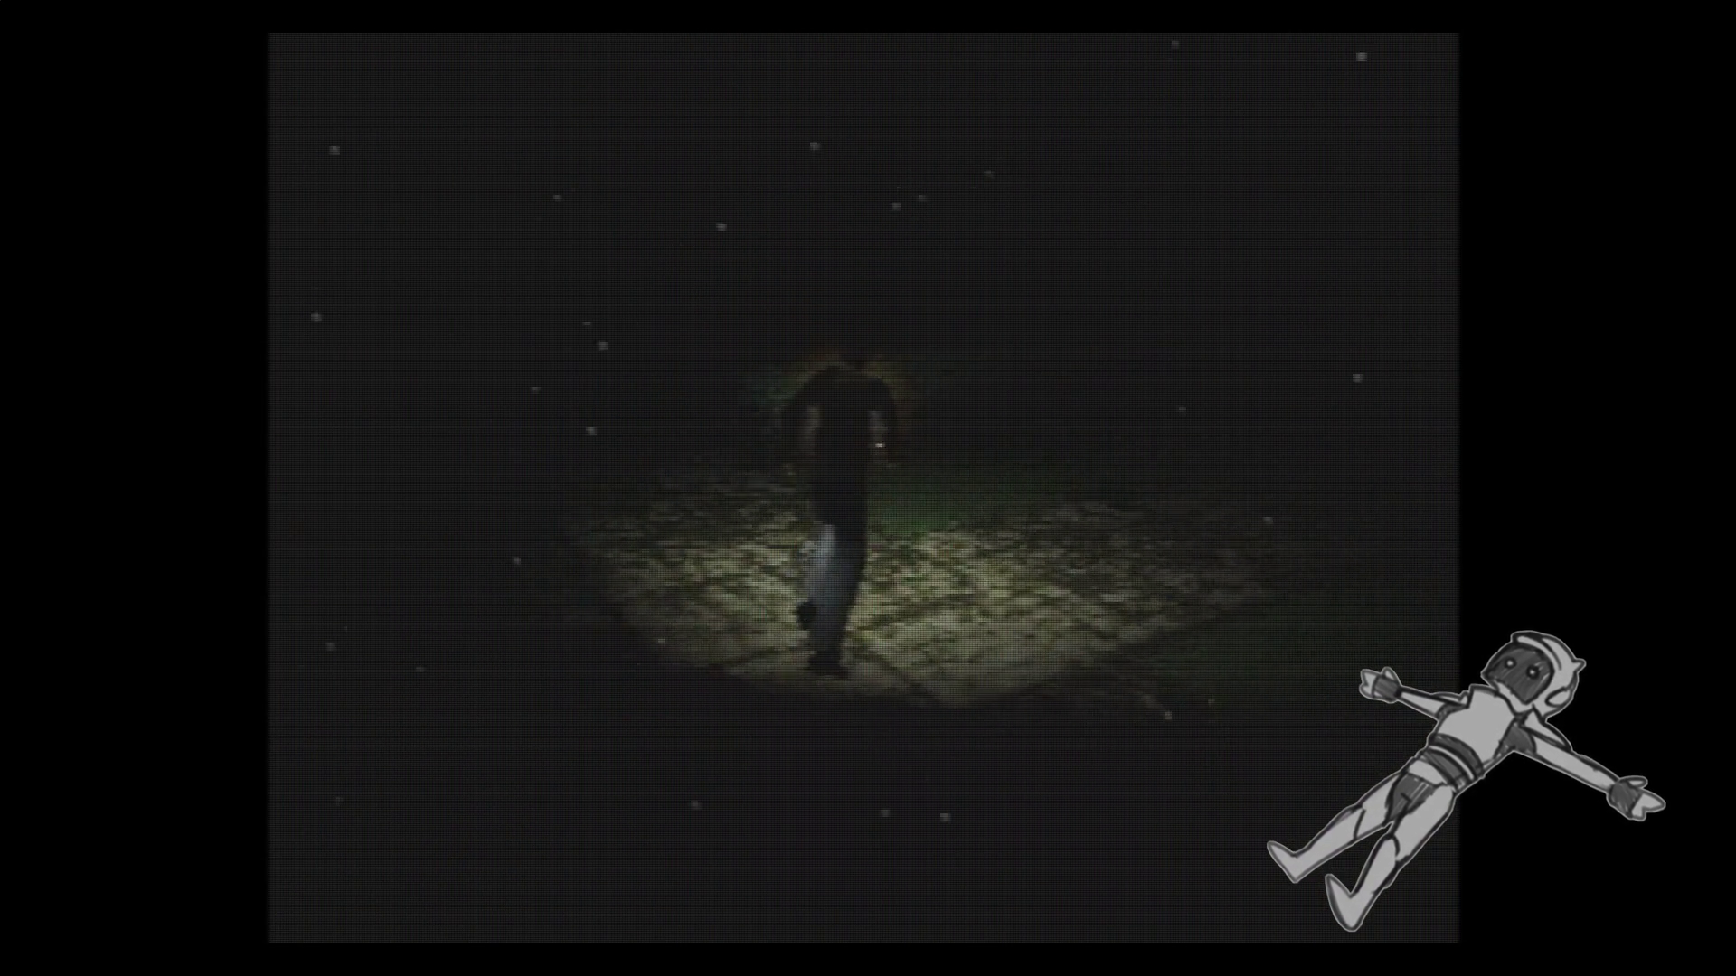
pyautogui.press('Up')
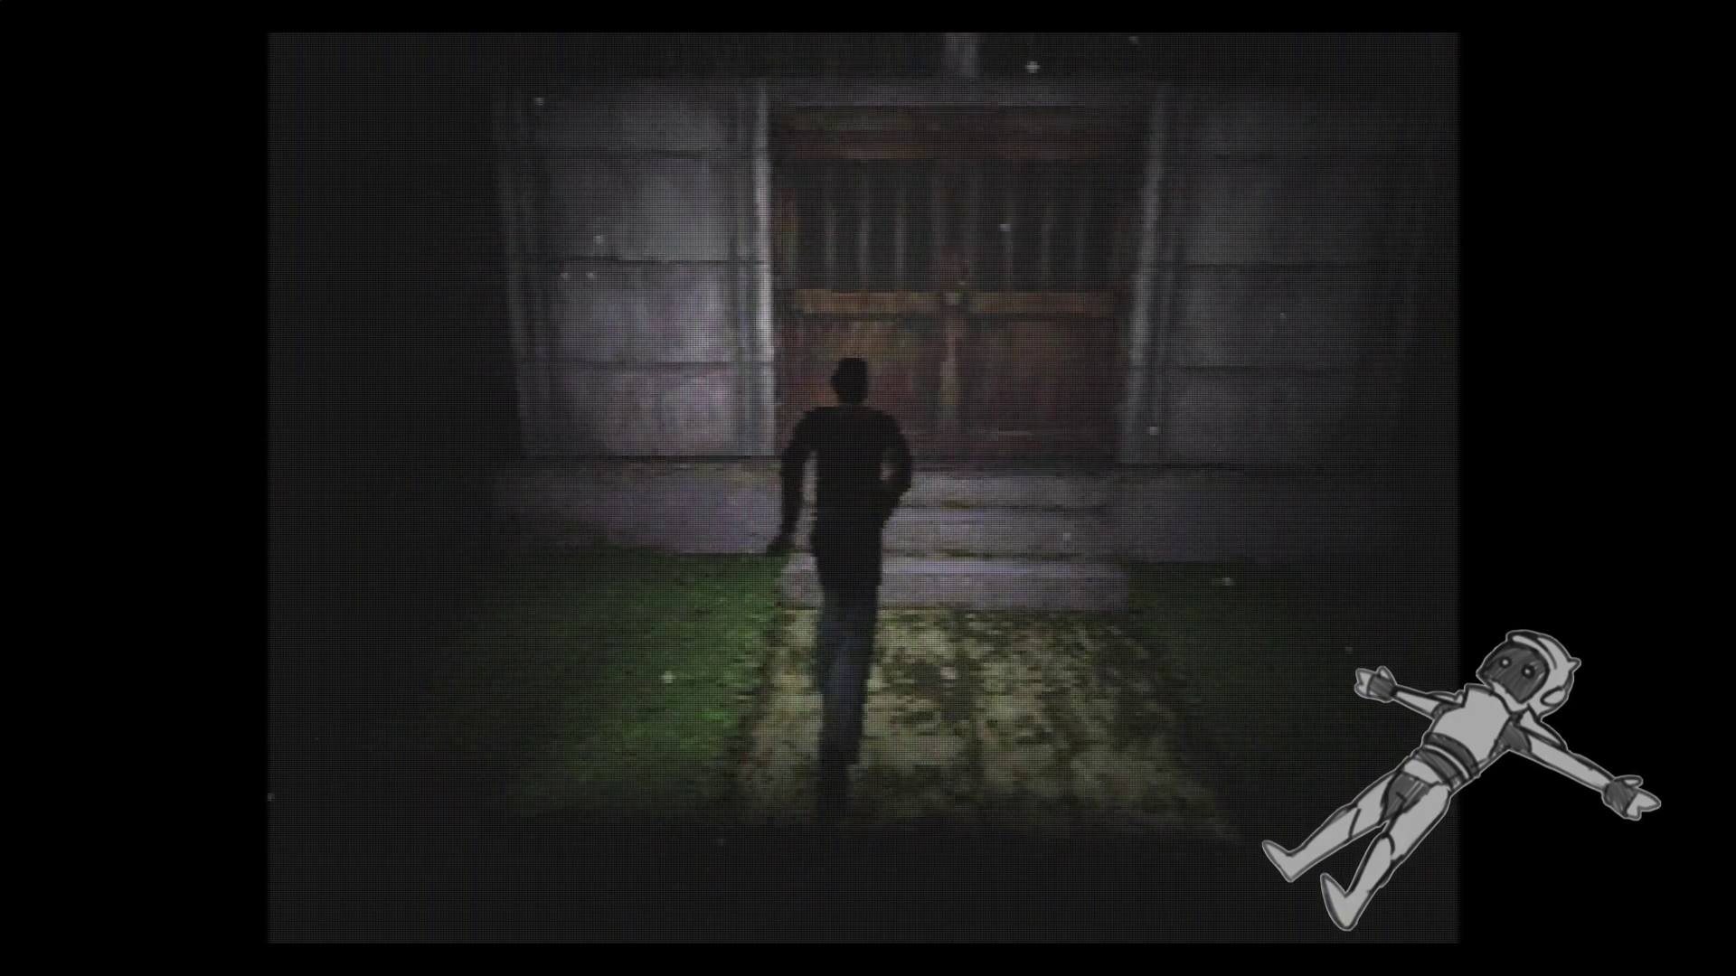
pyautogui.press('Up')
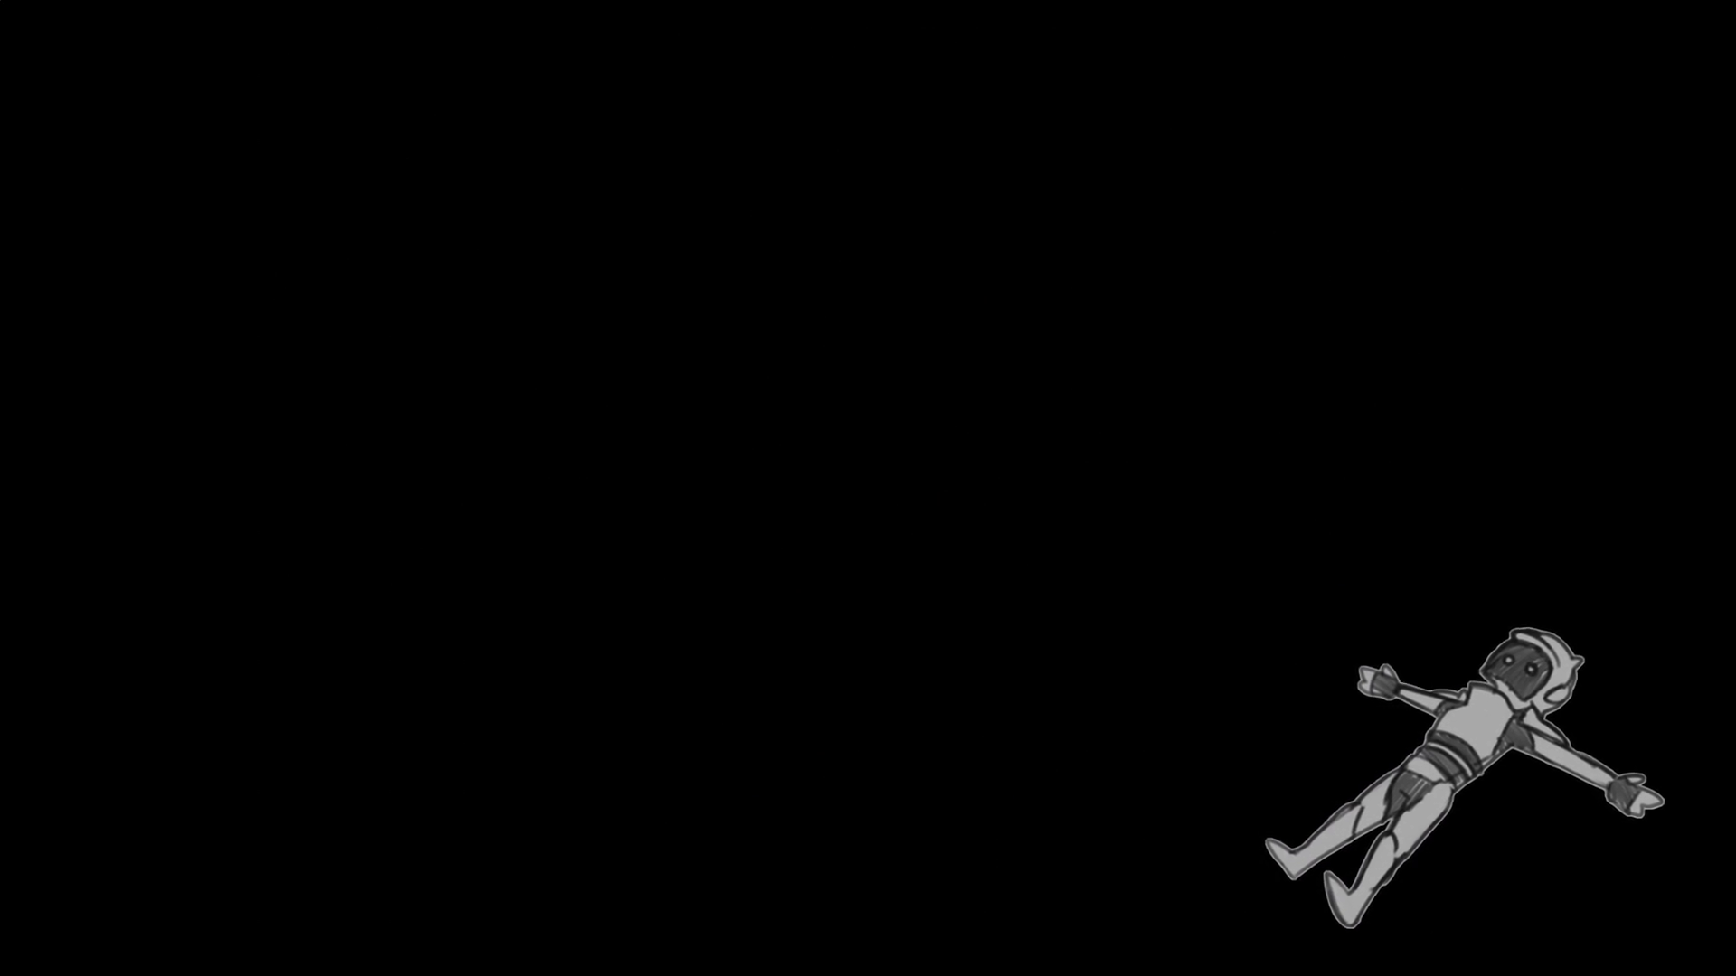
# Shoot the creature in the entrance hall, walk down the checkered corridor and break free of its grab.
pyautogui.press('Up')
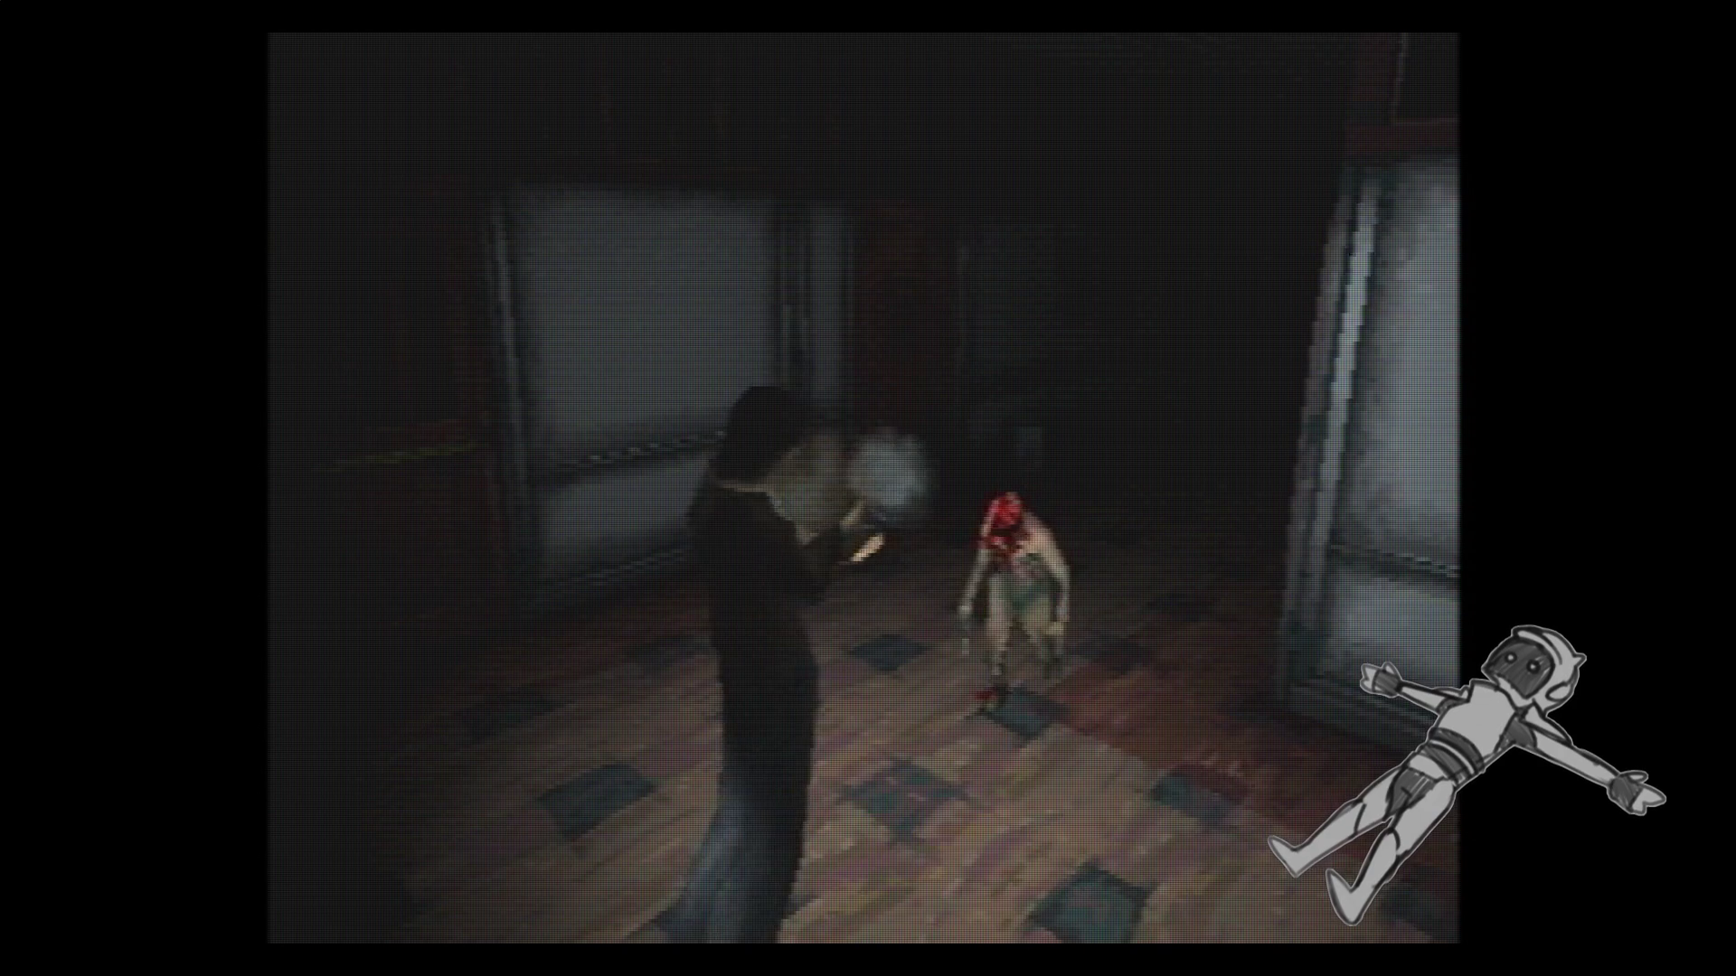
pyautogui.press('Up')
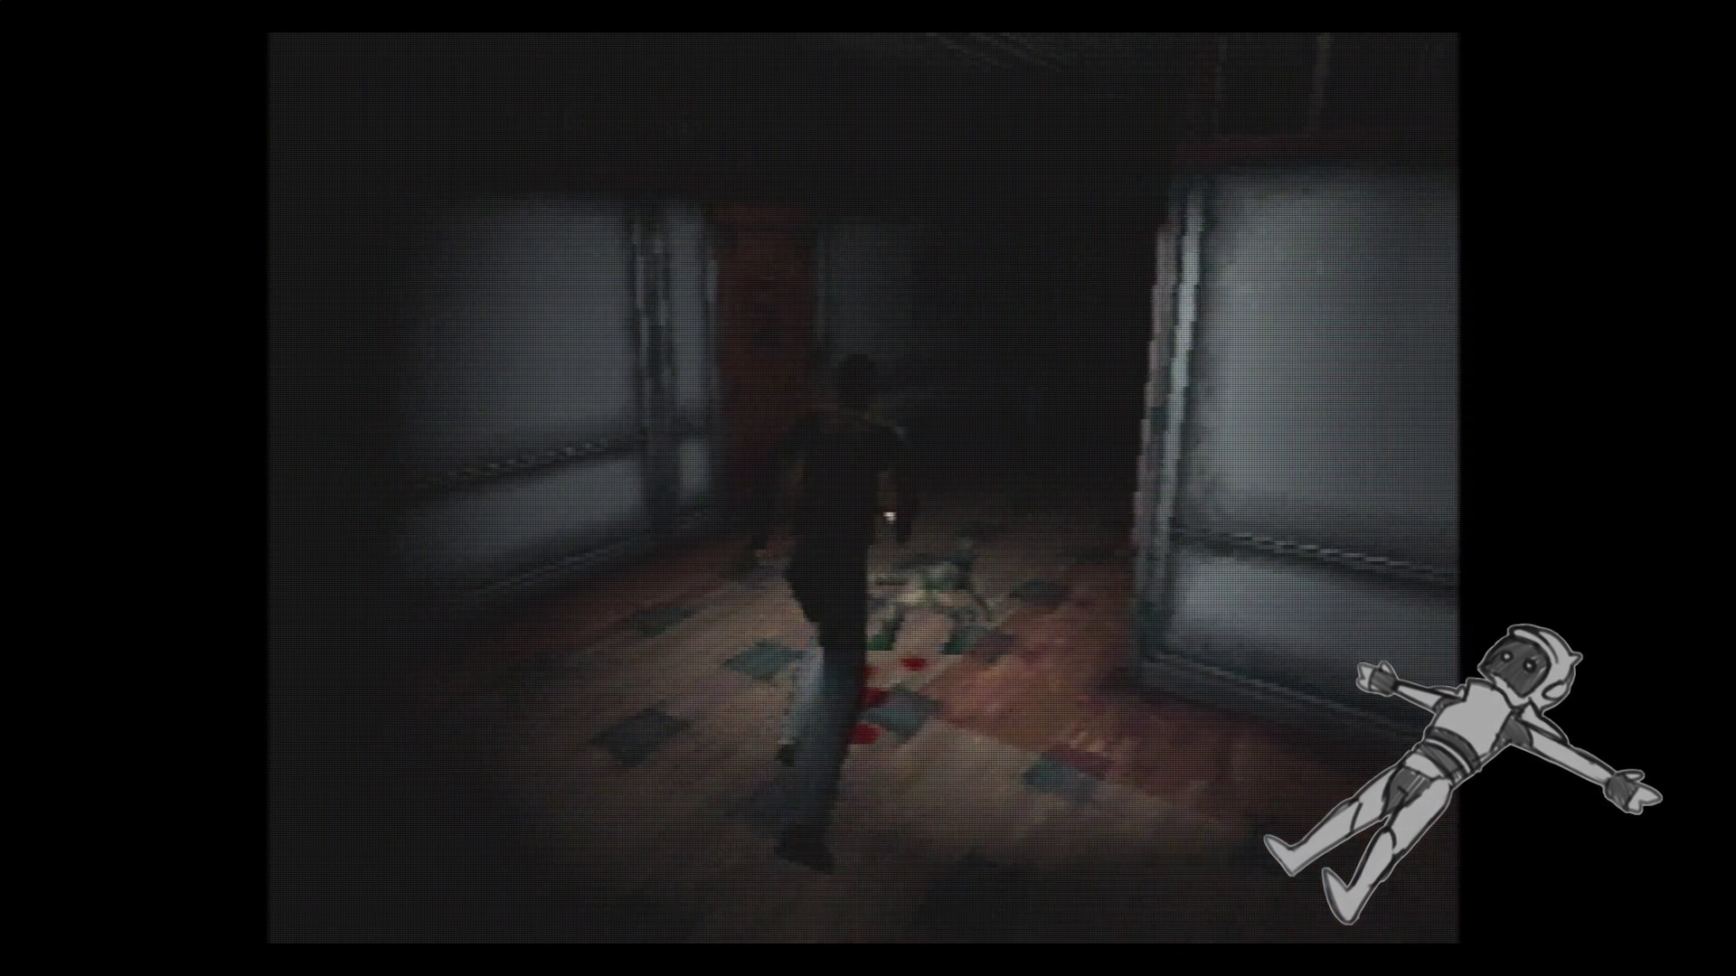
pyautogui.press('Up')
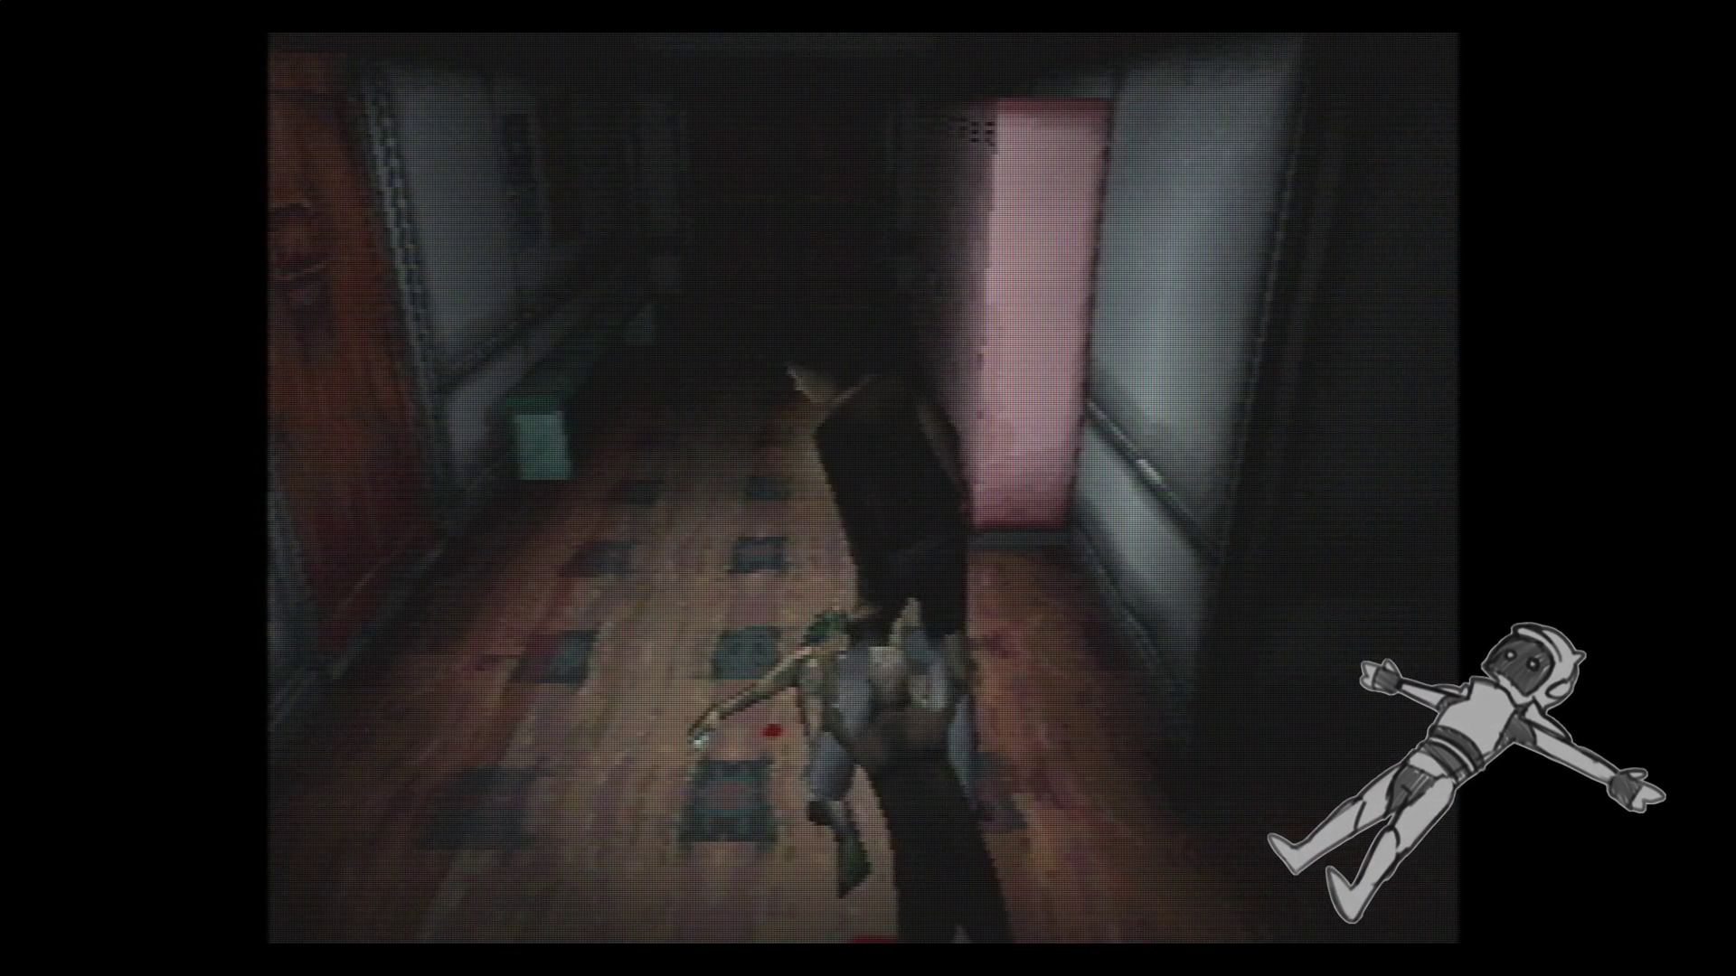
pyautogui.press('Up')
pyautogui.press('Up')
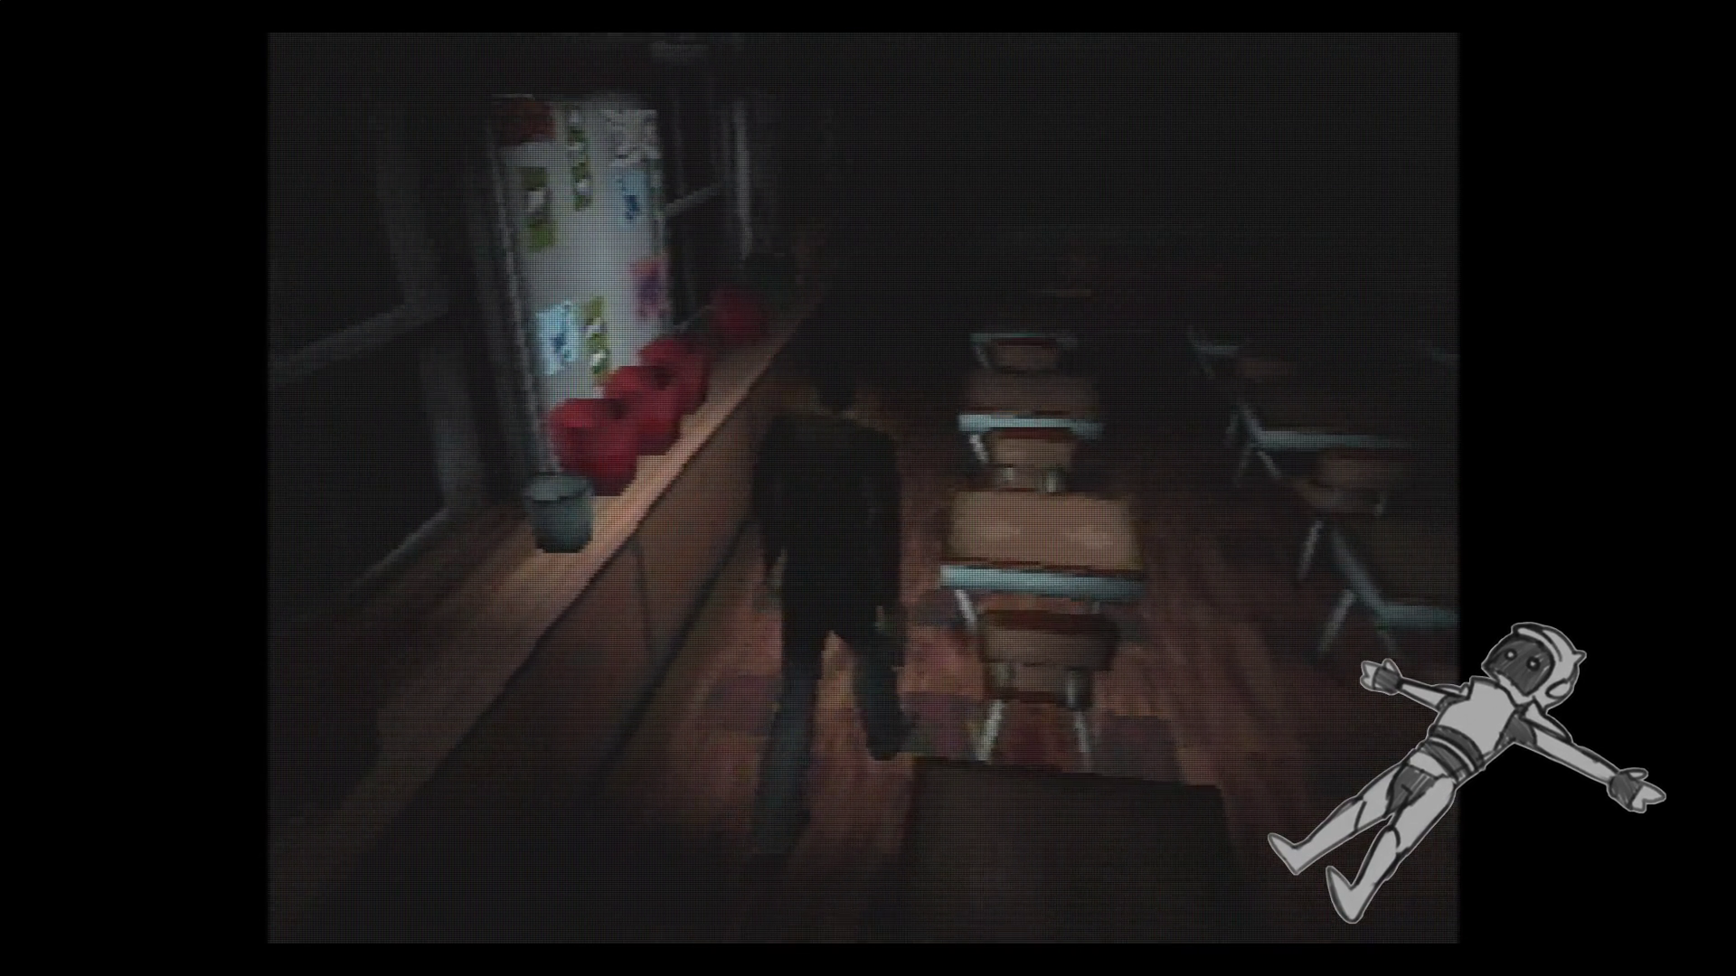
# Walk out of the classroom past the pink lockers and down the dark corridor past the radiator.
pyautogui.press('Up')
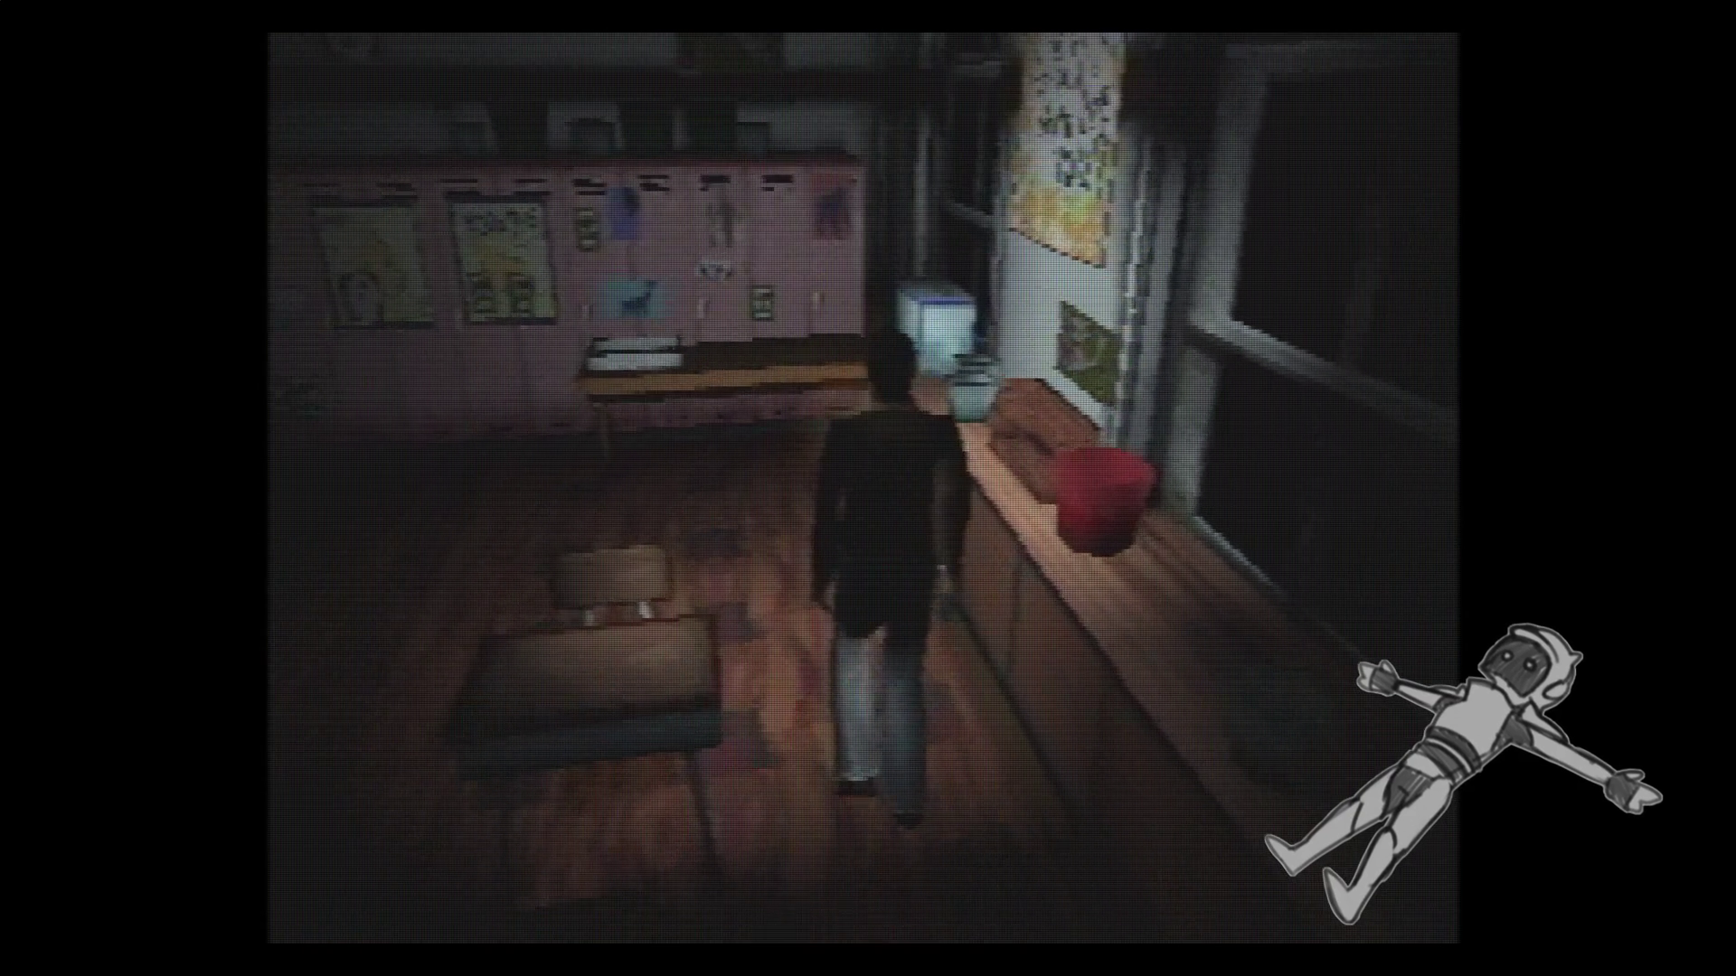
pyautogui.press('Left')
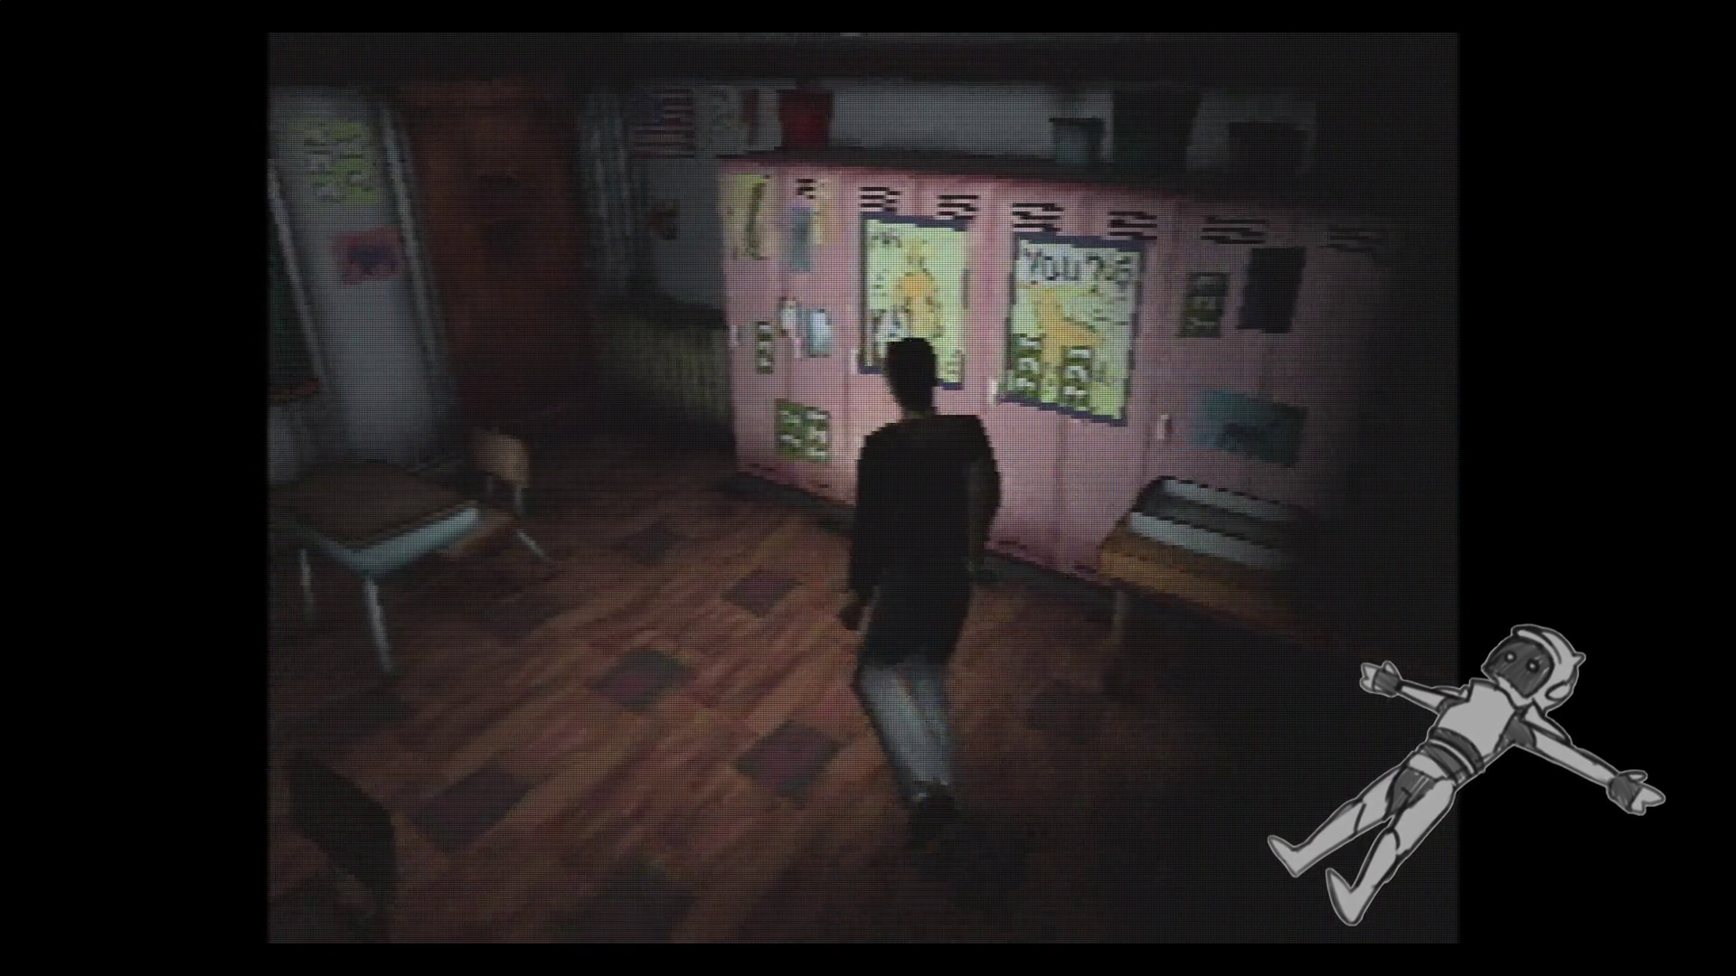
pyautogui.press('Up')
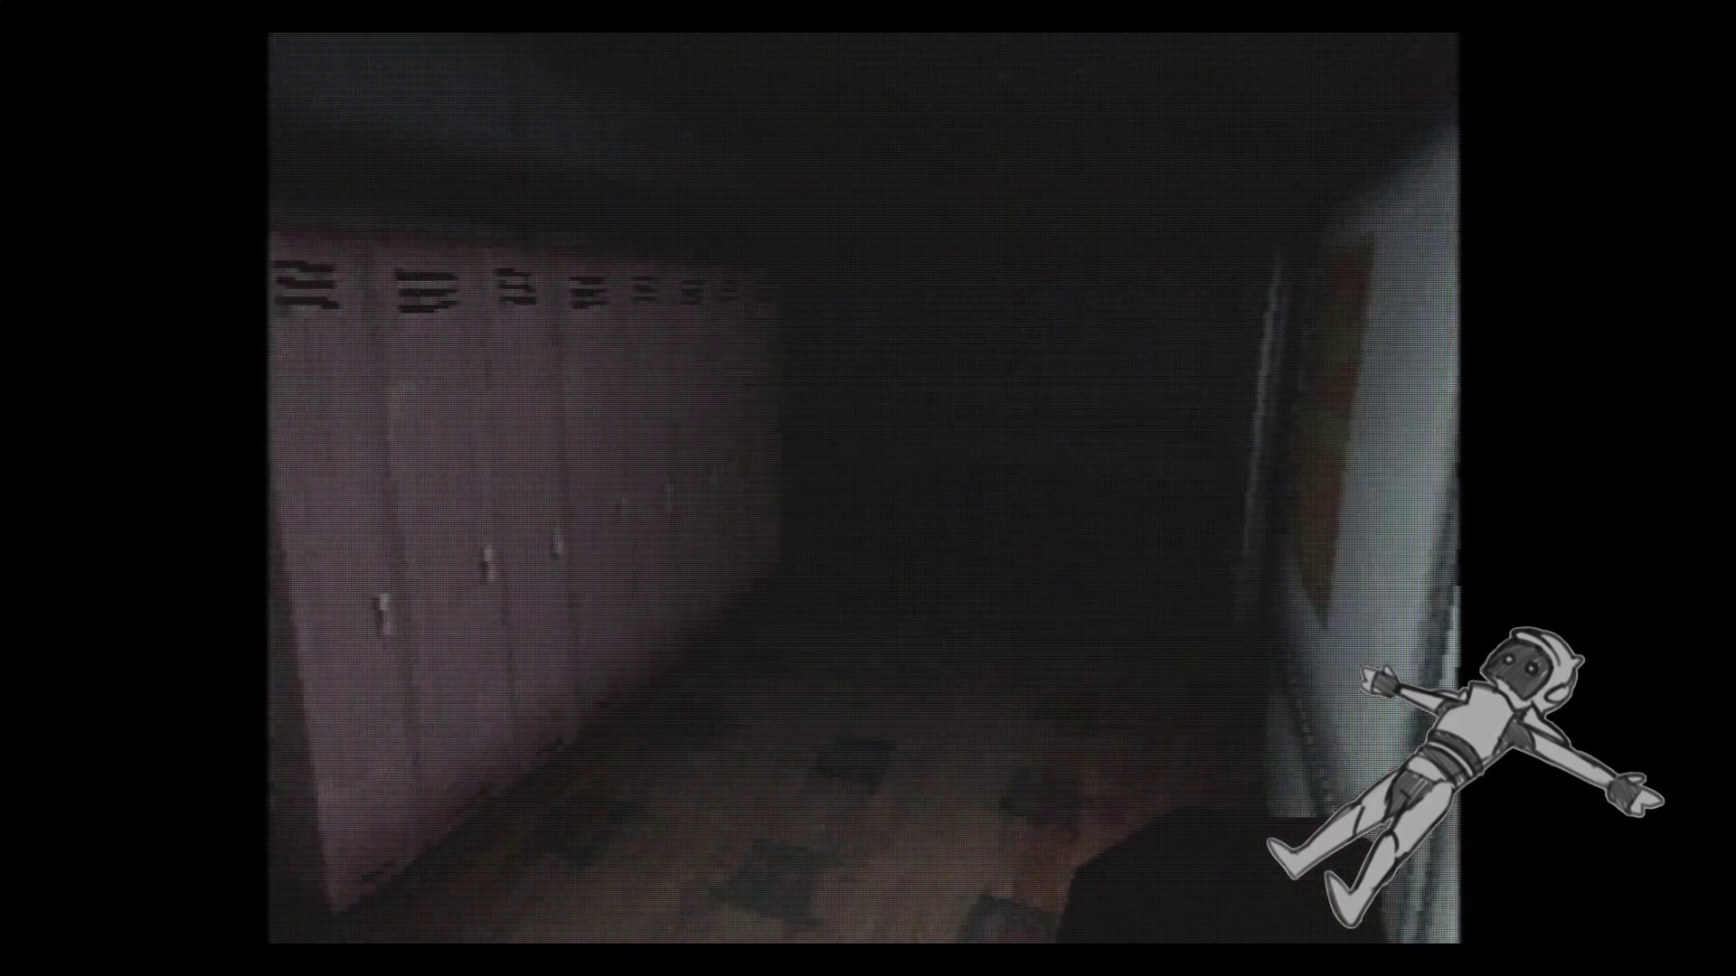
pyautogui.press('Up')
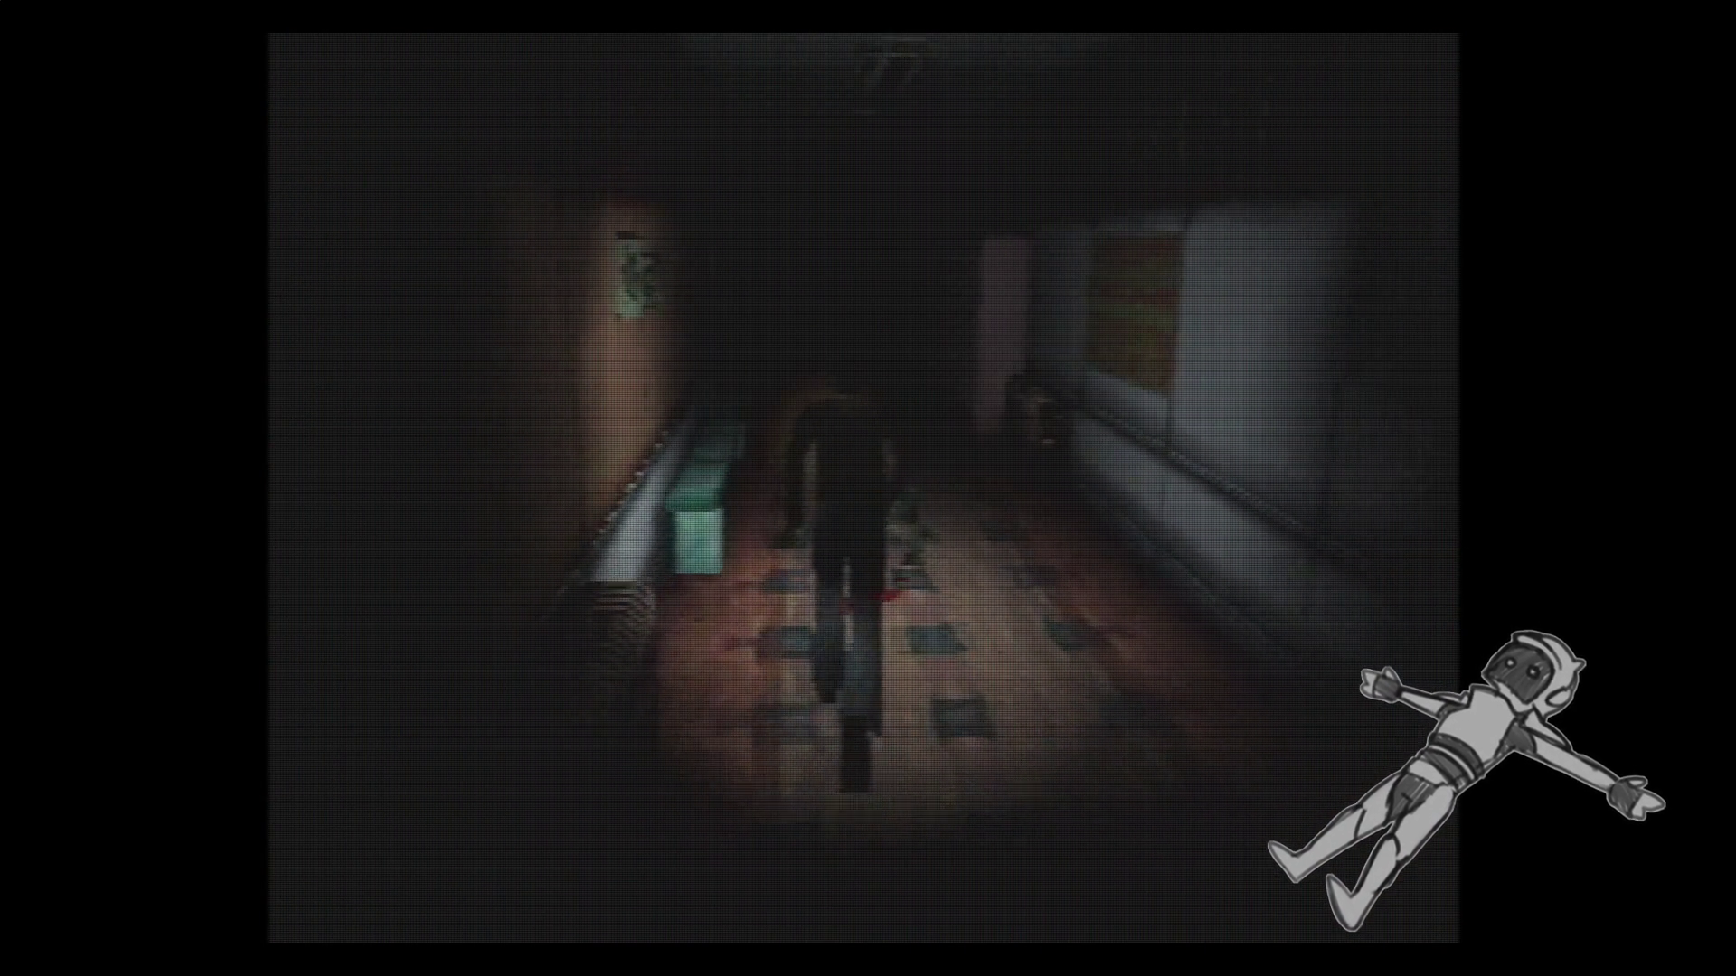
pyautogui.press('Up')
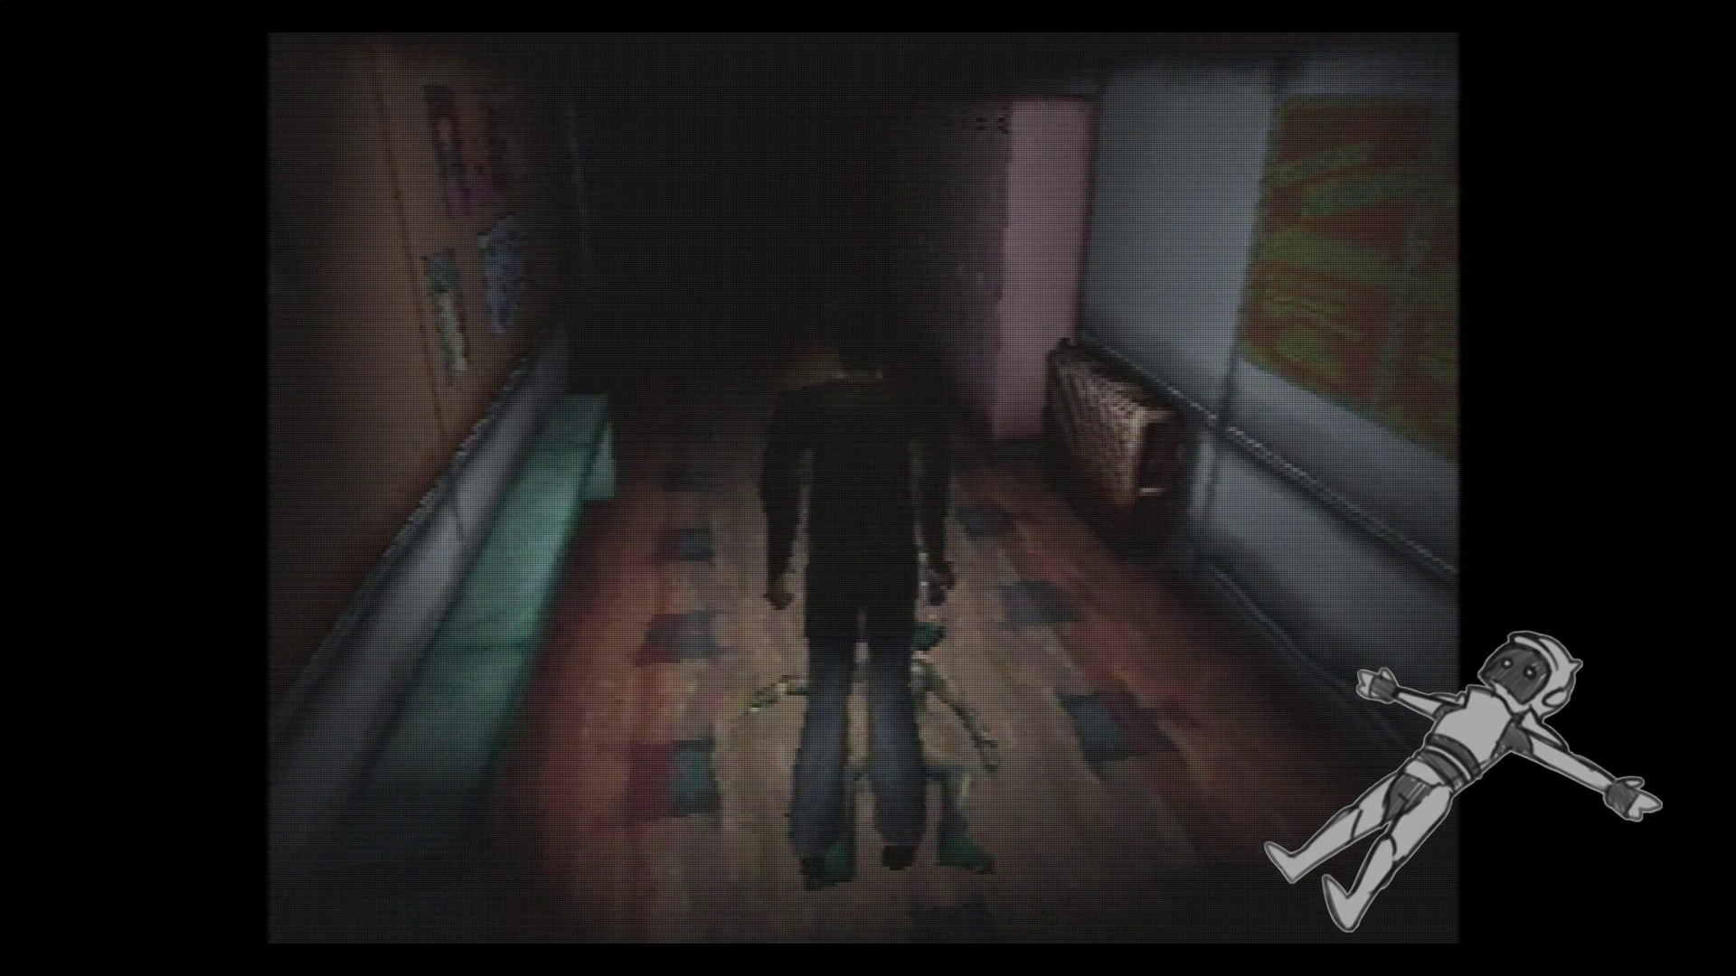
pyautogui.press('Up')
pyautogui.press('Up')
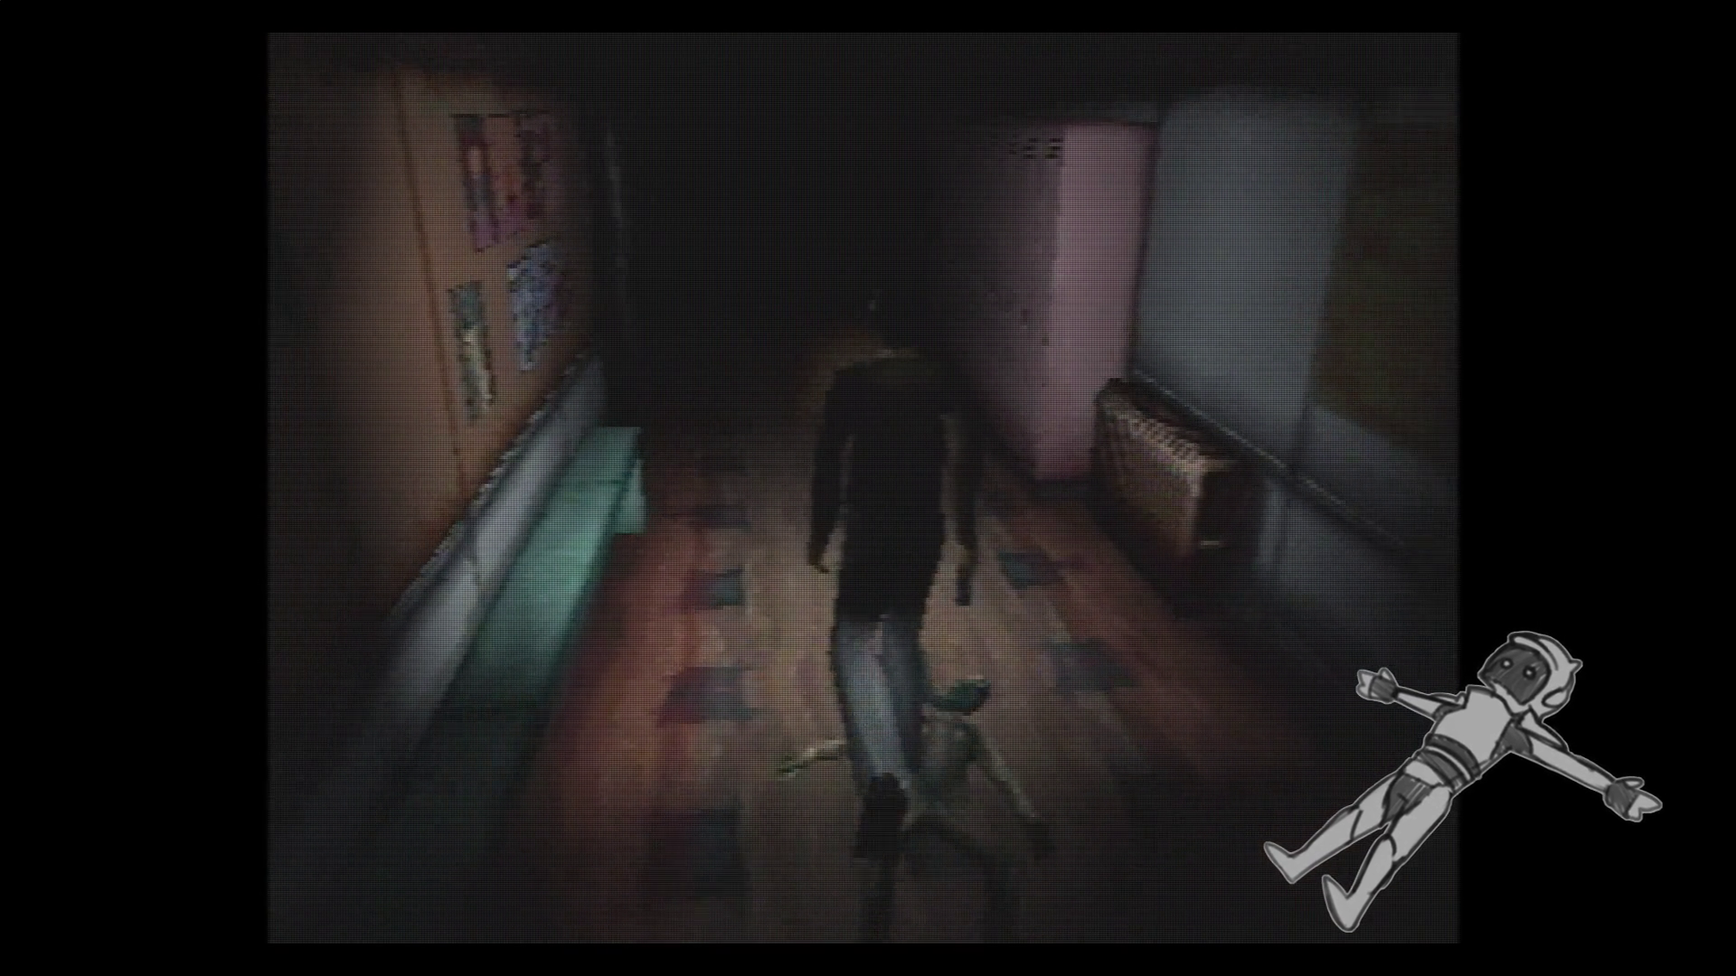
pyautogui.press('Up')
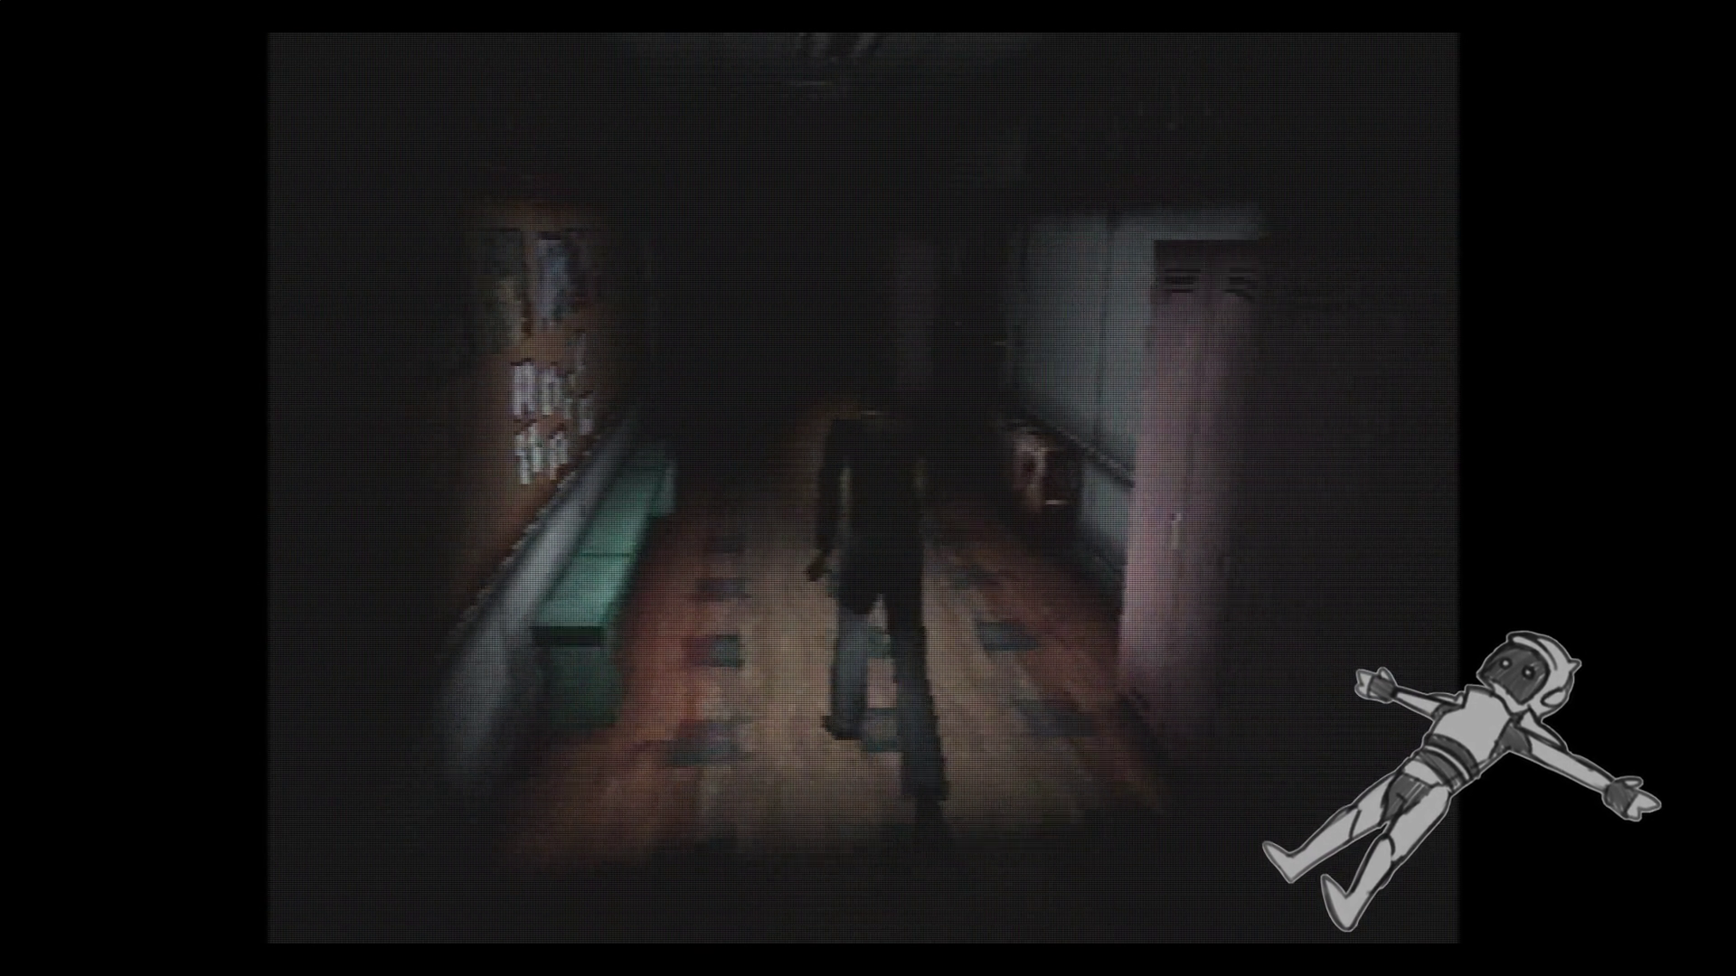
# Continue along the row of pink lockers, past the body, and turn right to the wooden door.
pyautogui.press('Up')
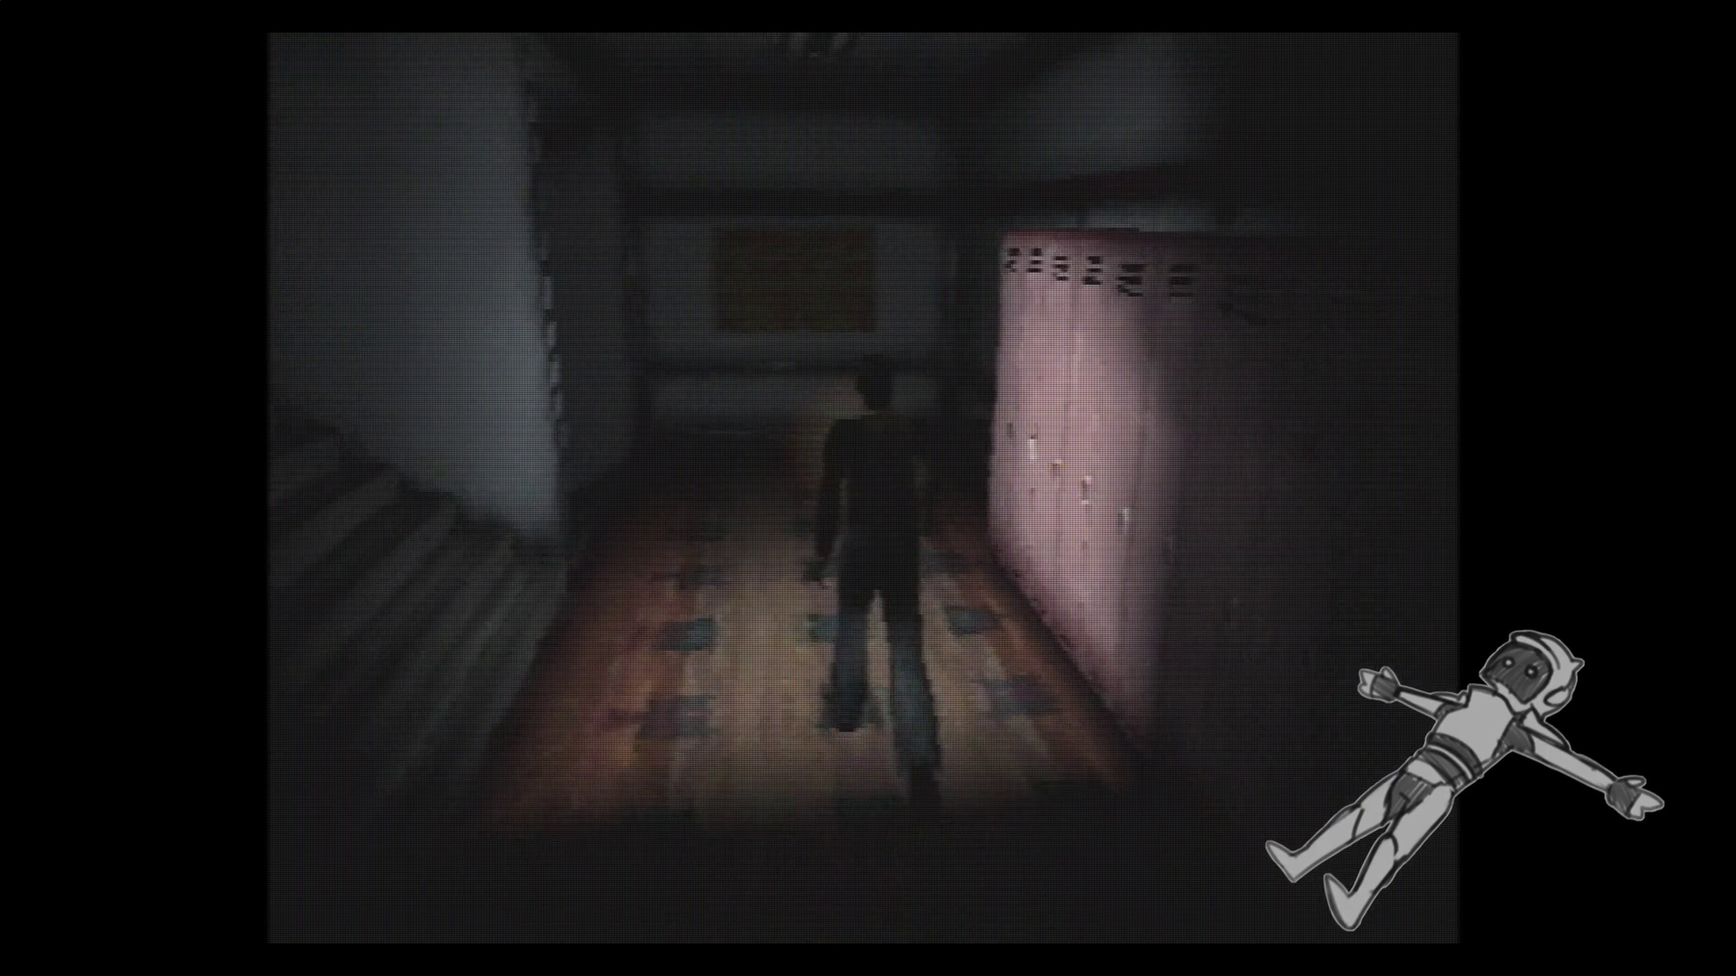
pyautogui.press('Up')
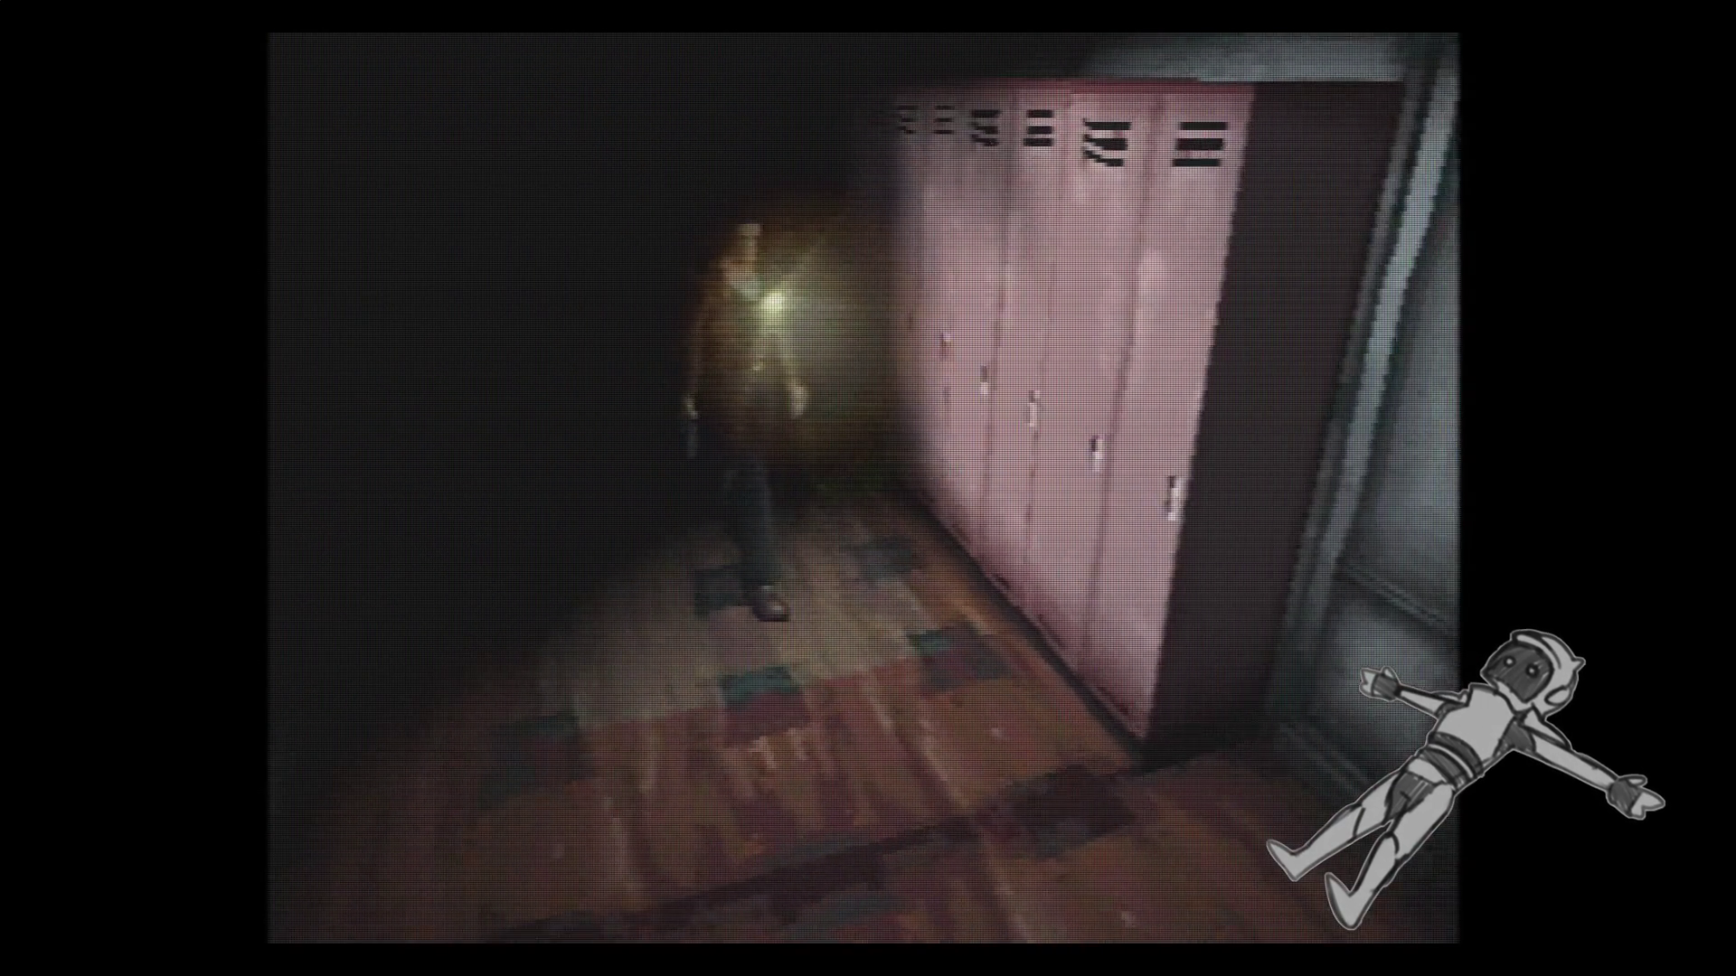
pyautogui.press('Up')
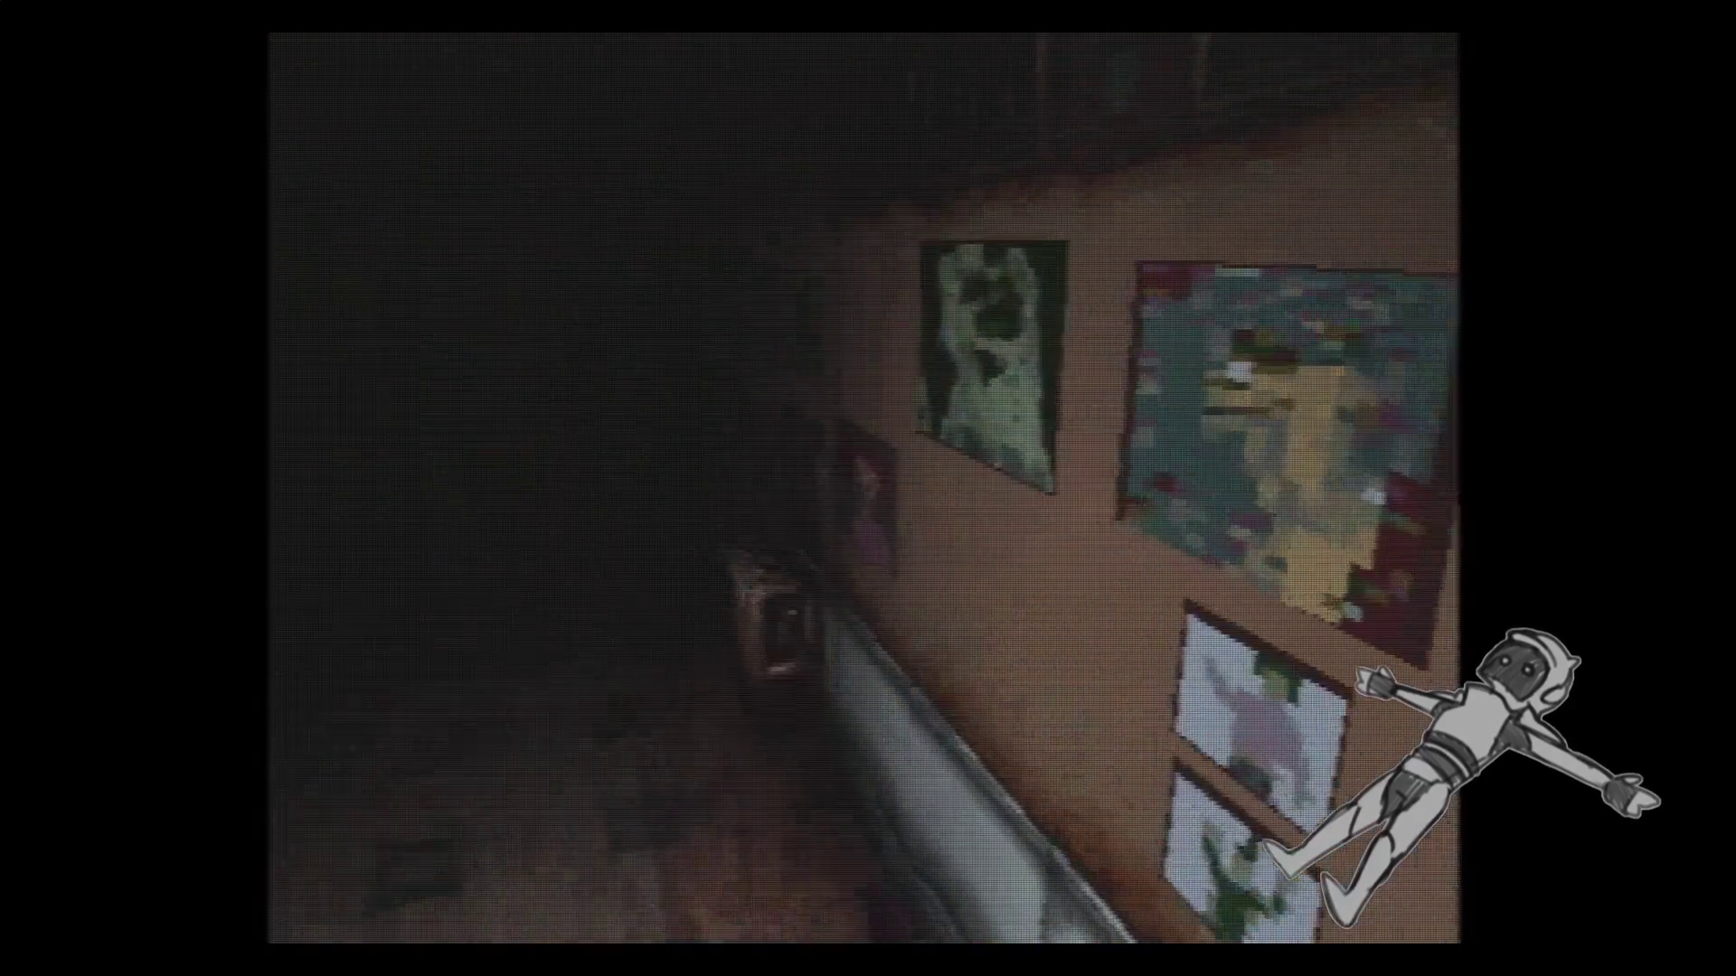
pyautogui.press('Up')
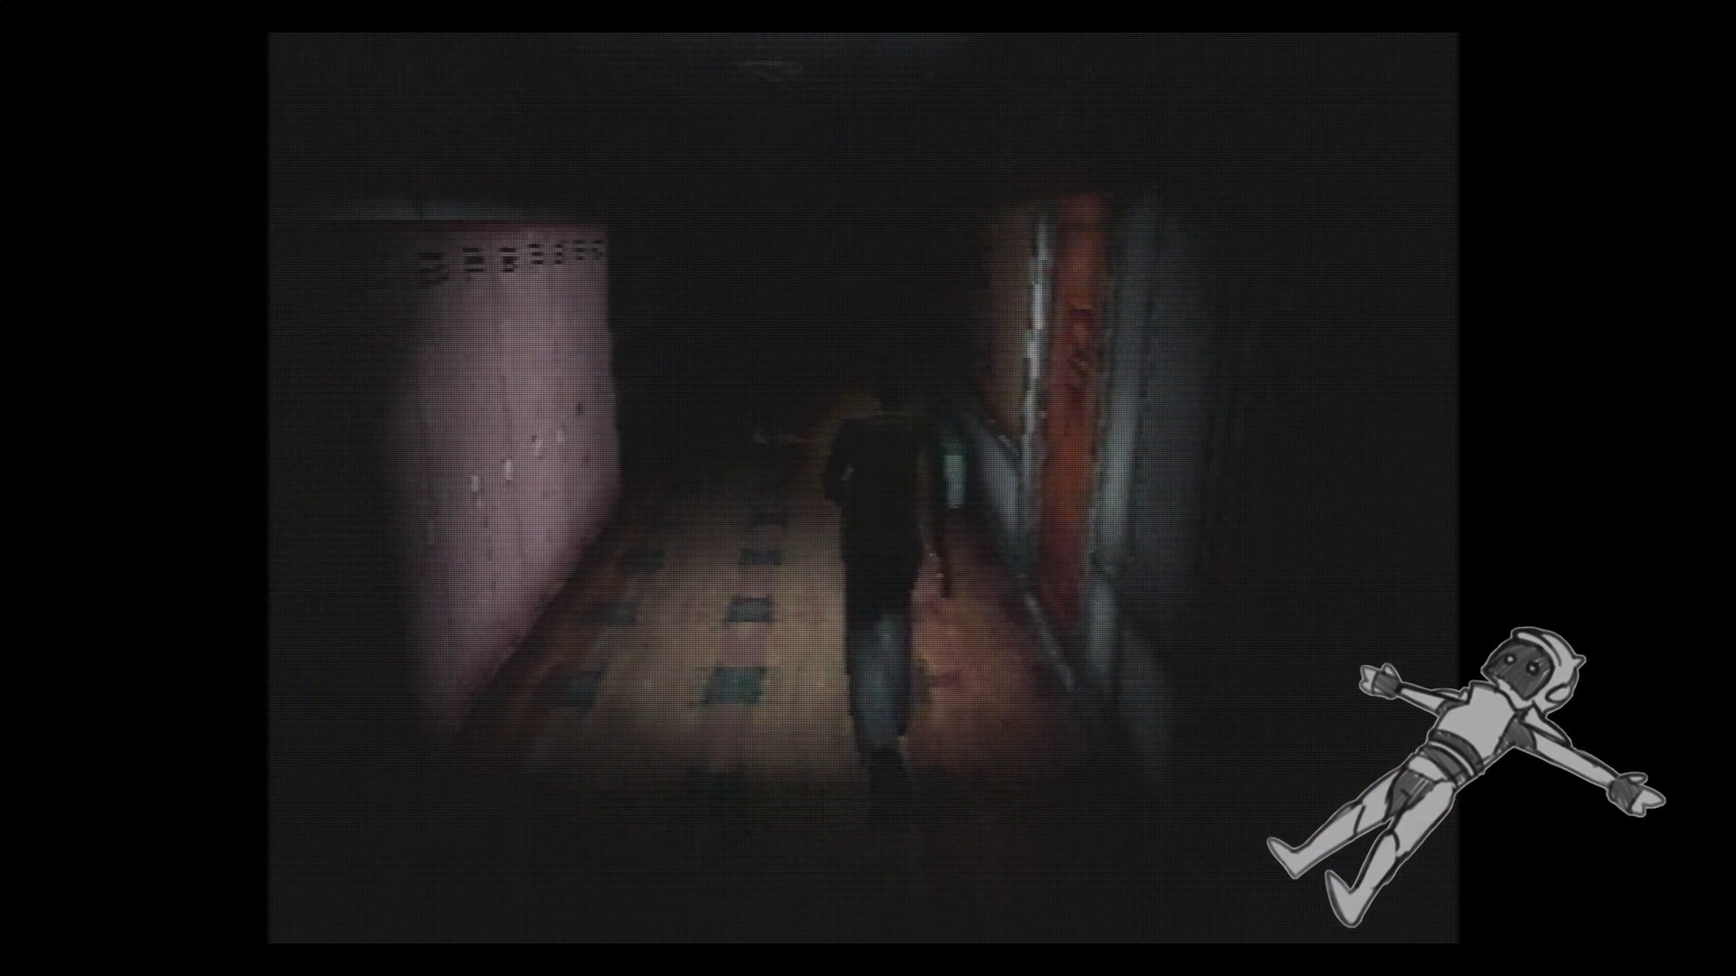
pyautogui.press('Up')
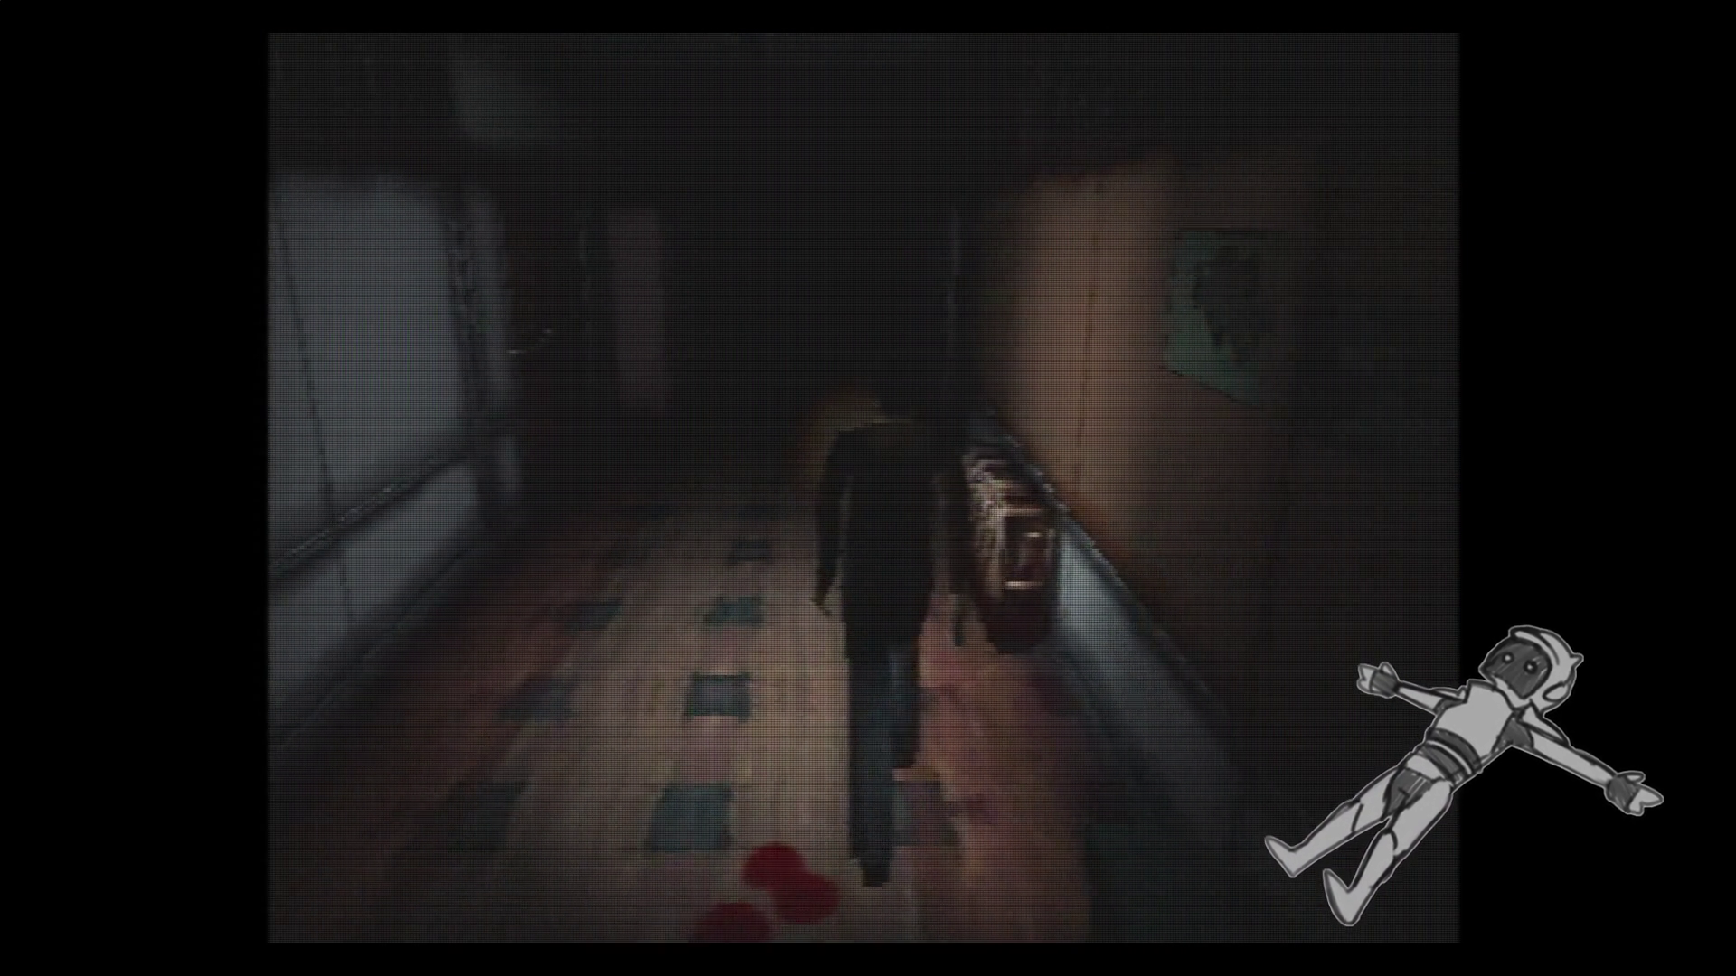
pyautogui.press('Up')
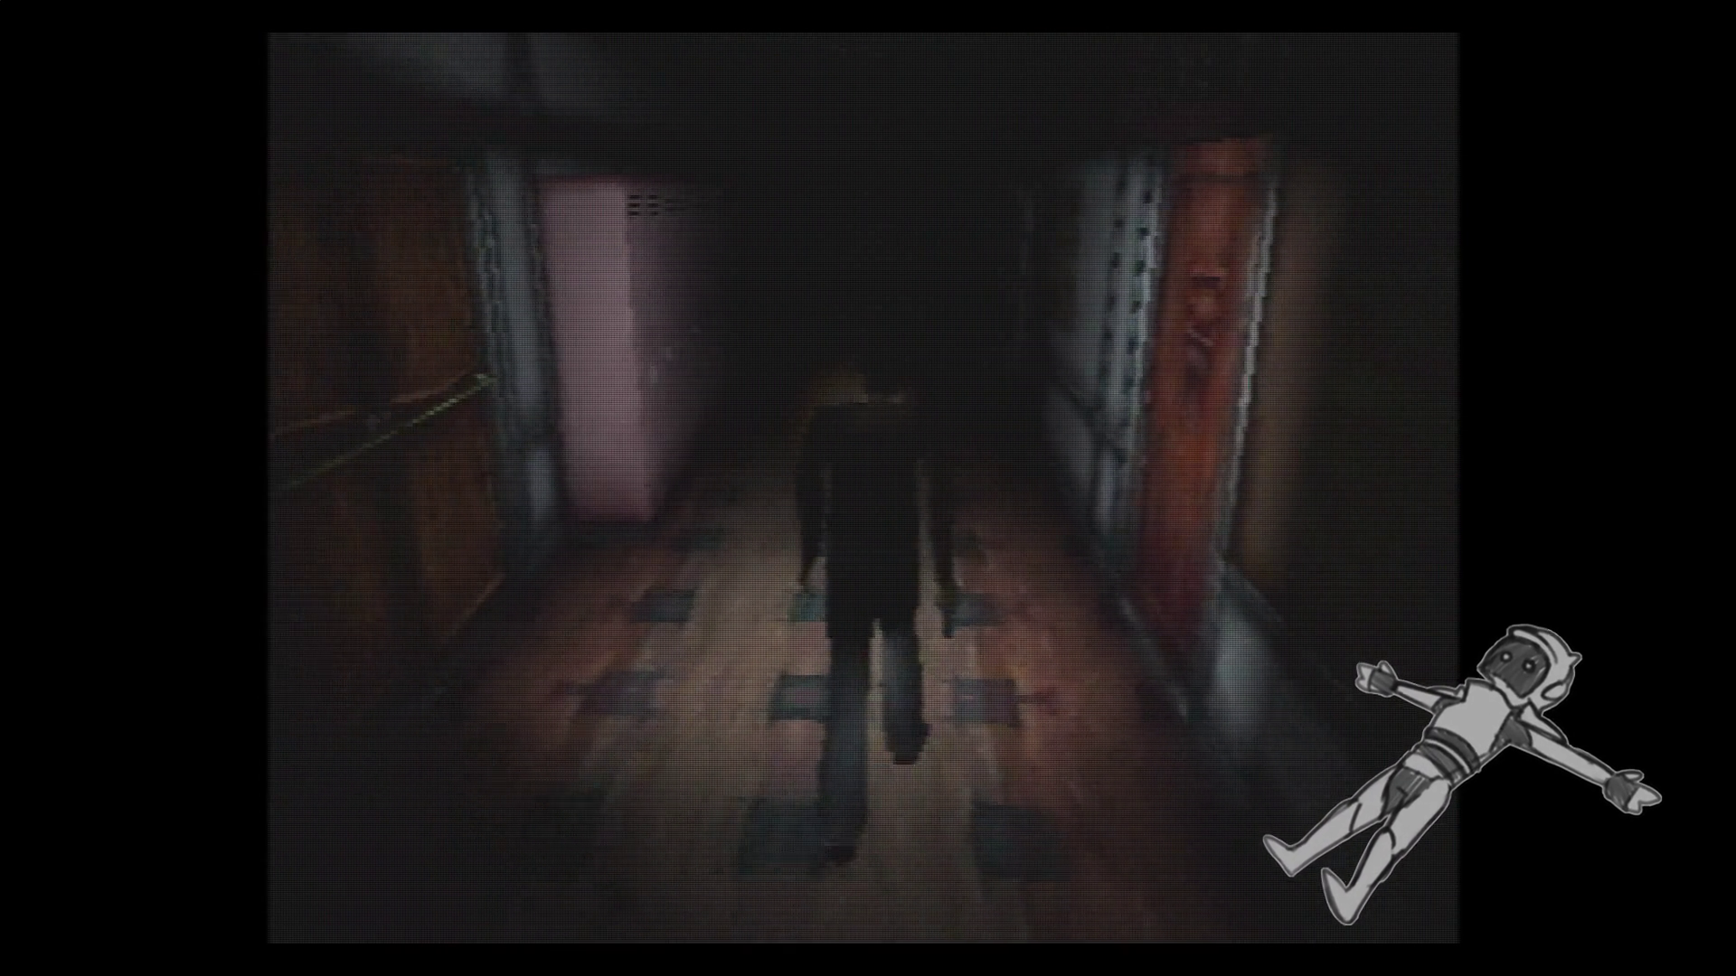
pyautogui.press('Up')
pyautogui.press('Up')
pyautogui.press('Right')
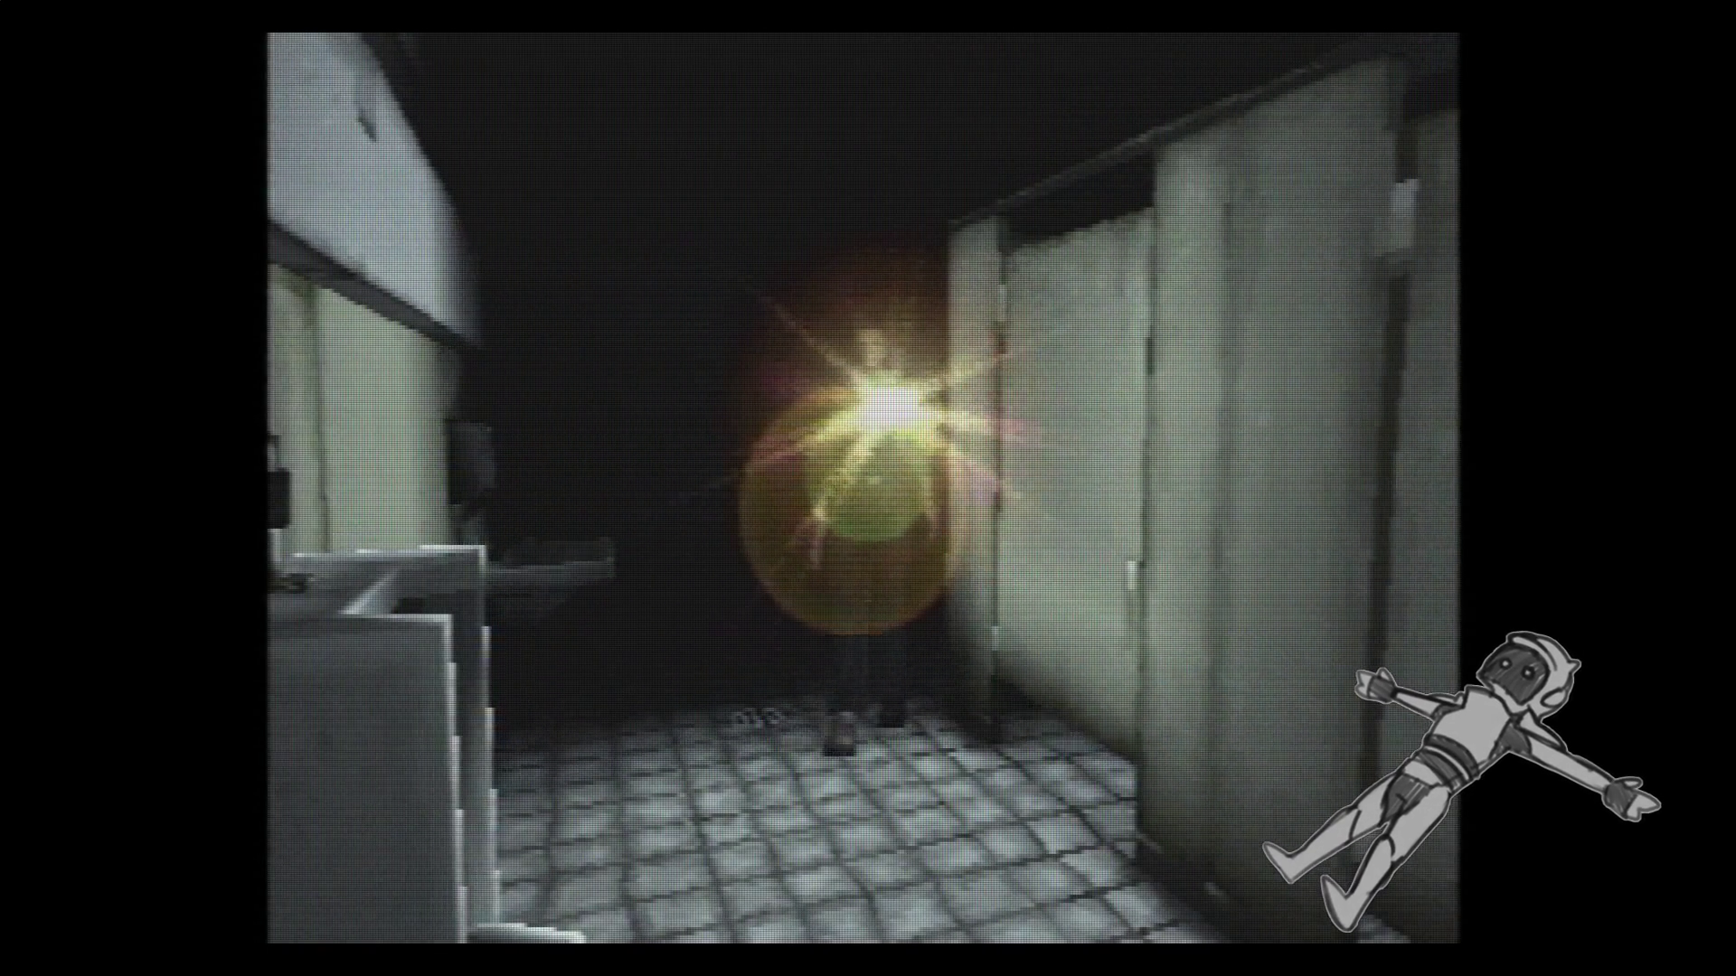
# Cross the washroom past the urinals and stalls, lighting the walls, to the far lit doorway.
pyautogui.press('Up')
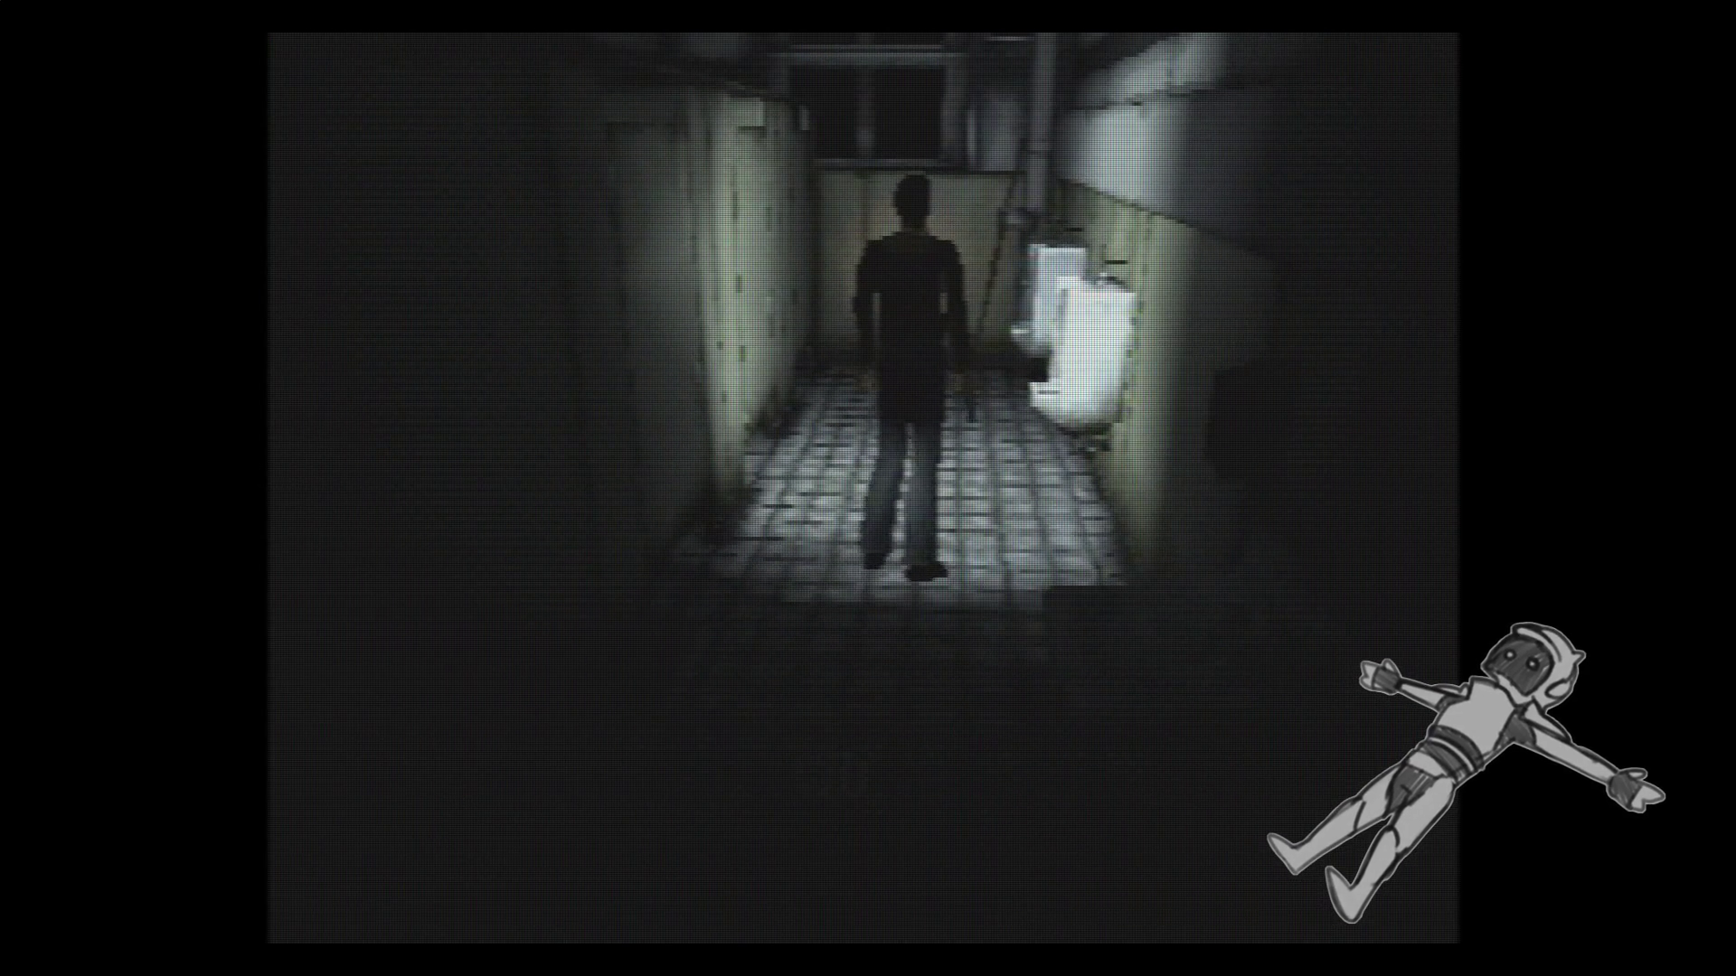
pyautogui.press('Left')
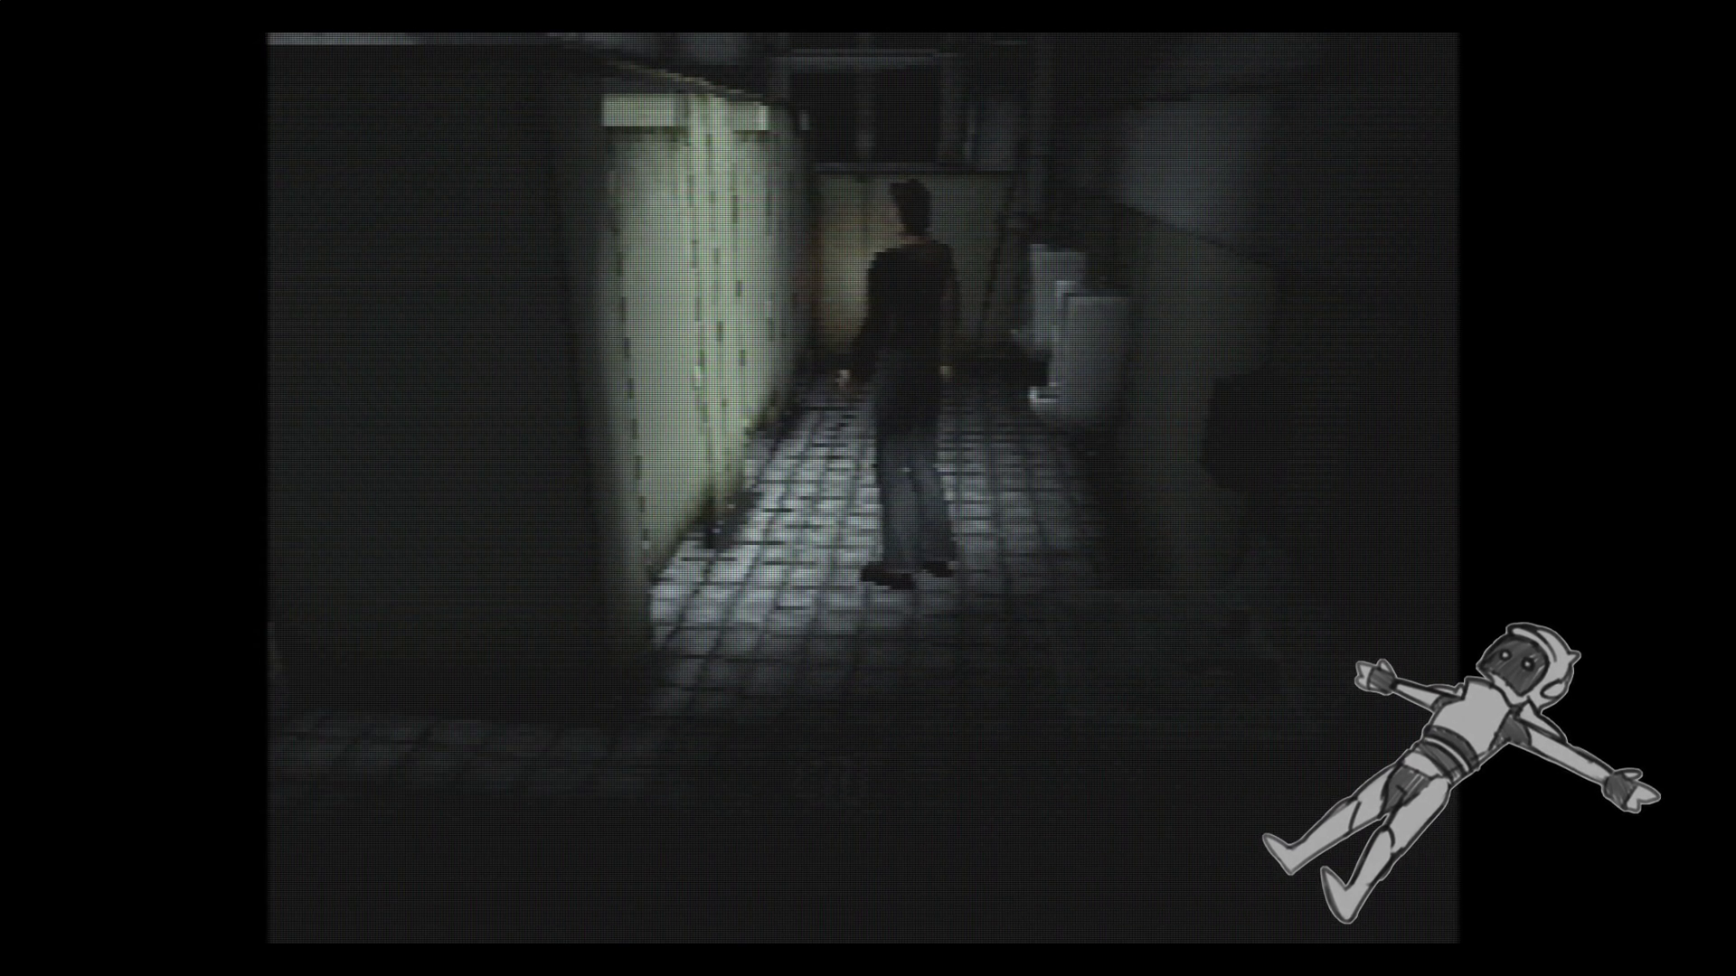
pyautogui.press('Up')
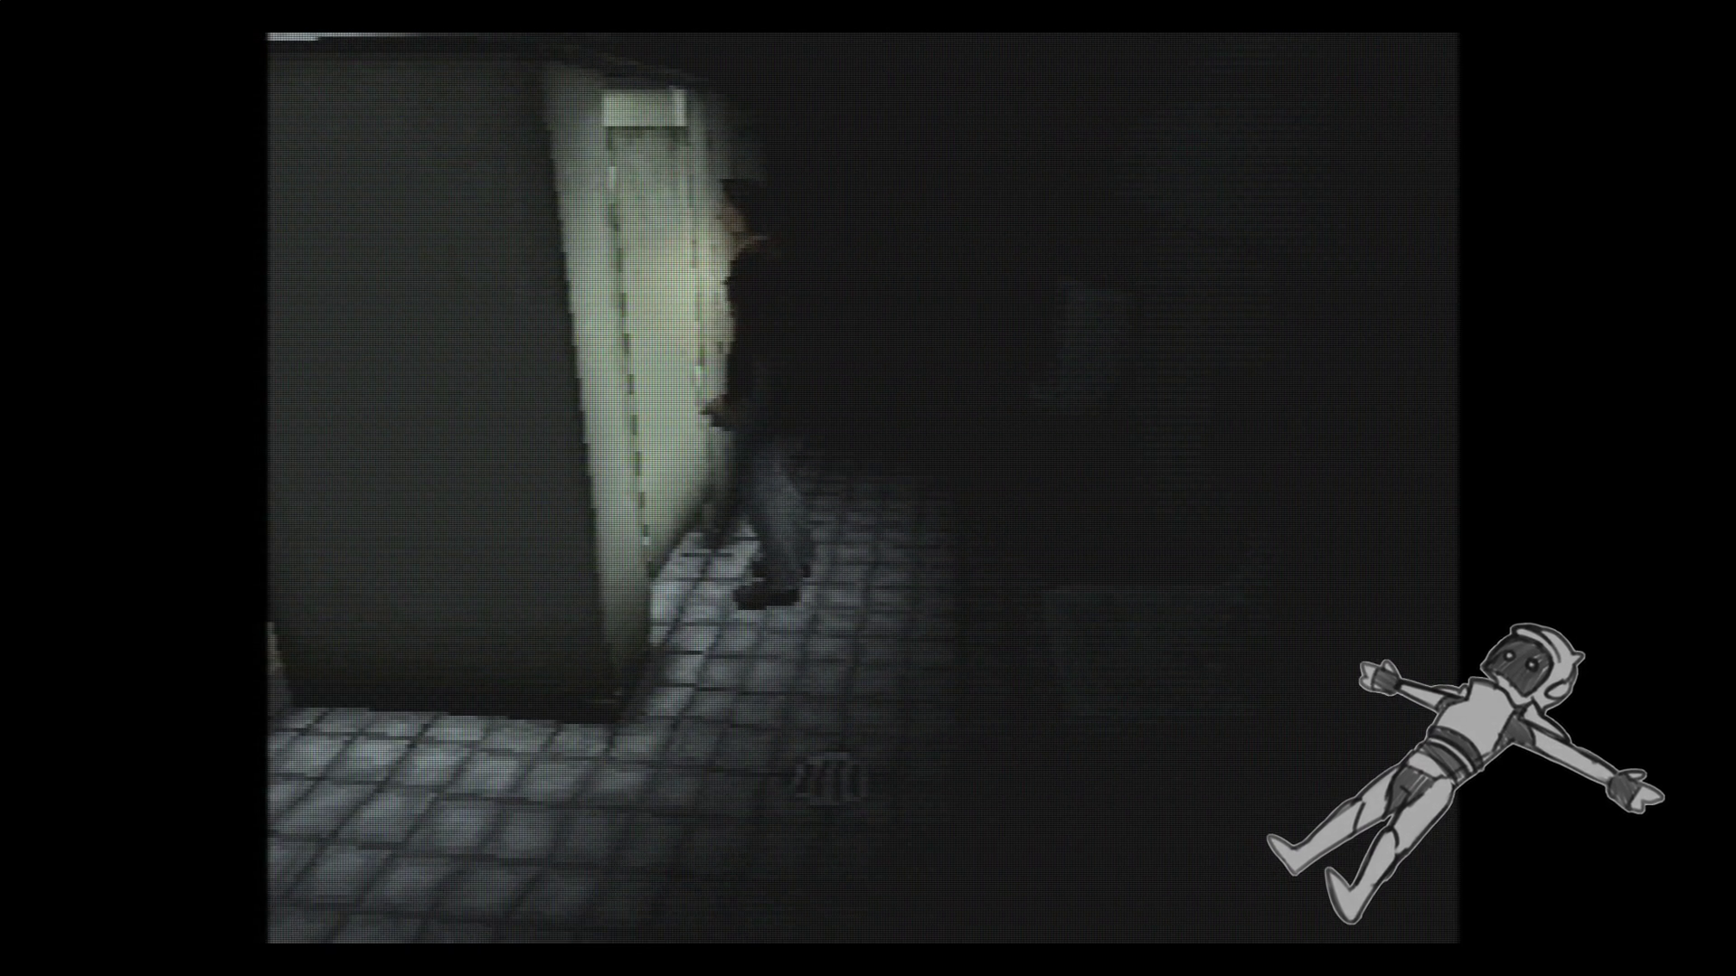
pyautogui.press('Right')
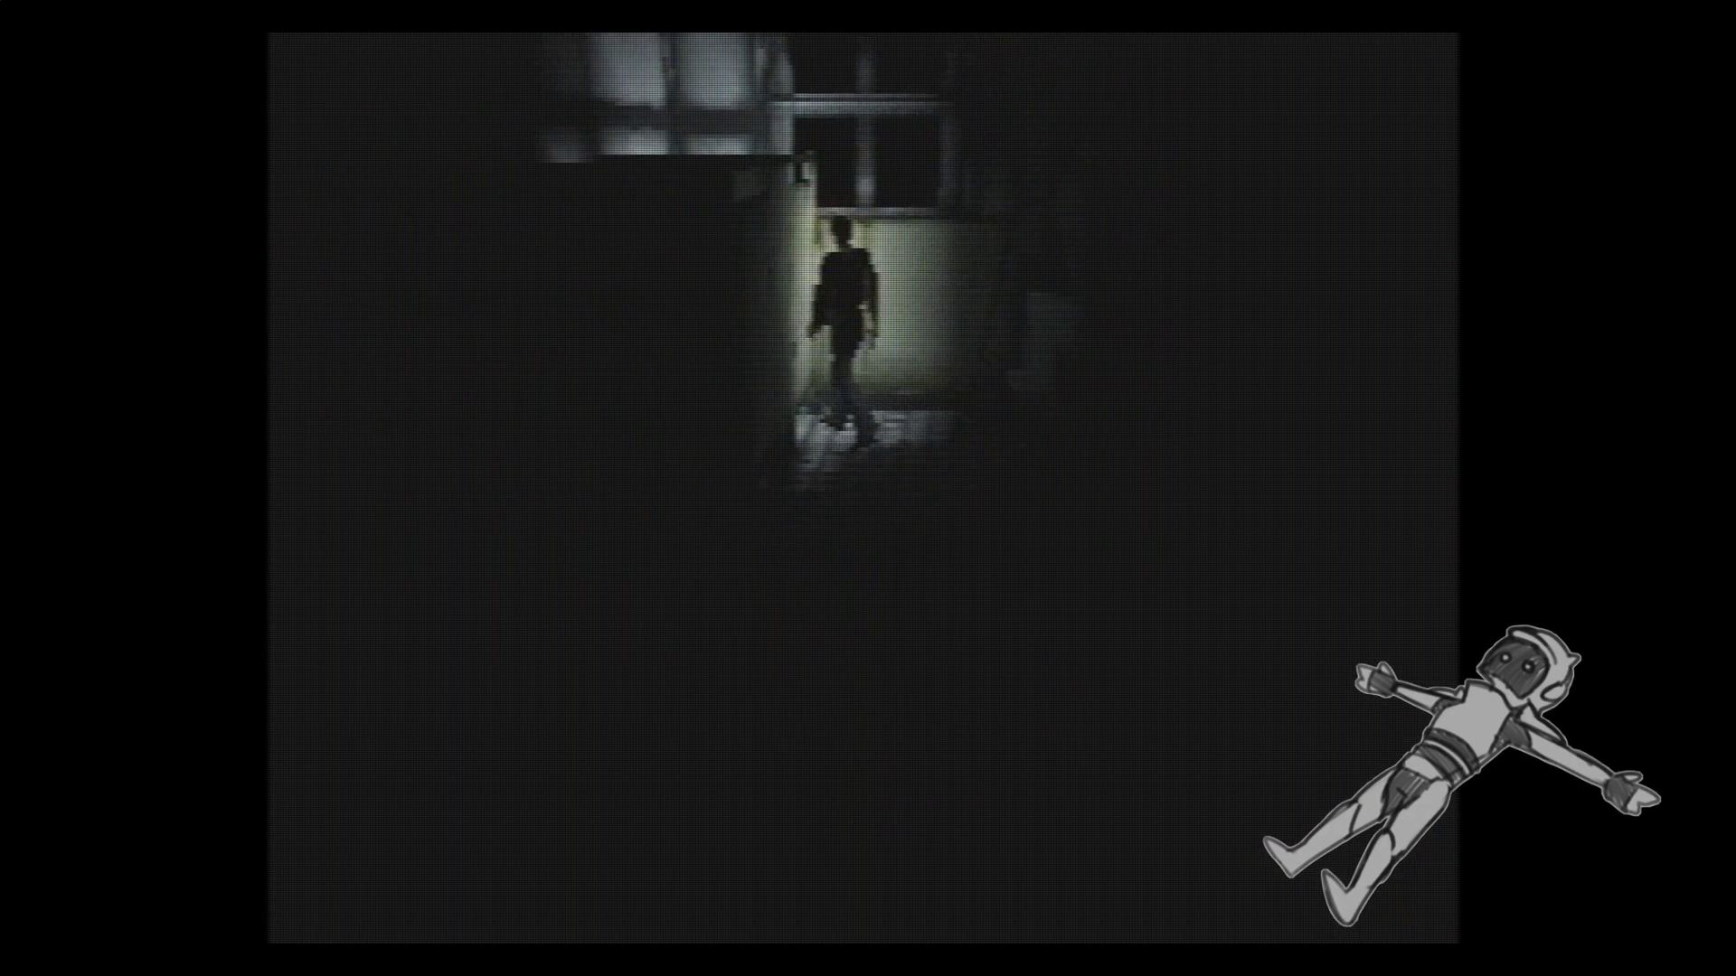
pyautogui.press('Left')
pyautogui.press('Right')
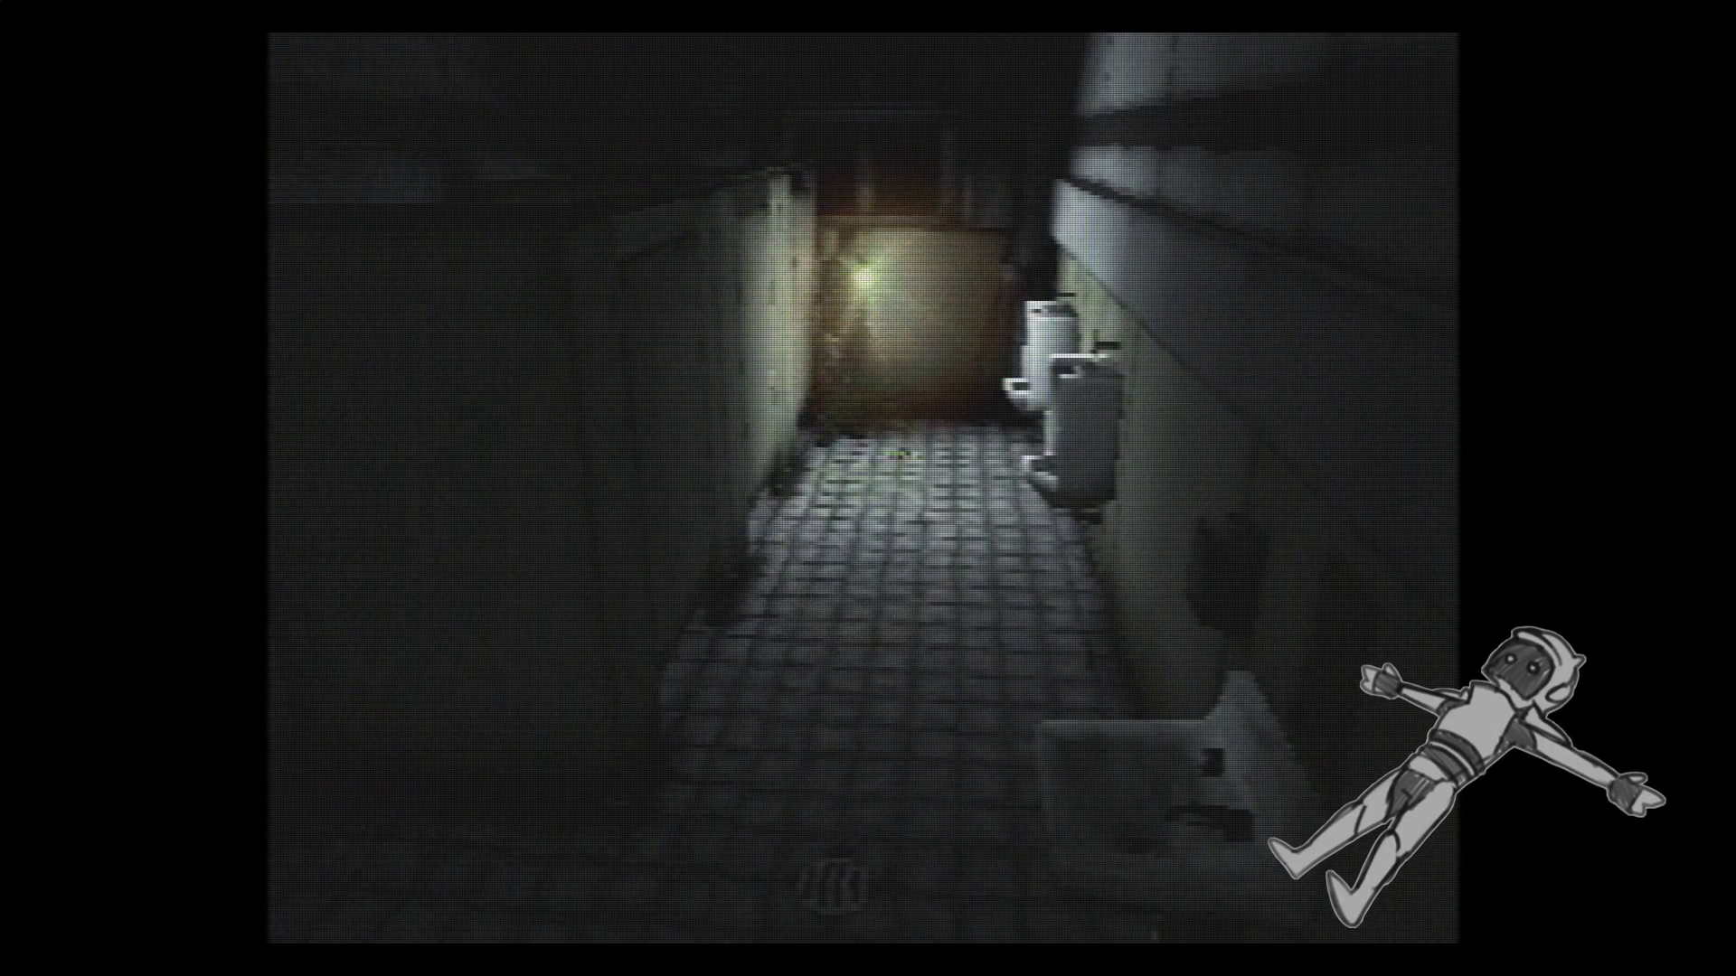
pyautogui.press('Up')
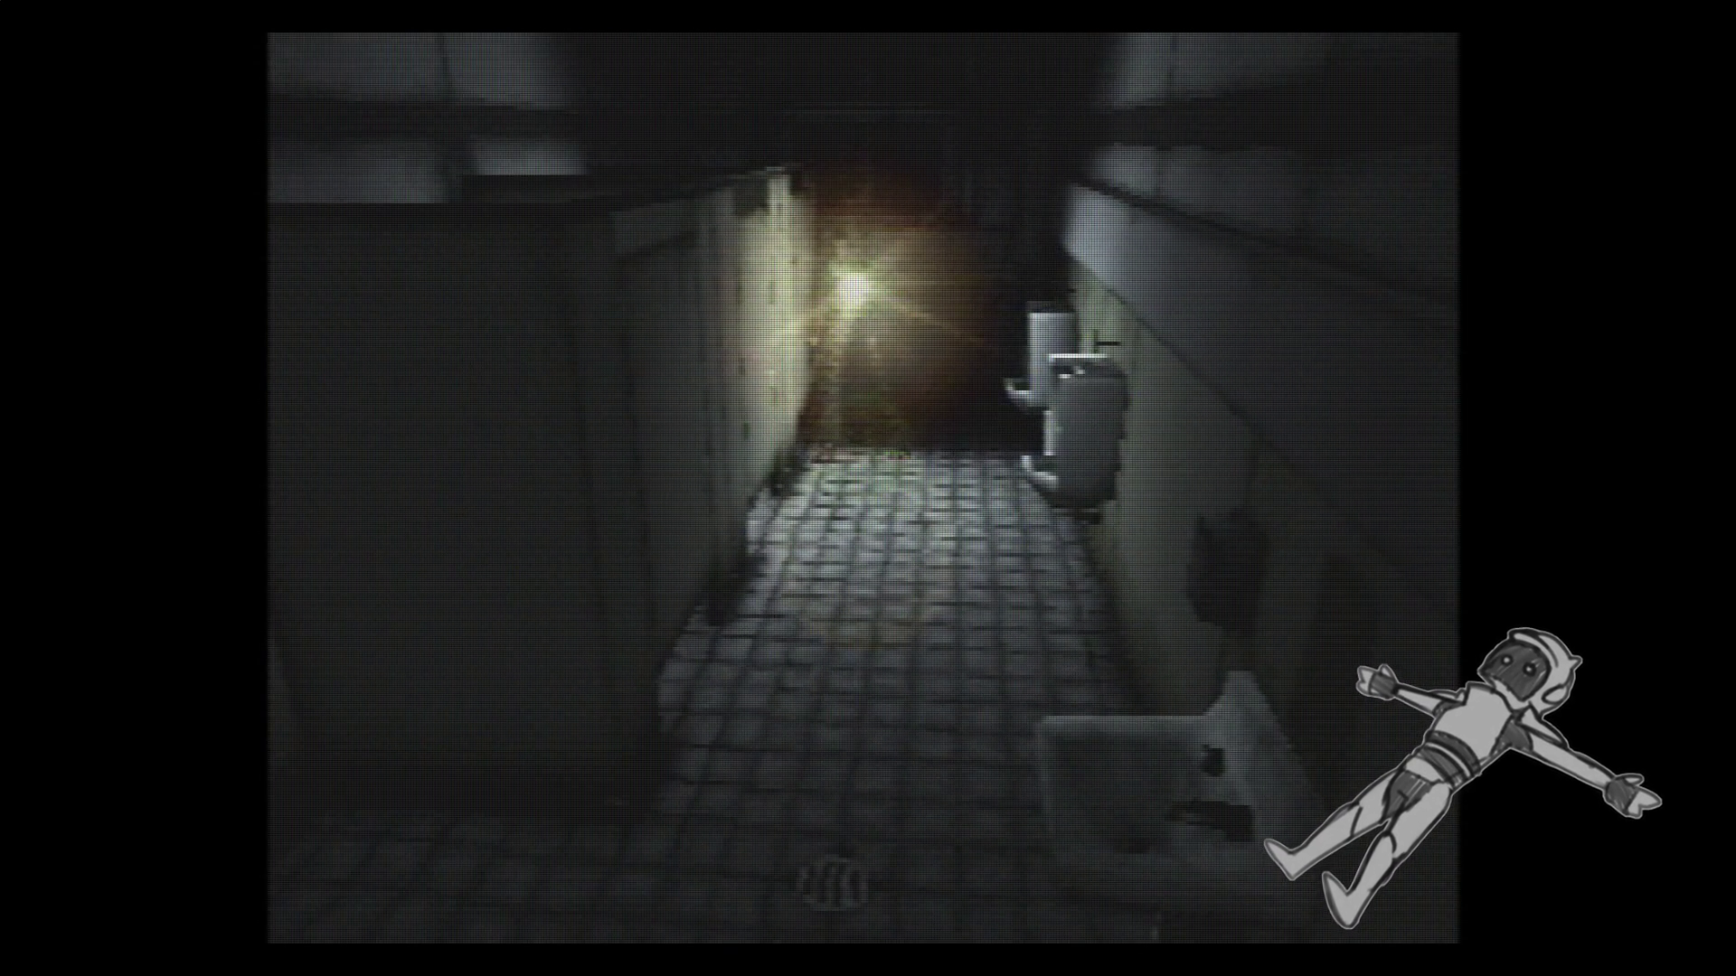
pyautogui.press('Up')
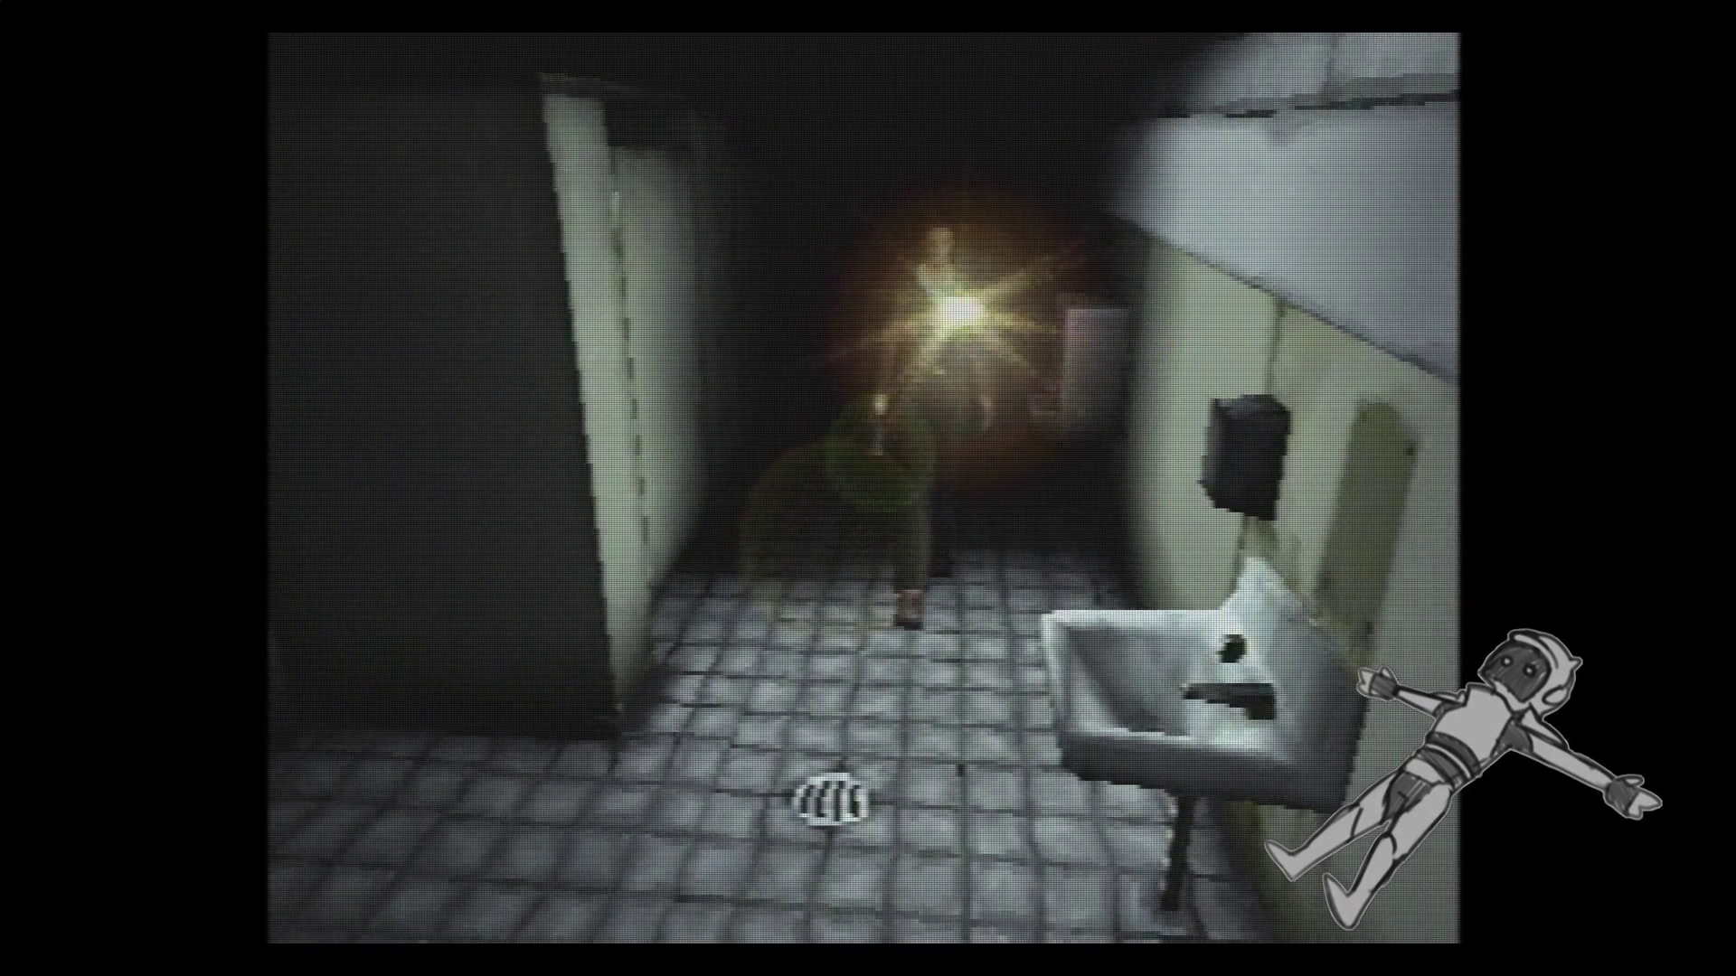
pyautogui.press('Up')
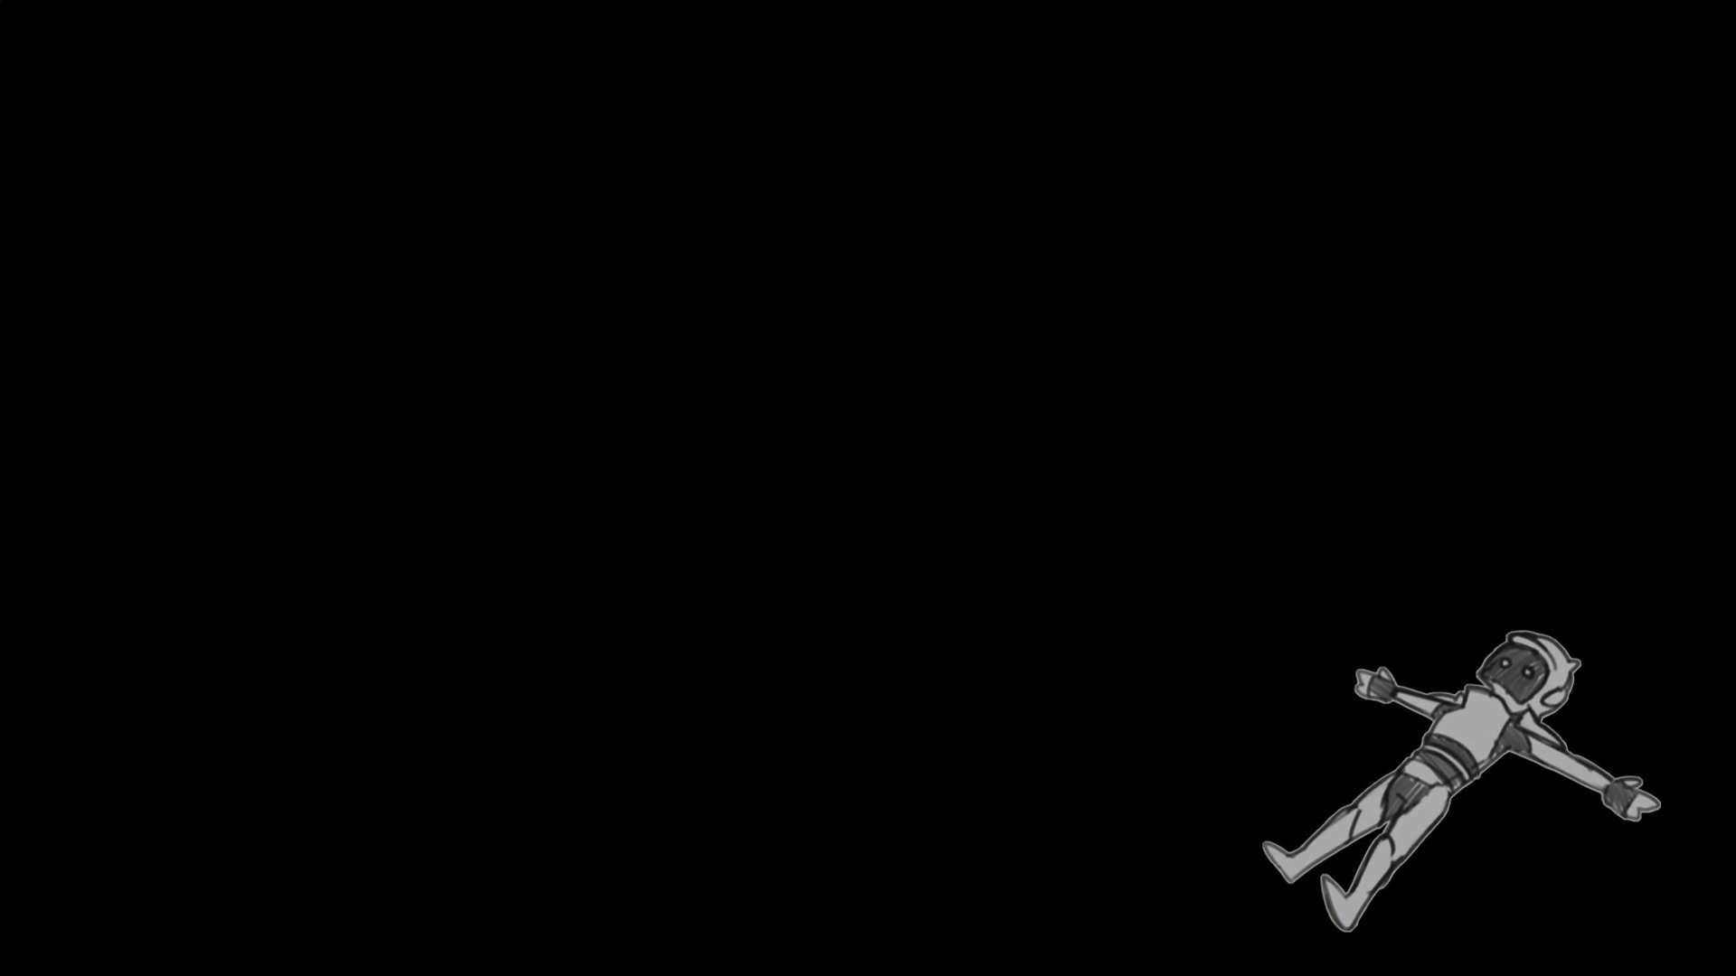
# Walk back to the wooden door in the hallway and open it to re-enter the washroom.
pyautogui.press('Up')
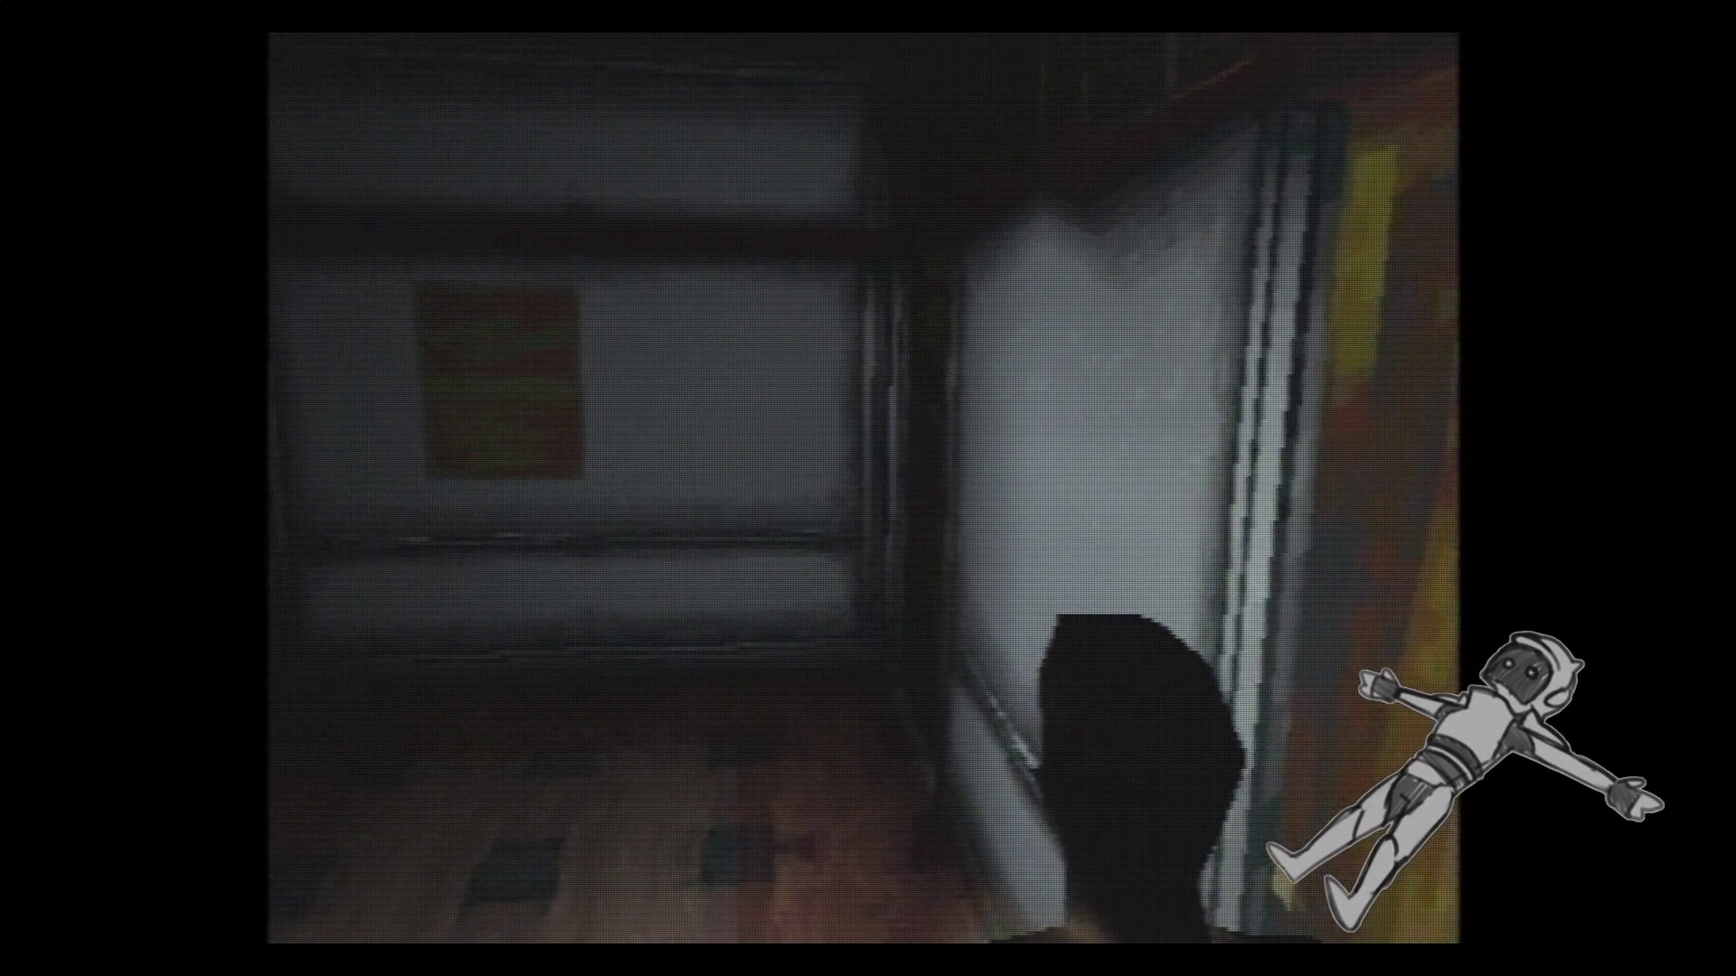
pyautogui.press('Up')
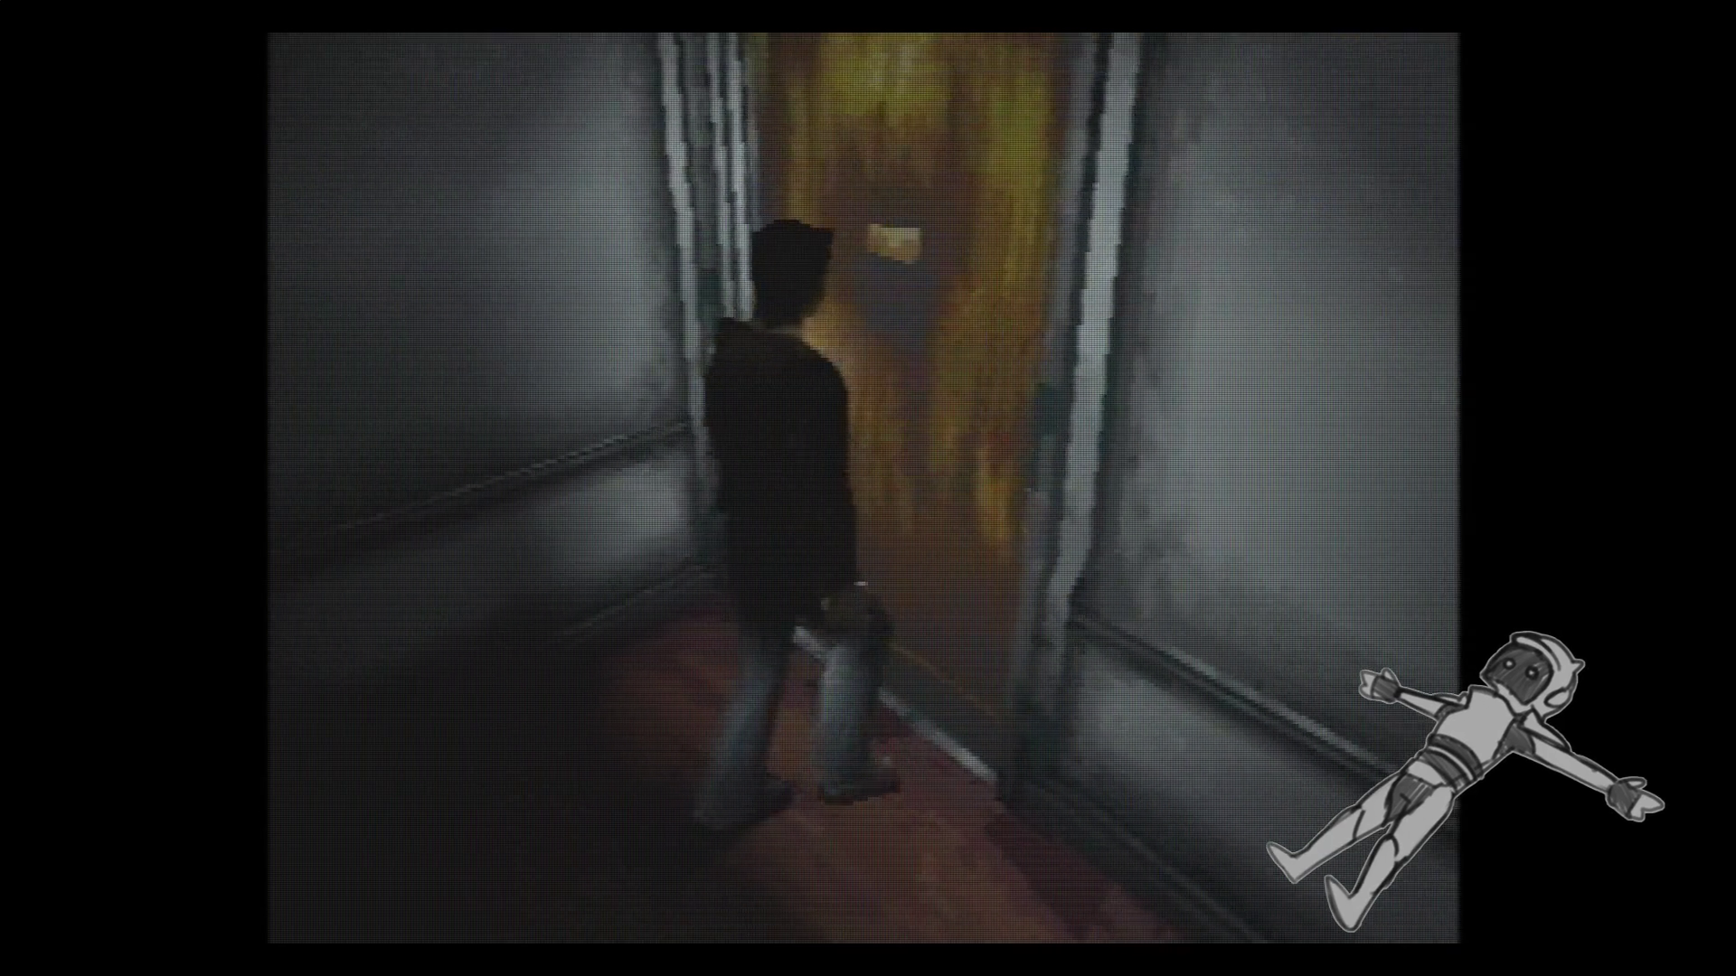
pyautogui.press('Return')
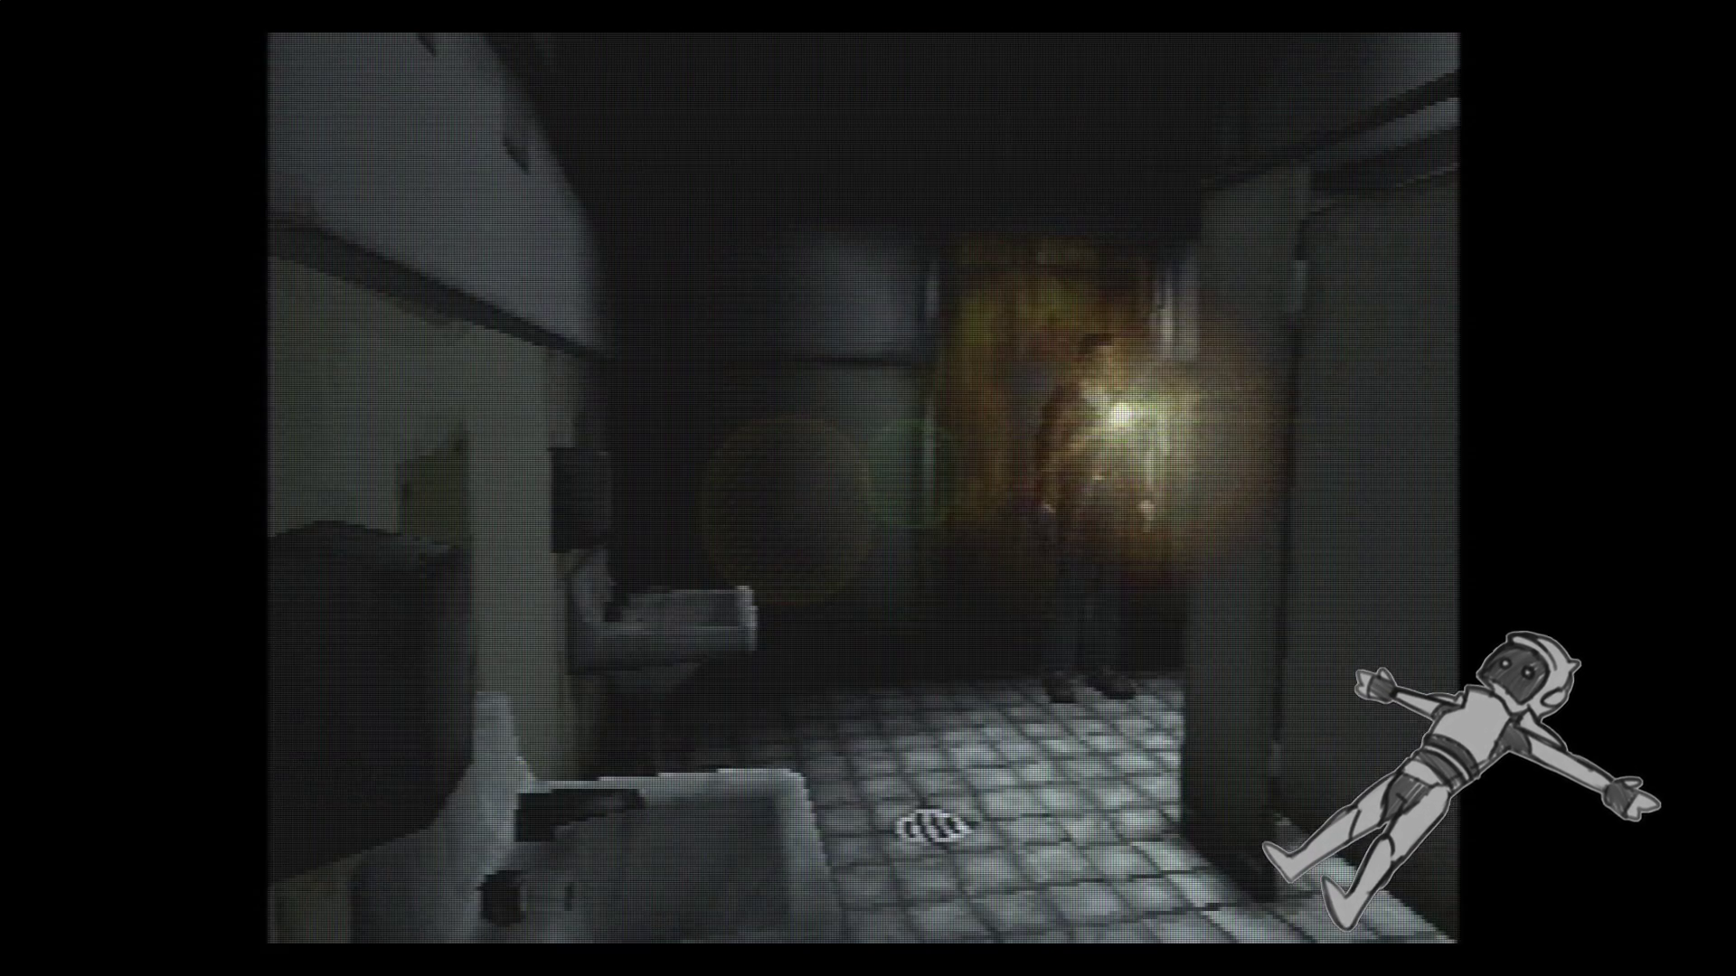